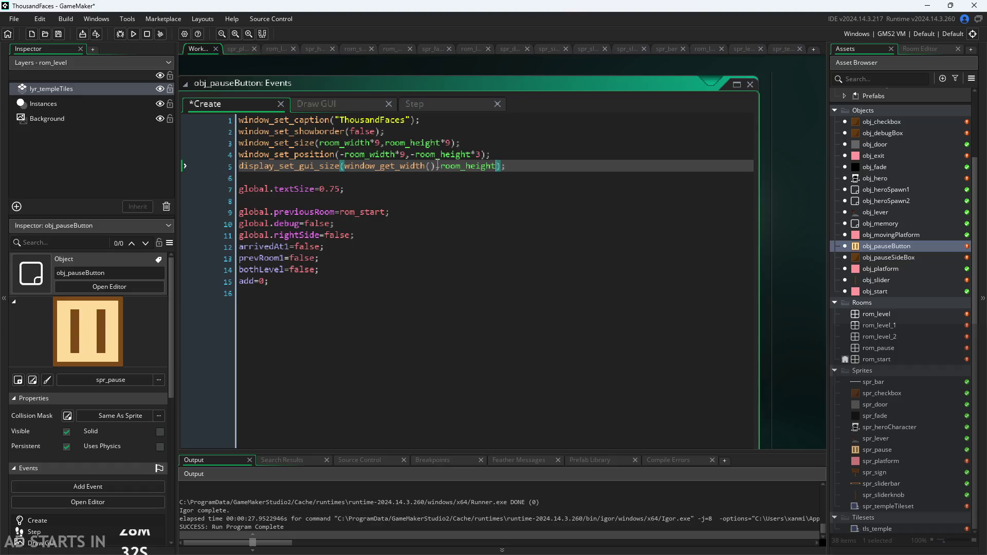
Change line 5's GUI width from window_get_width() to room_width, save, and run the game
drag(436, 166, 344, 166)
text(roo)
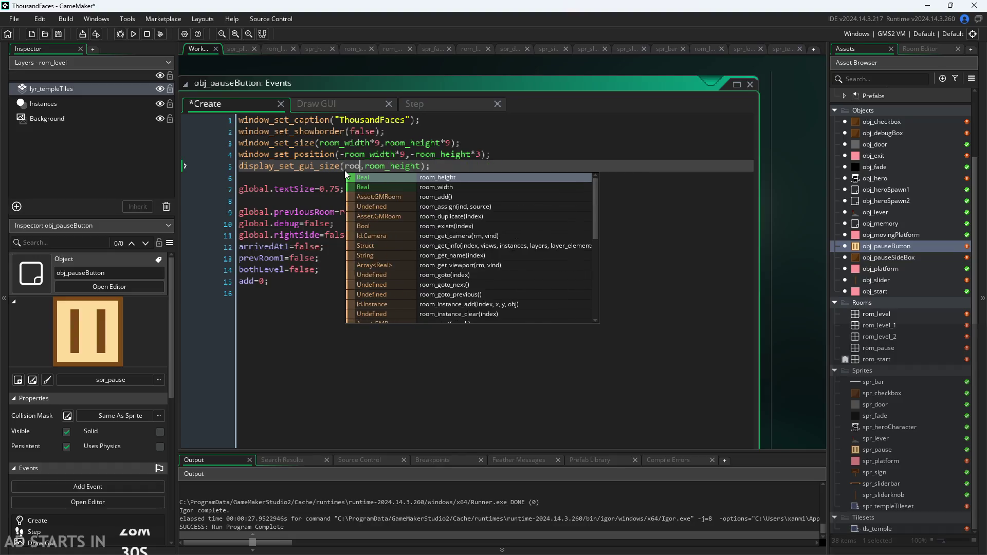
text(m_w)
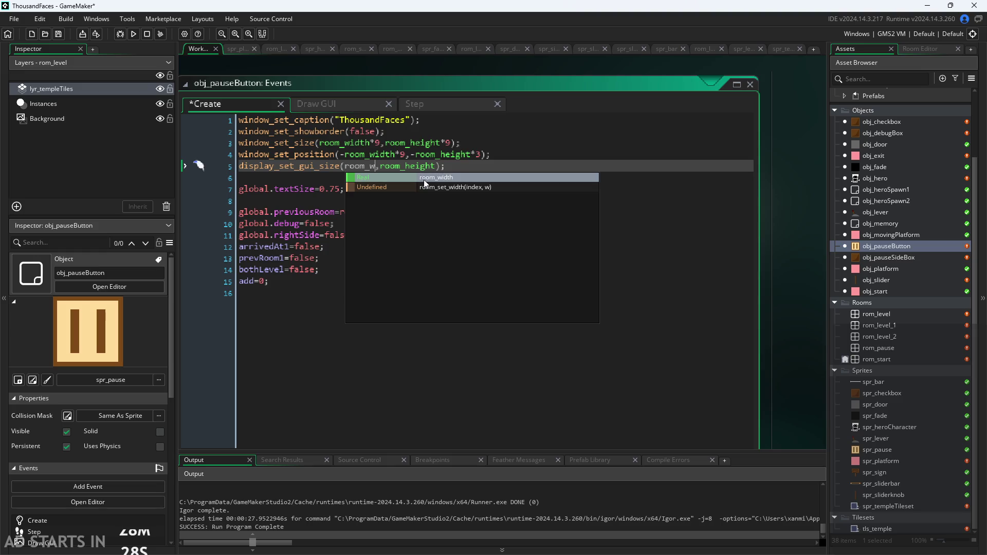
click(424, 180)
click(779, 265)
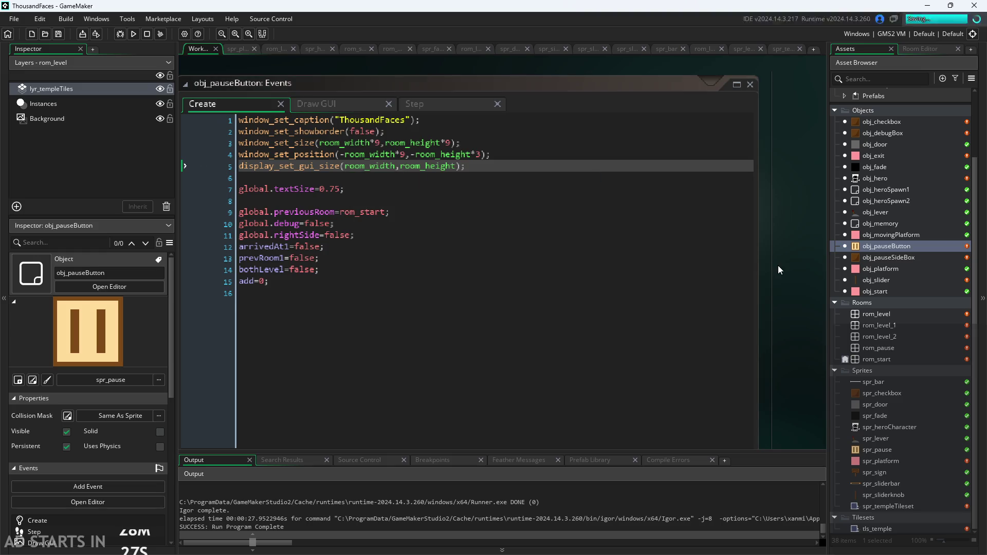
click(132, 34)
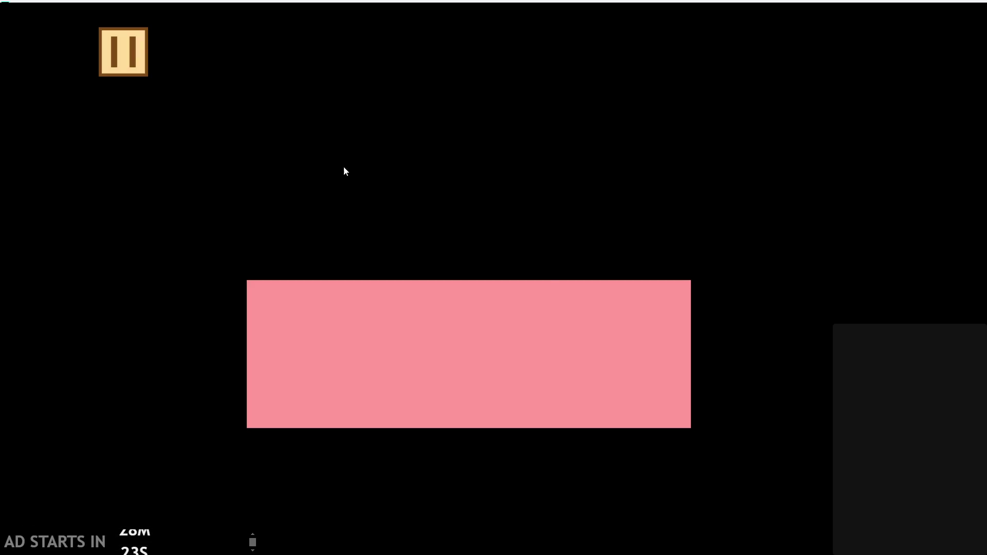
Open, close, and reopen the pause menu in the running game
click(110, 51)
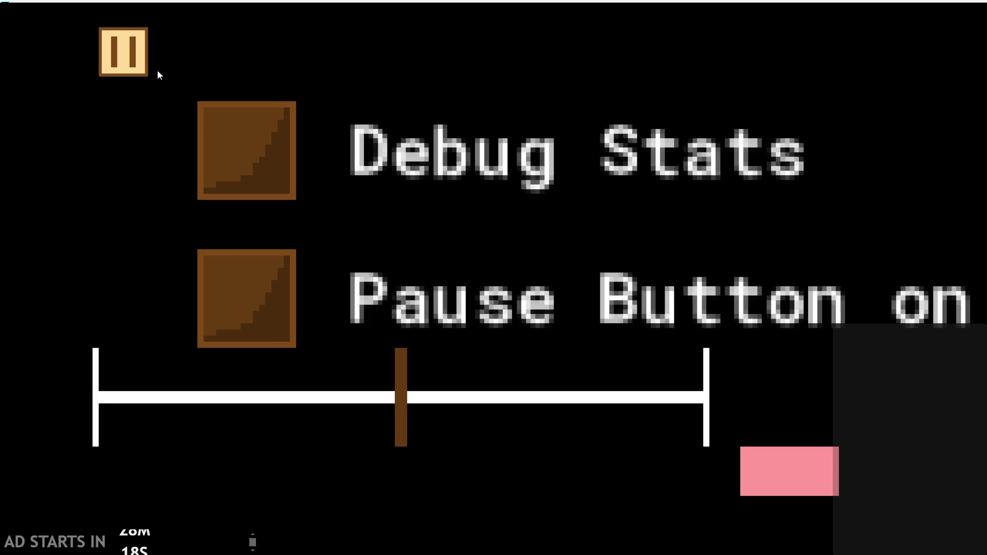
click(127, 63)
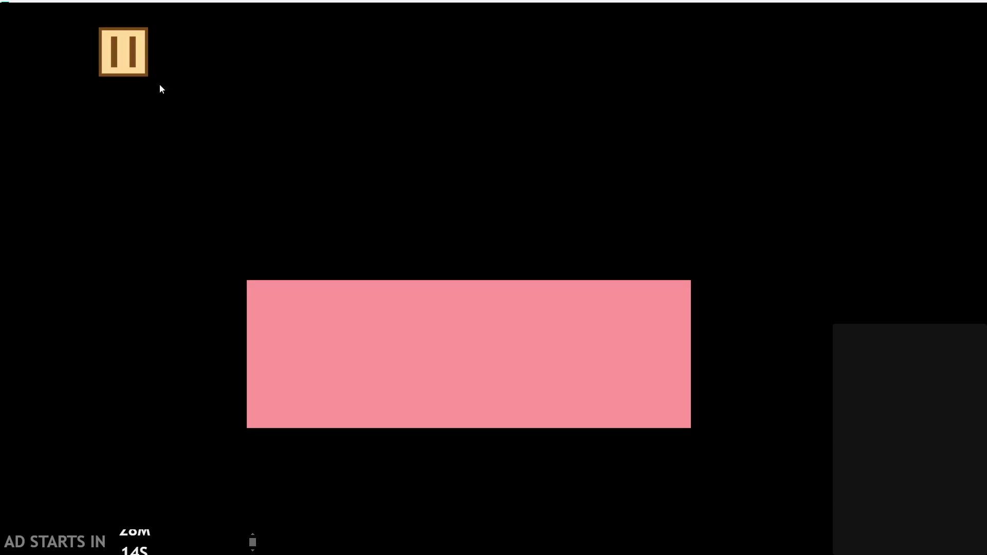
click(140, 48)
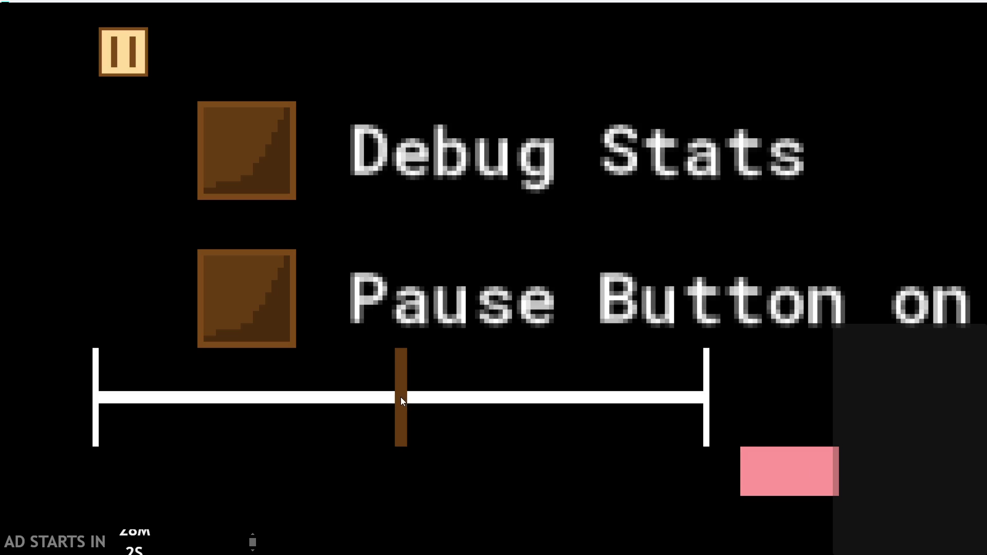
Sweep the text-size slider through its range to the smallest size, then resume and exit the game
mouse_move(400, 397)
mouse_down()
mouse_move(255, 411)
mouse_move(76, 398)
mouse_up()
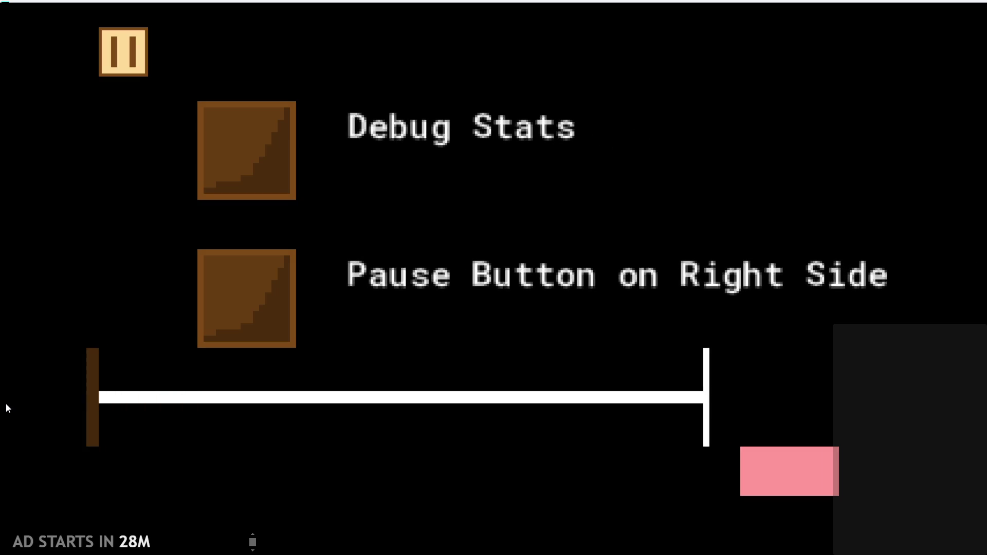
mouse_move(92, 412)
mouse_down()
mouse_move(231, 432)
mouse_move(109, 425)
mouse_move(324, 438)
mouse_move(655, 435)
mouse_move(545, 442)
mouse_move(40, 405)
mouse_move(168, 422)
mouse_move(33, 419)
mouse_up()
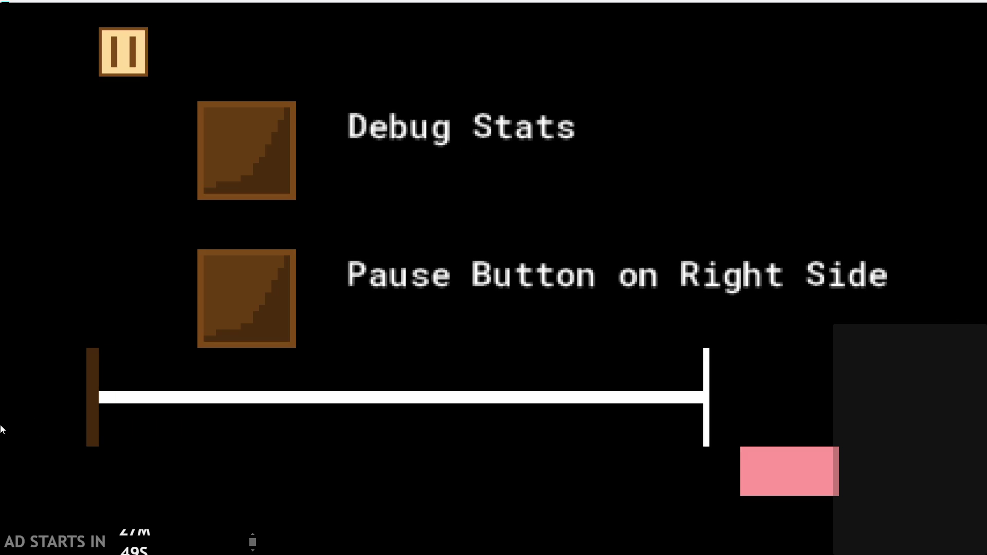
mouse_move(46, 430)
mouse_down()
mouse_move(107, 433)
mouse_move(47, 441)
mouse_move(60, 447)
mouse_move(444, 454)
mouse_move(140, 447)
mouse_up()
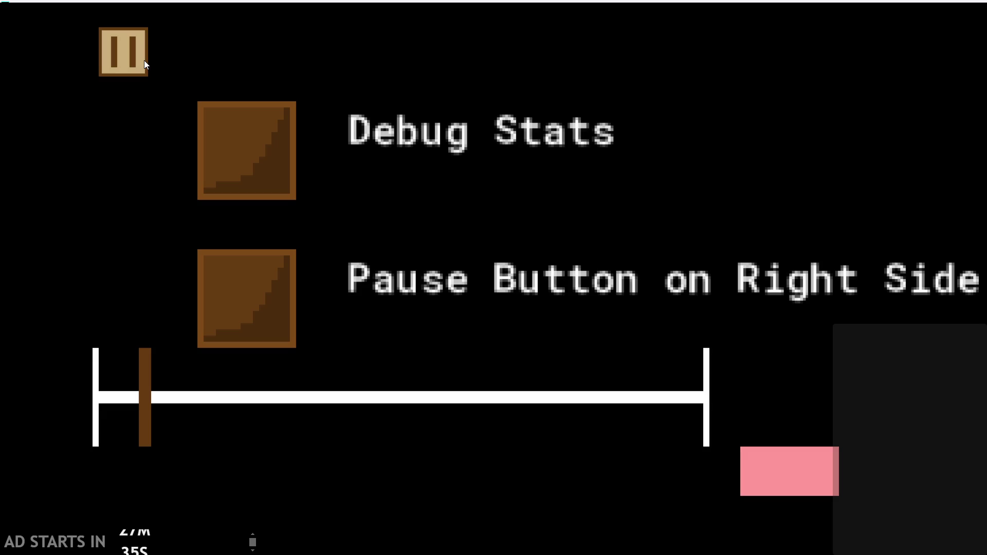
drag(150, 371, 58, 388)
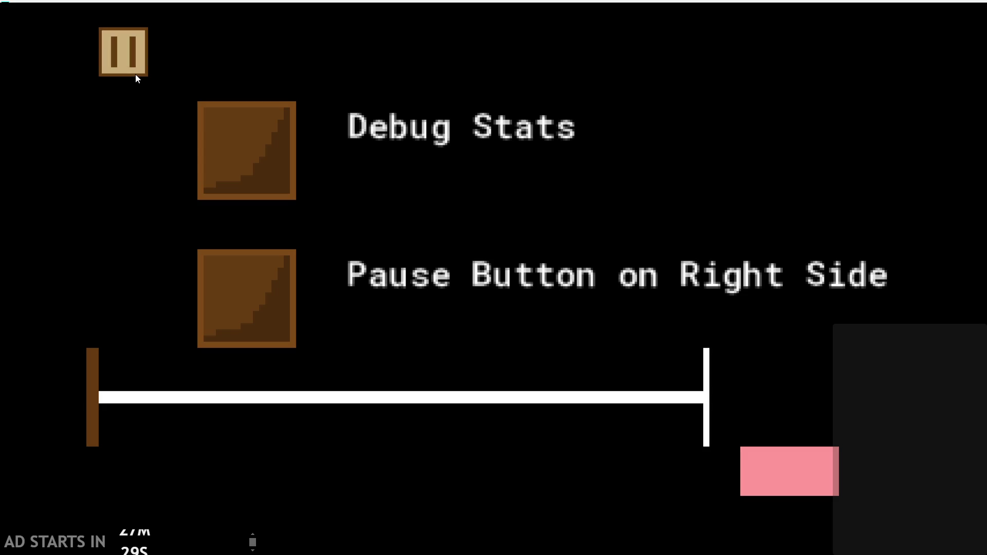
click(130, 60)
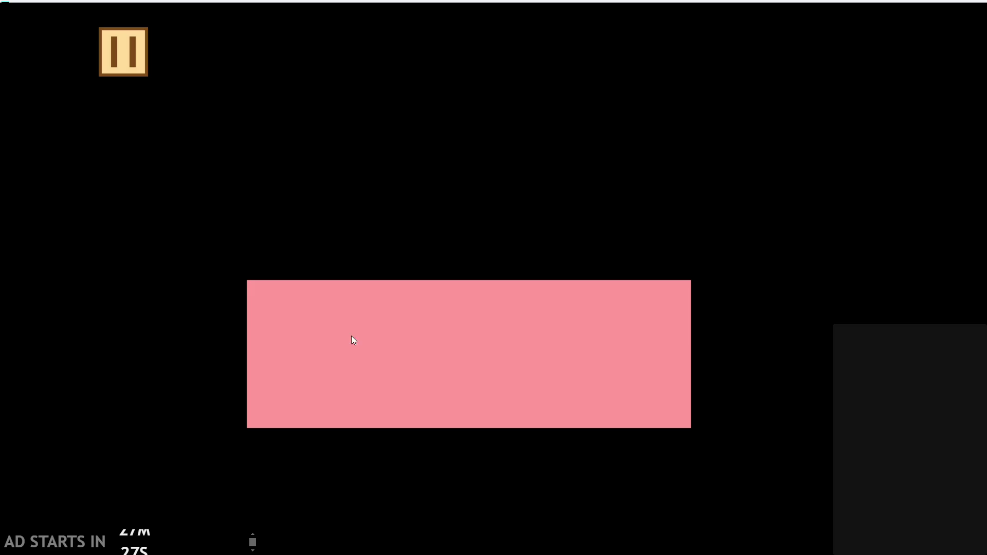
click(784, 486)
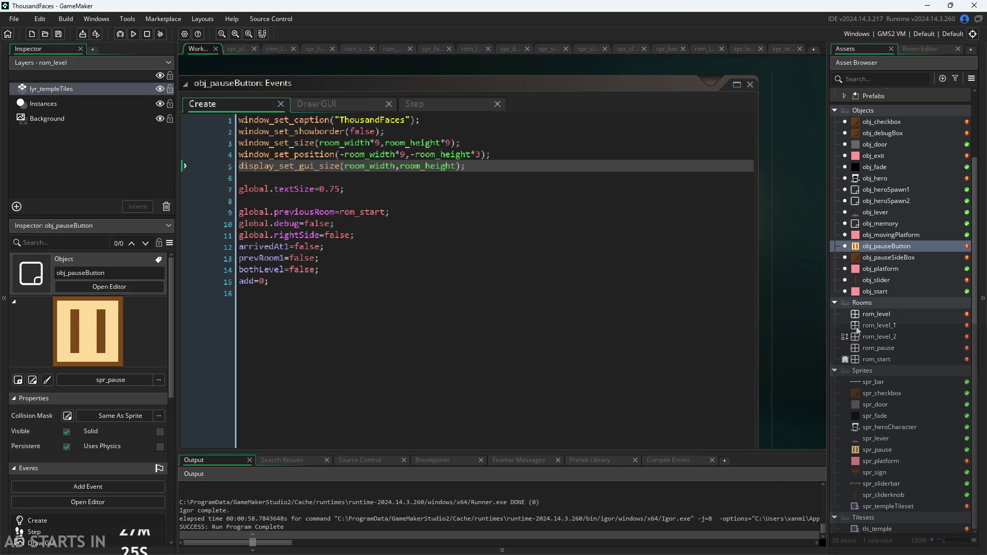
Open obj_slider's Step event and change the 0.03 multiplier to 0.750
double_click(890, 282)
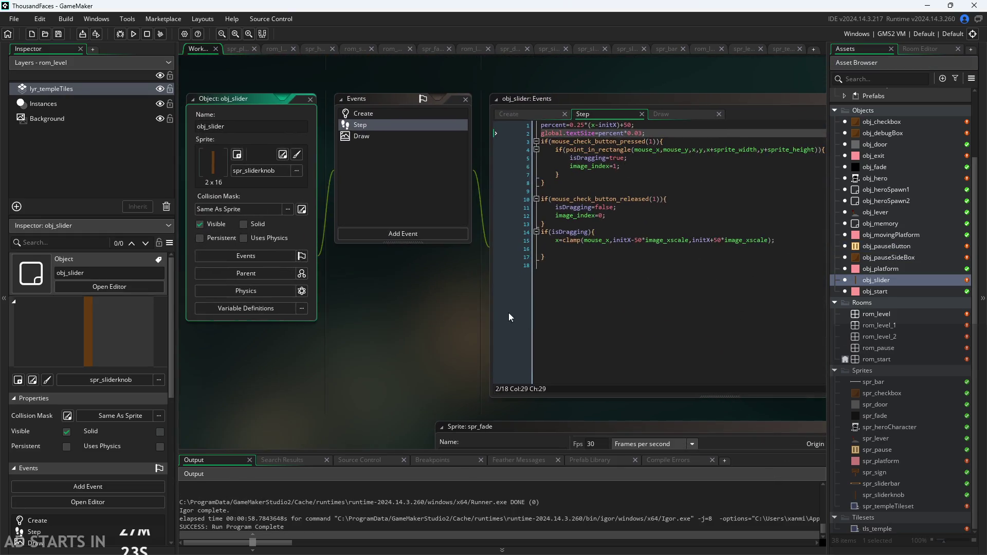
scroll(298, 327, up, 4)
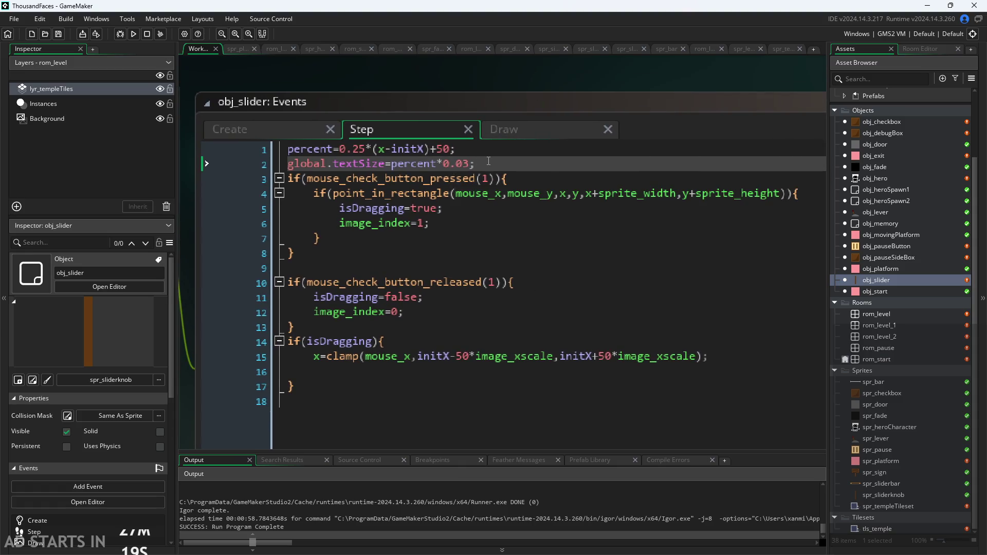
double_click(460, 168)
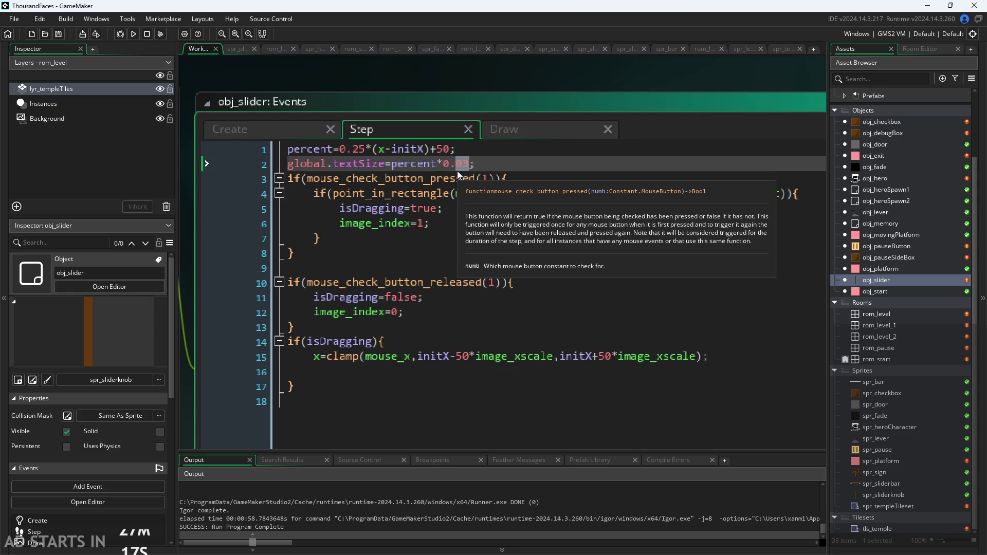
text(75)
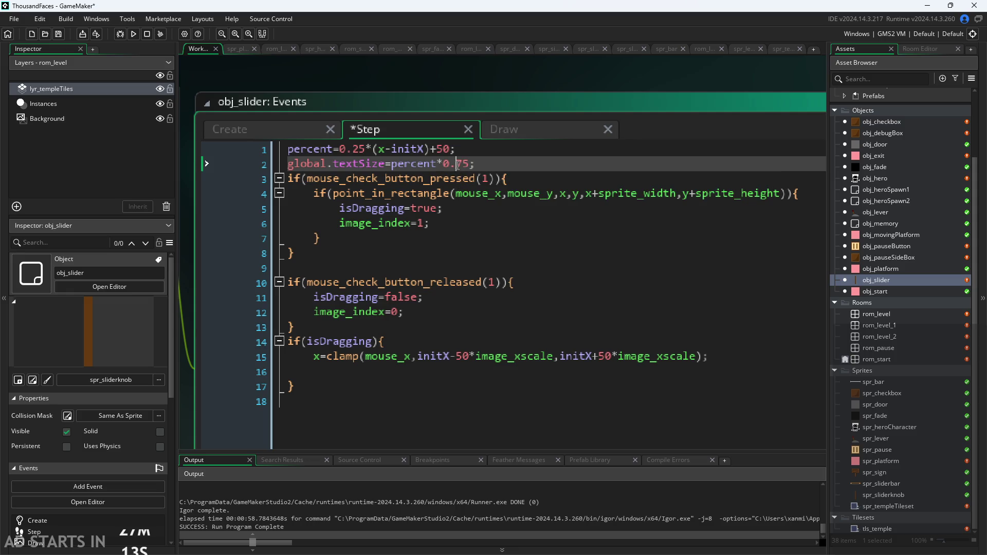
text(0)
Rewrite line 2 as global.textSize=percent*0.03/50, save, and run the game
ctrl+scroll(500, 92, up, 2)
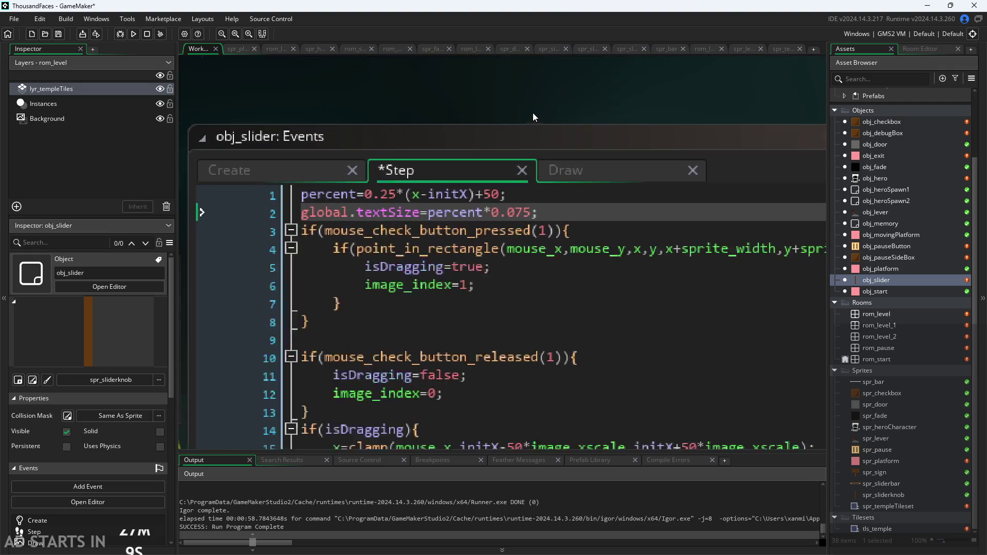
drag(533, 213, 486, 221)
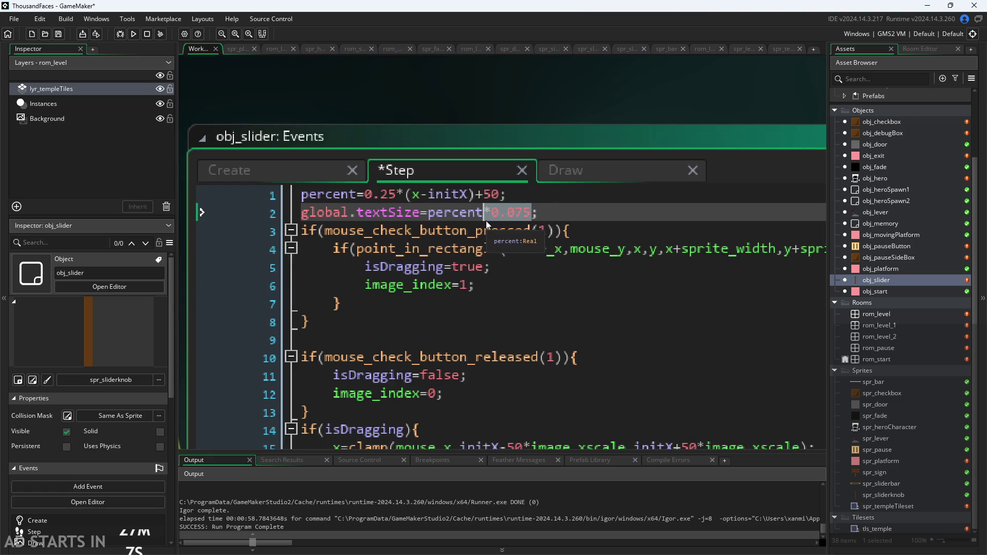
key(BackSpace)
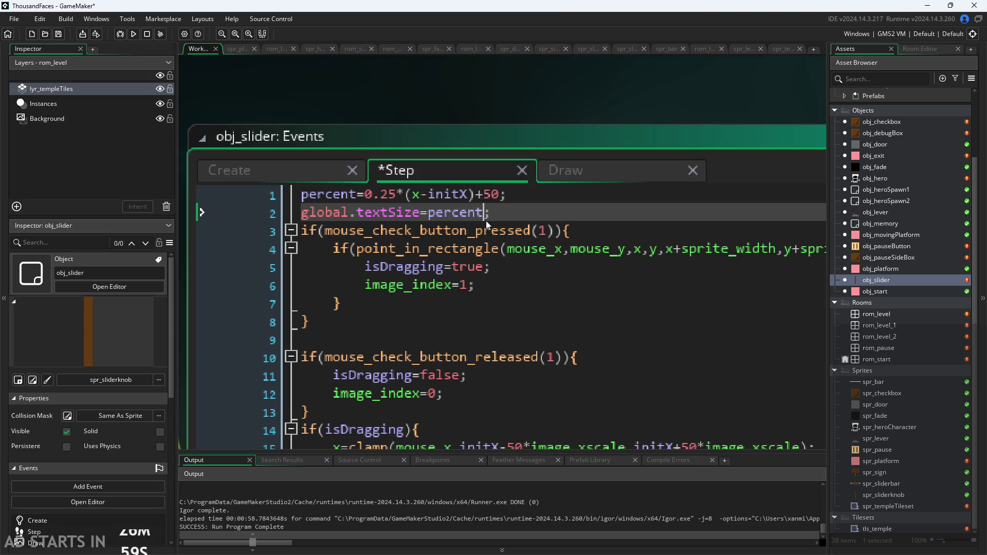
text(0.03)
text(*)
click(492, 213)
text(;)
text(/50)
click(529, 85)
key(ctrl+s)
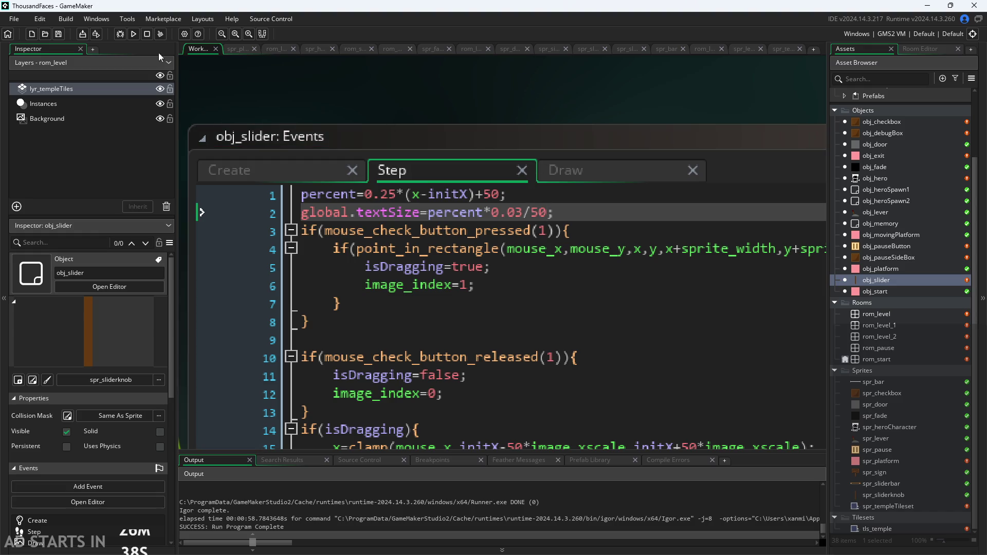
click(133, 35)
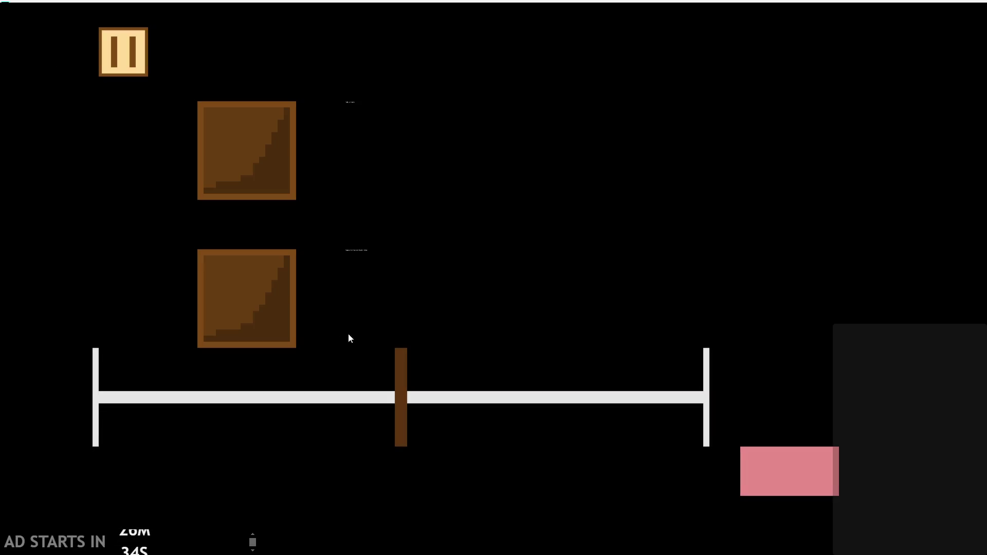
After a quick slider test, change line 2's divisor from /50 to /2 and save
mouse_move(400, 382)
mouse_down()
mouse_move(786, 379)
mouse_move(194, 363)
mouse_move(224, 337)
mouse_move(433, 341)
mouse_up()
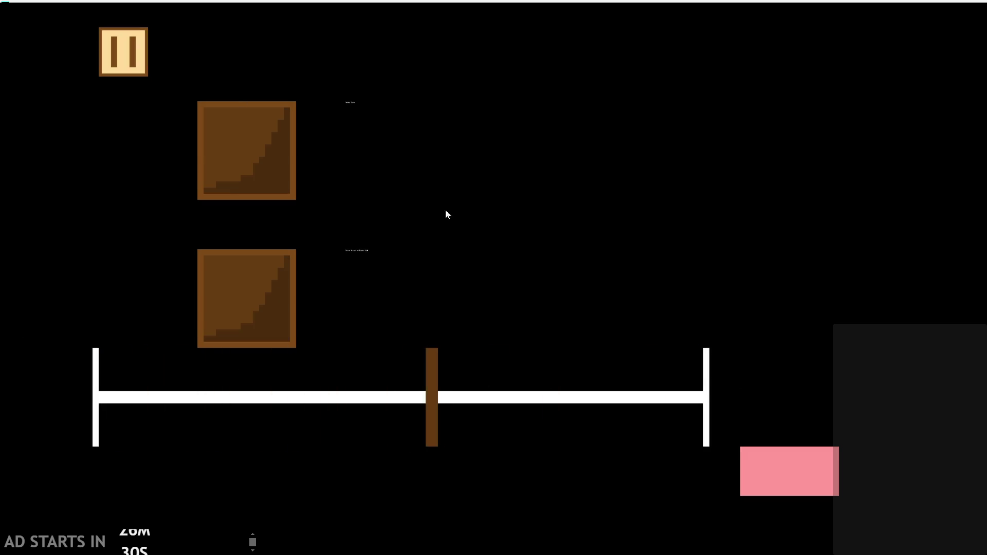
key(alt+F4)
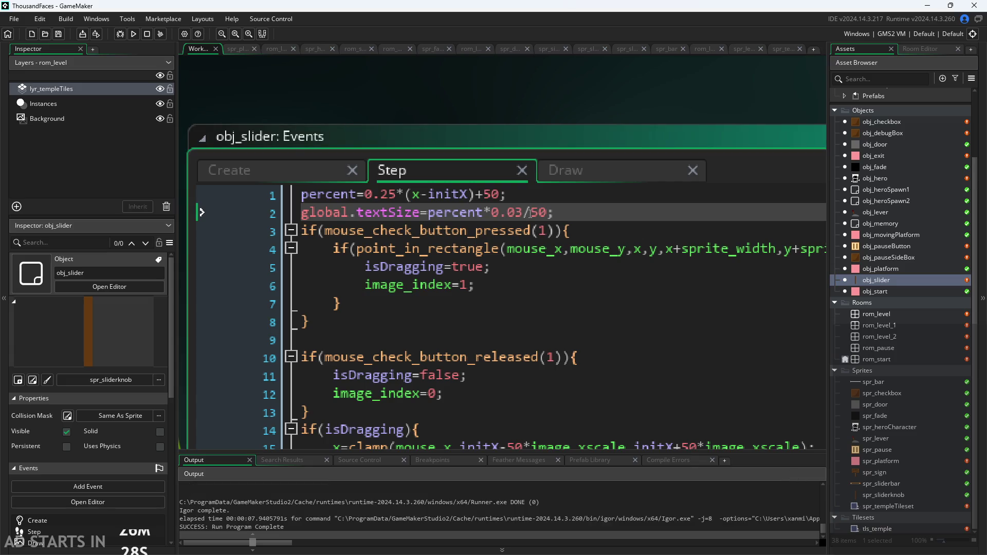
click(533, 212)
key(BackSpace)
key(BackSpace)
text(2)
key(ctrl+s)
Rerun the game, sweep the text size from maximum down to smallest, and exit
click(133, 34)
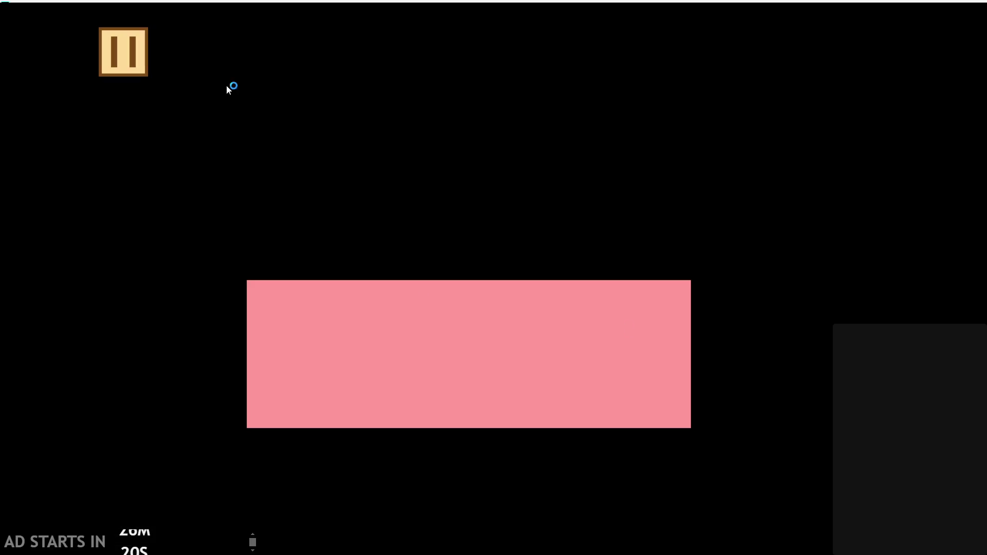
mouse_move(390, 394)
mouse_down()
mouse_move(501, 409)
mouse_move(808, 385)
mouse_move(413, 428)
mouse_move(500, 414)
mouse_move(2, 363)
mouse_move(40, 392)
mouse_move(110, 388)
mouse_move(1, 419)
mouse_move(392, 419)
mouse_move(379, 410)
mouse_move(727, 362)
mouse_move(795, 326)
mouse_move(787, 324)
mouse_up()
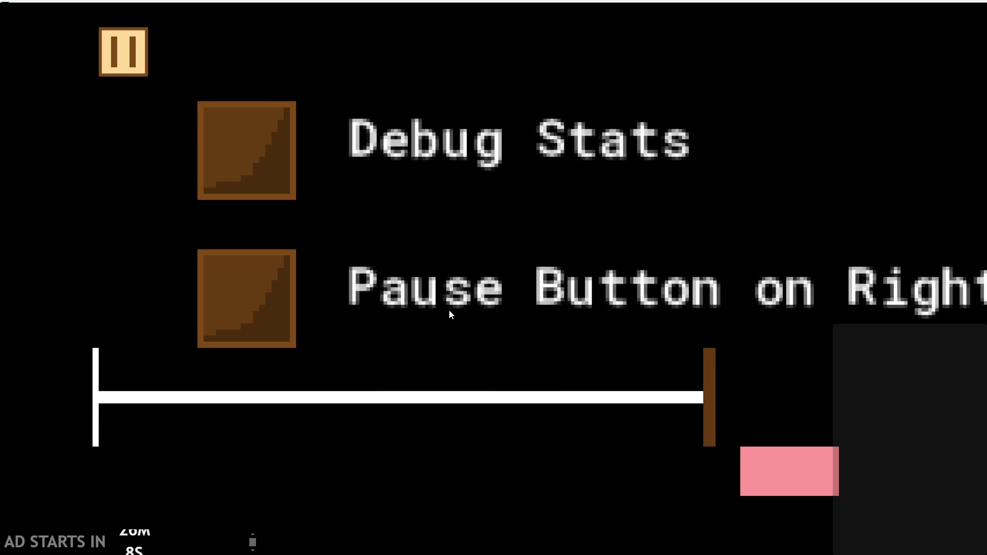
mouse_move(716, 396)
mouse_down()
mouse_move(366, 396)
mouse_move(486, 382)
mouse_move(1, 353)
mouse_move(1, 361)
mouse_move(110, 353)
mouse_move(430, 397)
mouse_move(268, 371)
mouse_up()
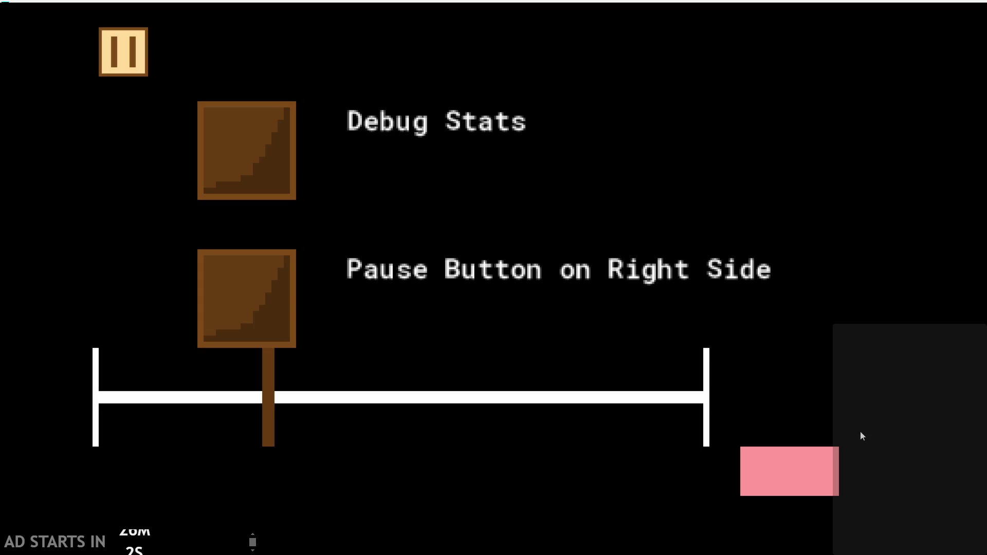
click(791, 461)
ctrl+scroll(689, 106, down, 5)
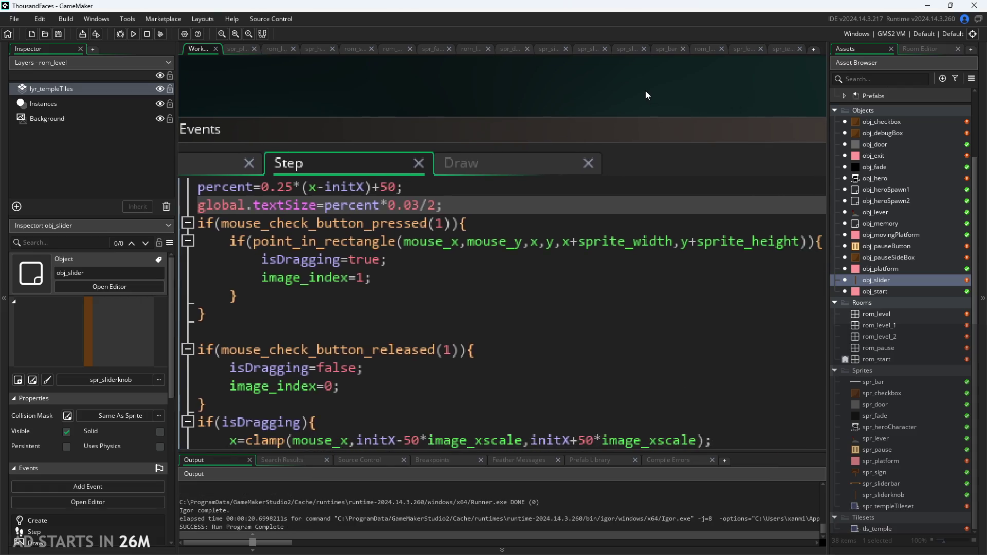
Open obj_debugBox's Draw GUI code and centre its code window in view
ctrl+scroll(741, 94, down, 1)
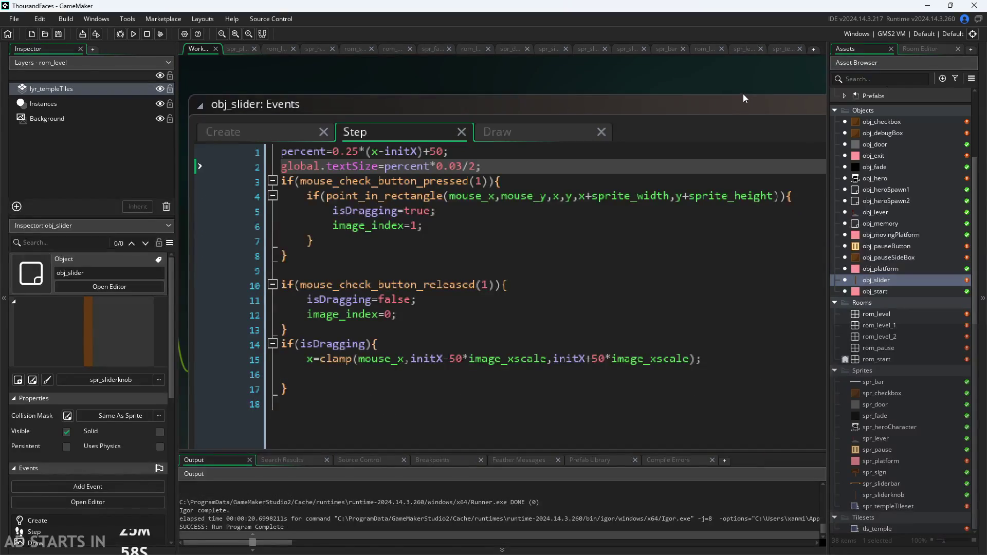
double_click(887, 133)
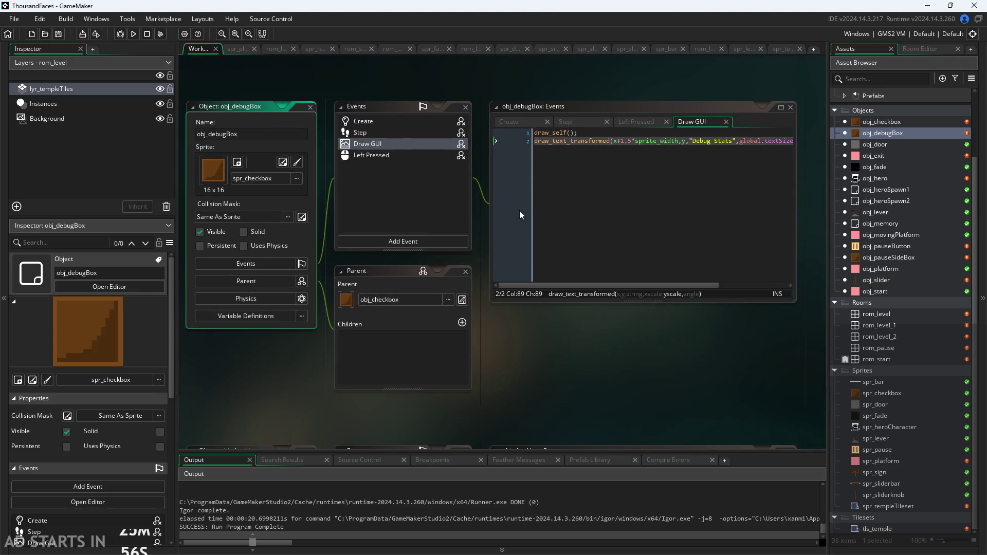
ctrl+scroll(486, 224, up, 2)
drag(486, 224, 223, 316)
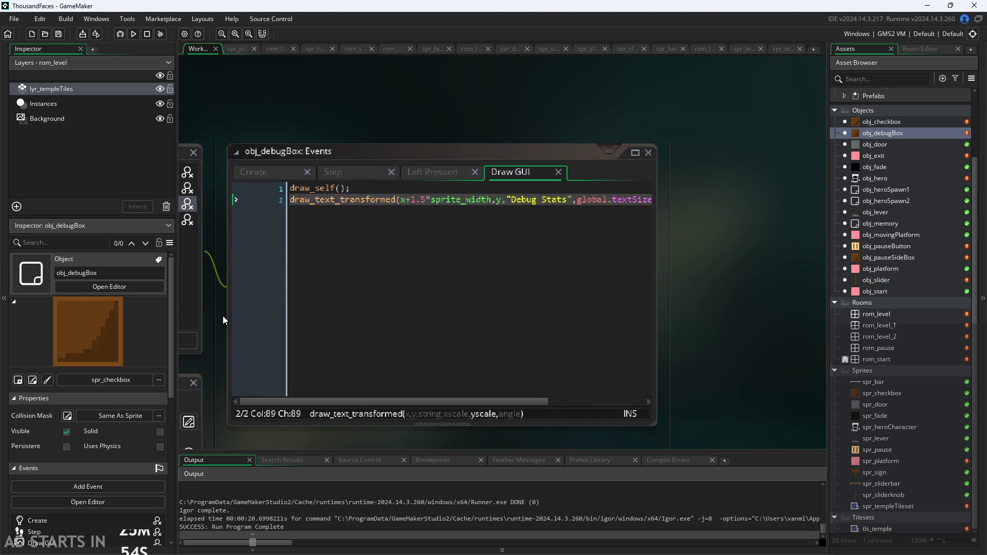
ctrl+scroll(710, 282, down, 1)
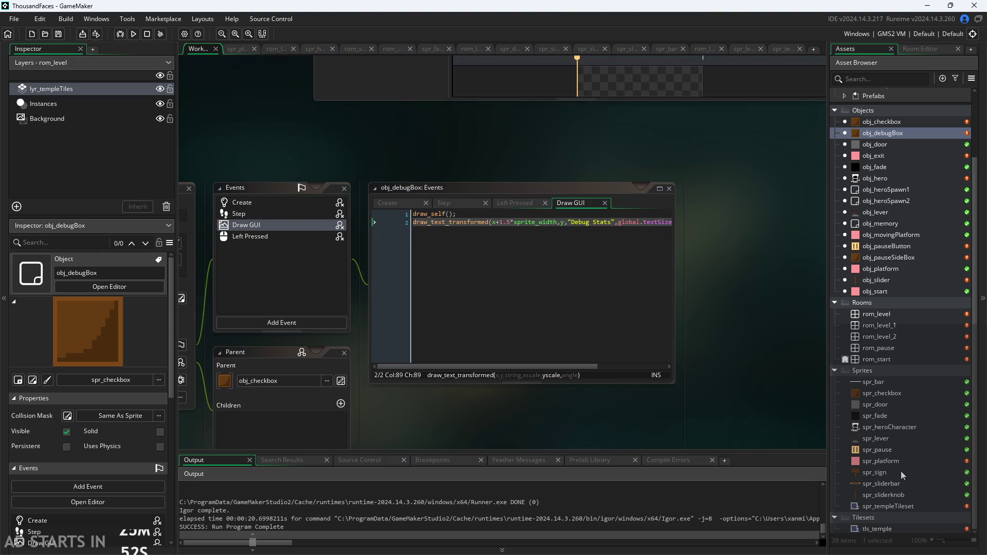
Set the spr_checkbox sprite origin to Middle Centre (8 x 8)
double_click(891, 393)
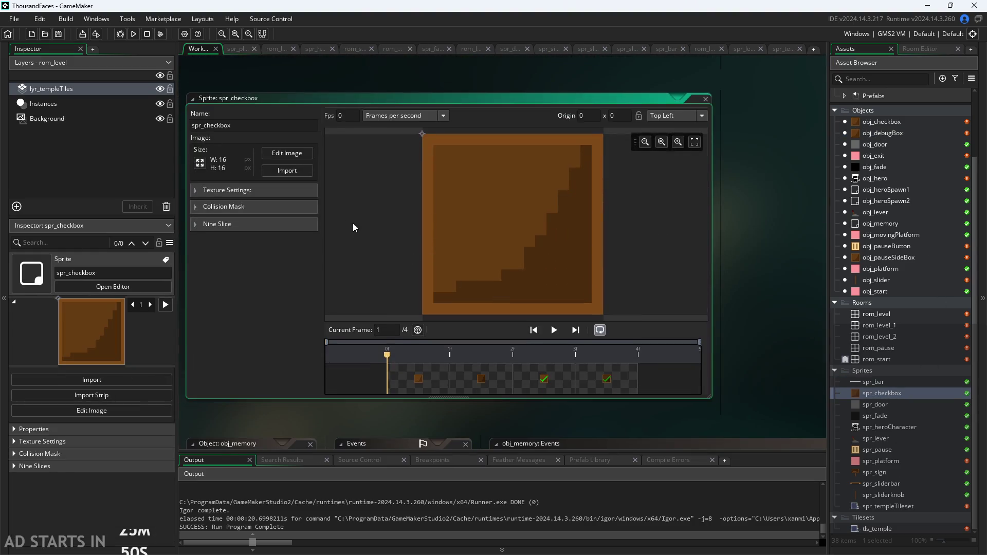
click(684, 117)
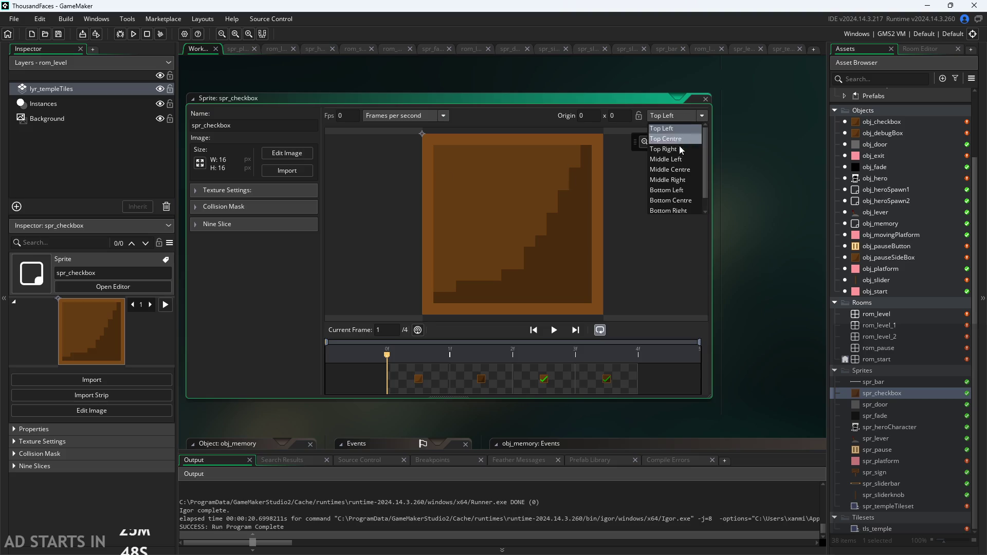
click(683, 168)
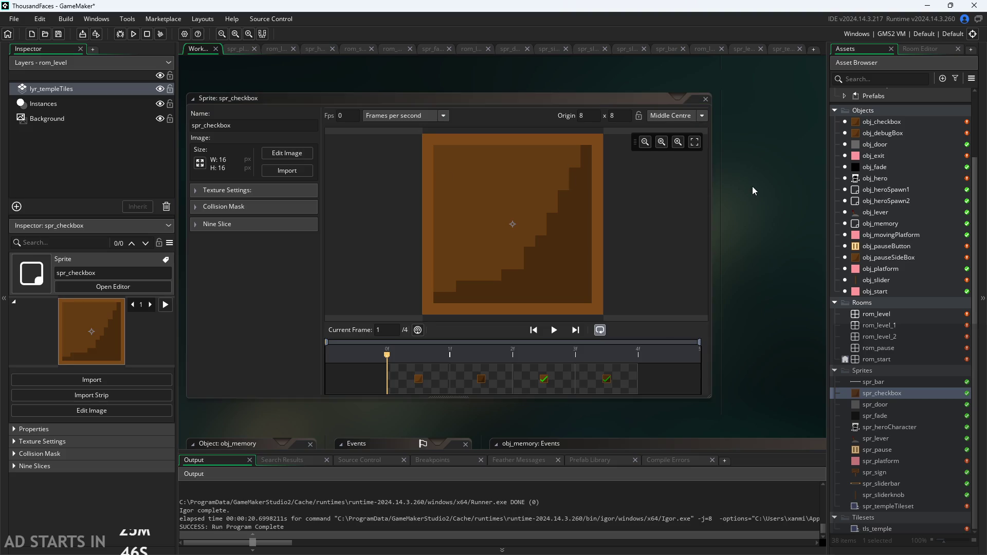
scroll(802, 255, up, 1)
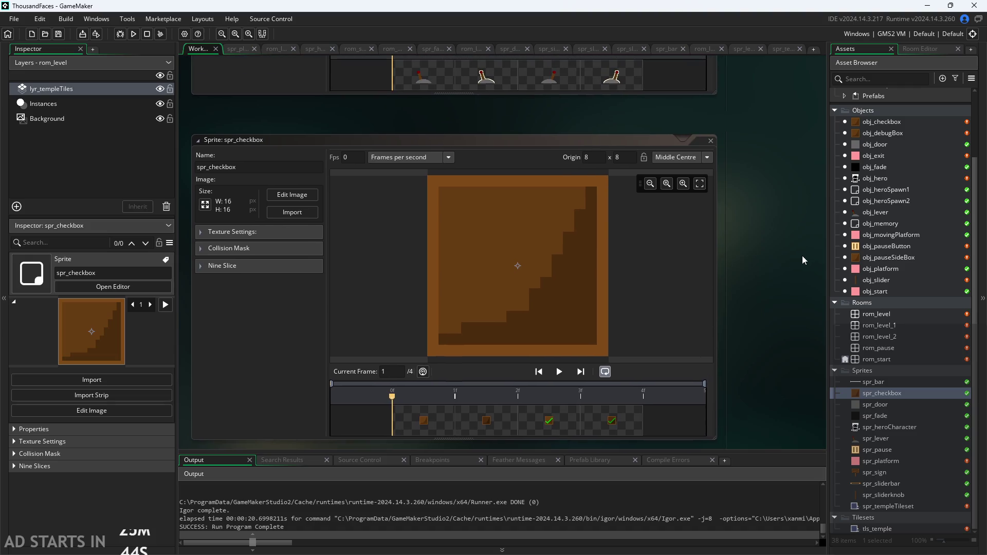
click(135, 34)
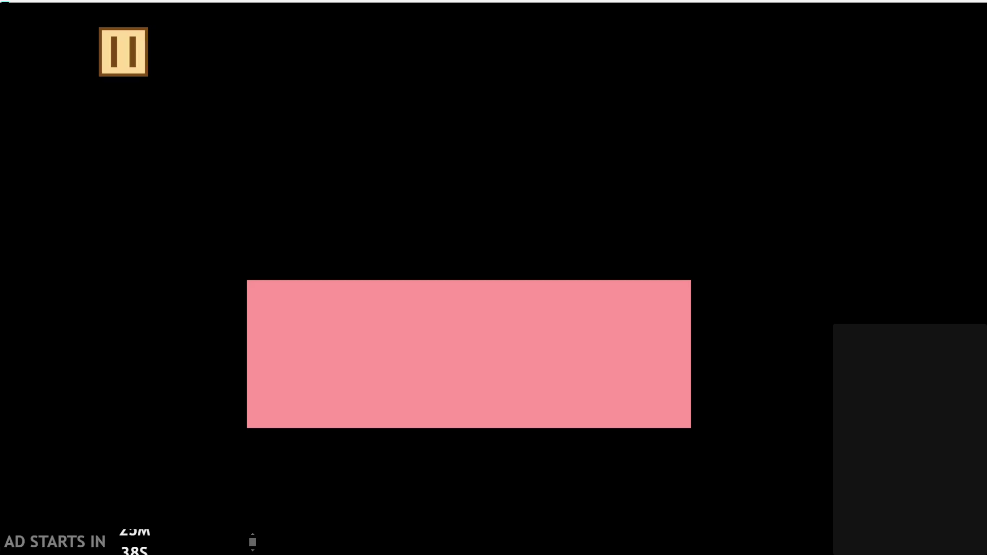
click(106, 44)
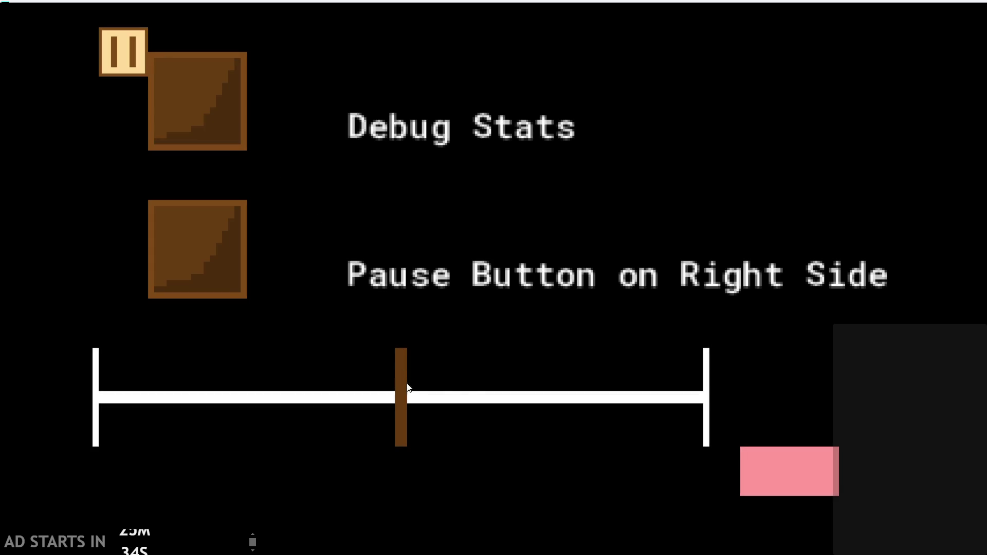
mouse_move(418, 397)
mouse_down()
mouse_move(304, 401)
mouse_move(260, 363)
mouse_move(218, 363)
mouse_move(399, 371)
mouse_move(666, 363)
mouse_move(68, 341)
mouse_move(442, 371)
mouse_move(492, 393)
mouse_move(765, 379)
mouse_move(658, 381)
mouse_move(254, 346)
mouse_move(690, 352)
mouse_move(376, 340)
mouse_move(344, 313)
mouse_move(343, 270)
mouse_move(344, 387)
mouse_move(372, 357)
mouse_move(442, 375)
mouse_move(280, 352)
mouse_move(346, 364)
mouse_up()
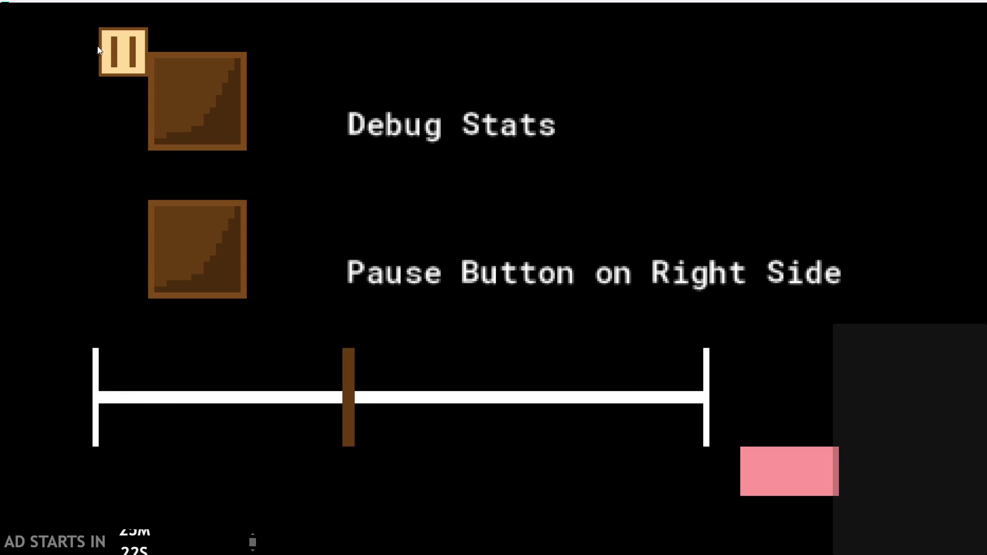
click(117, 45)
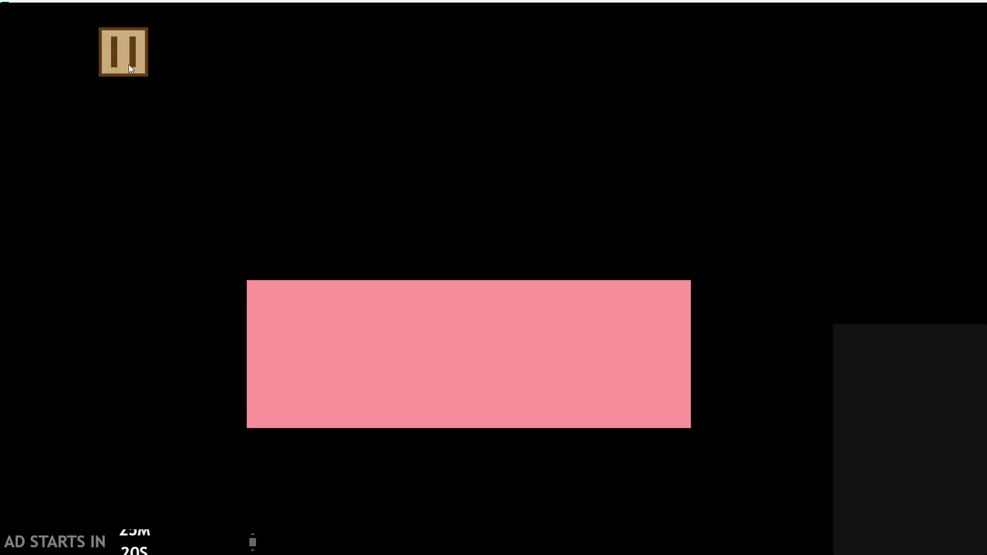
click(128, 63)
click(804, 461)
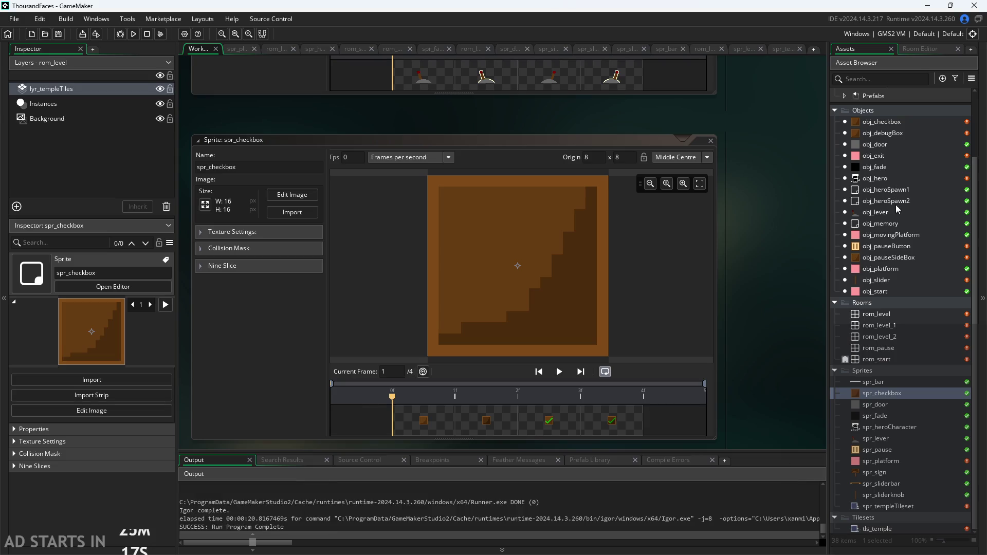
Open obj_pauseButton's code and end line 7 with a semicolon: global.textSize=0.75;
double_click(887, 246)
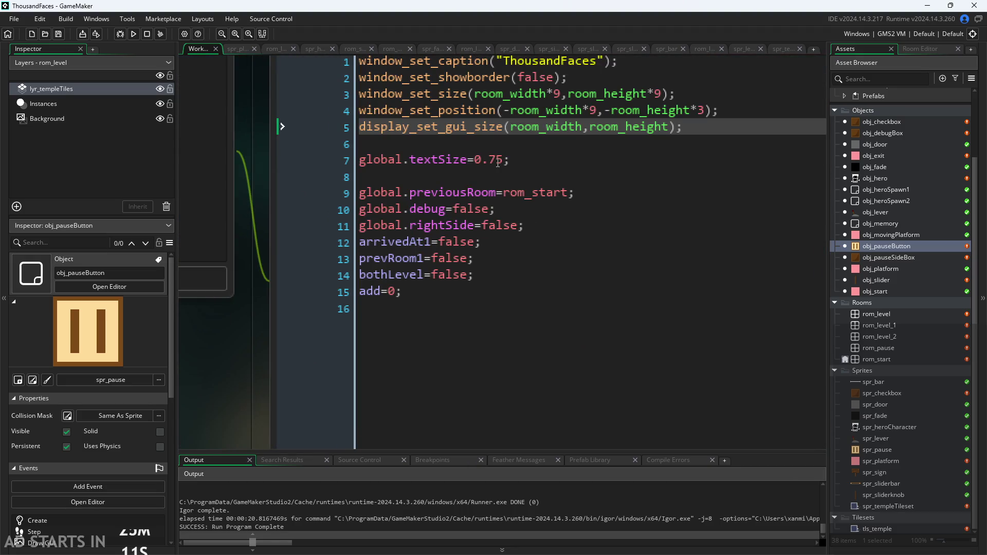
click(501, 161)
text(;)
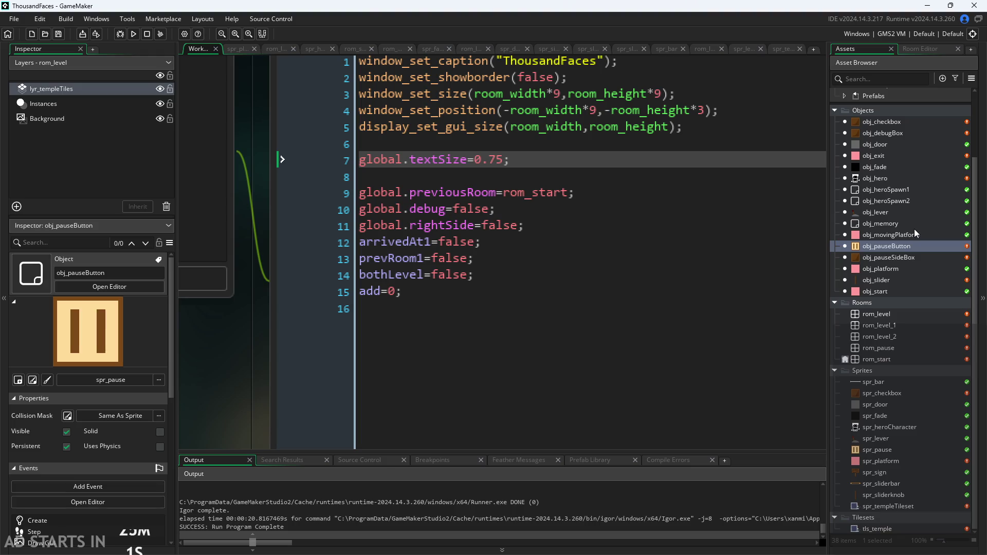
double_click(888, 313)
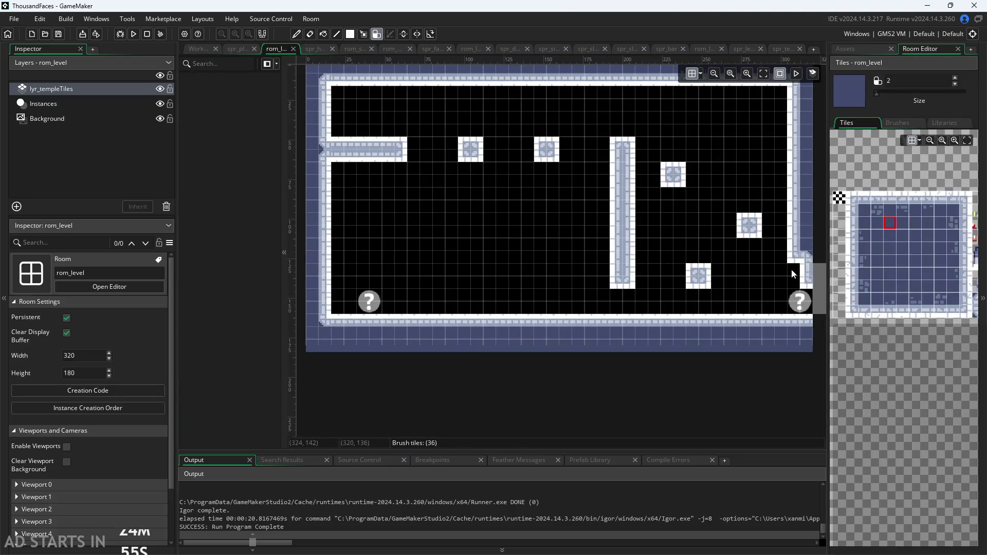
click(196, 49)
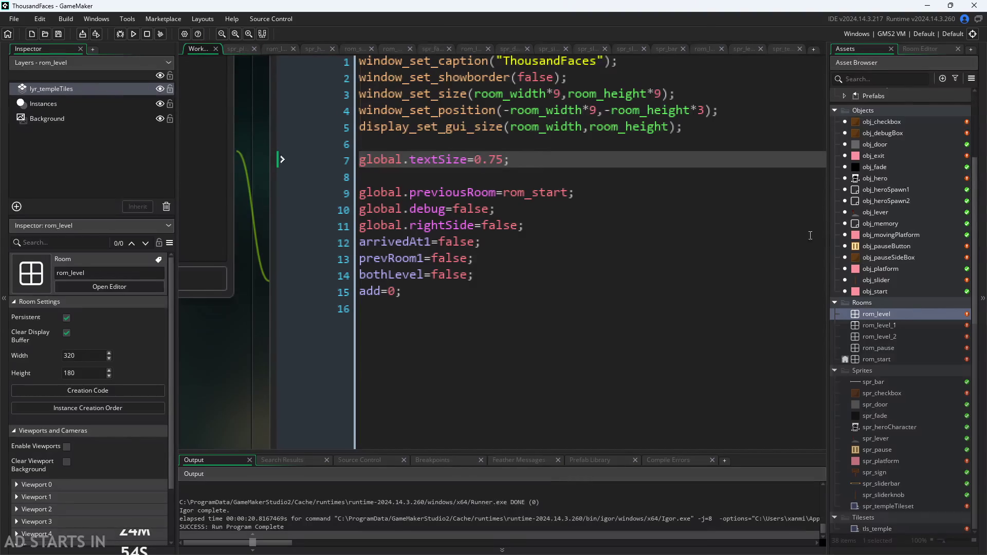
click(889, 258)
click(887, 235)
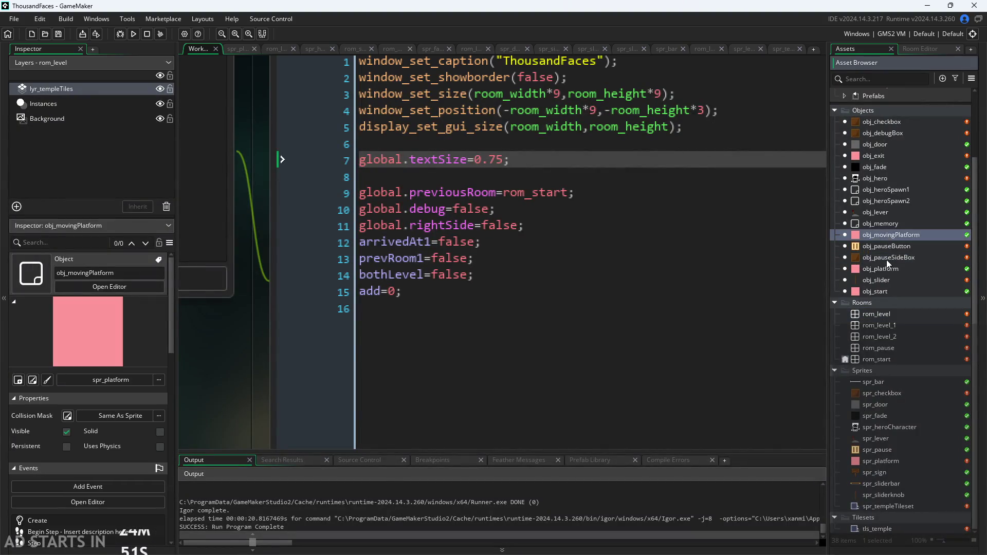
click(887, 258)
click(896, 279)
click(896, 270)
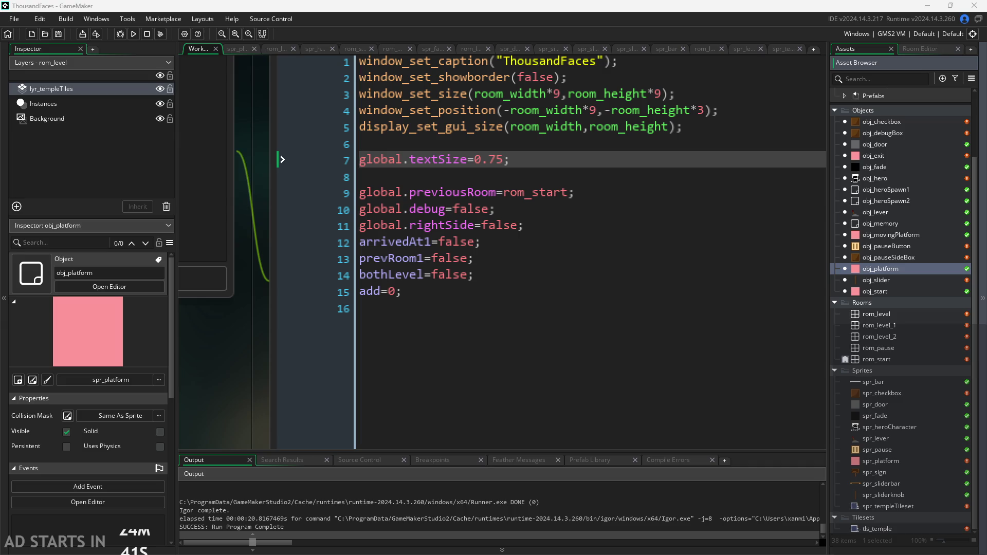
click(886, 246)
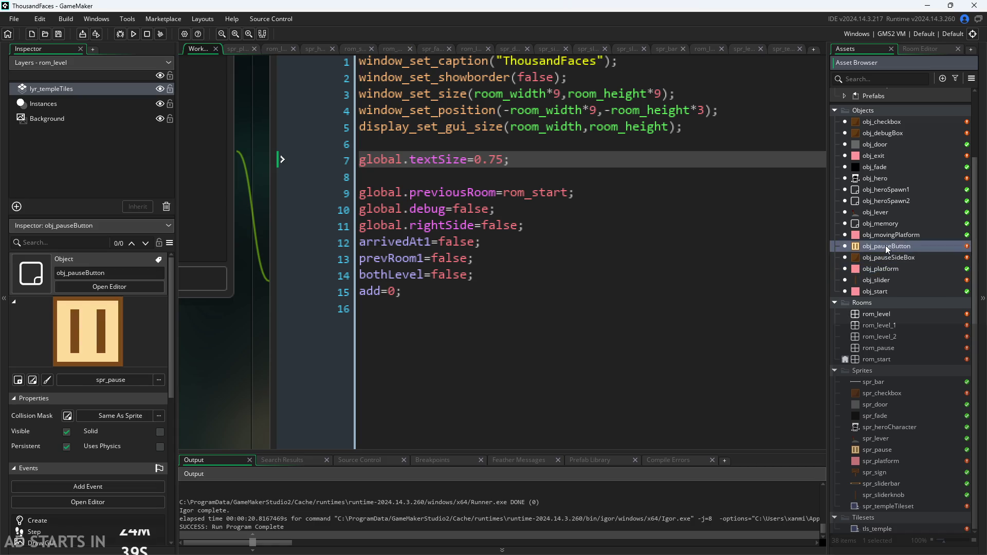
double_click(881, 280)
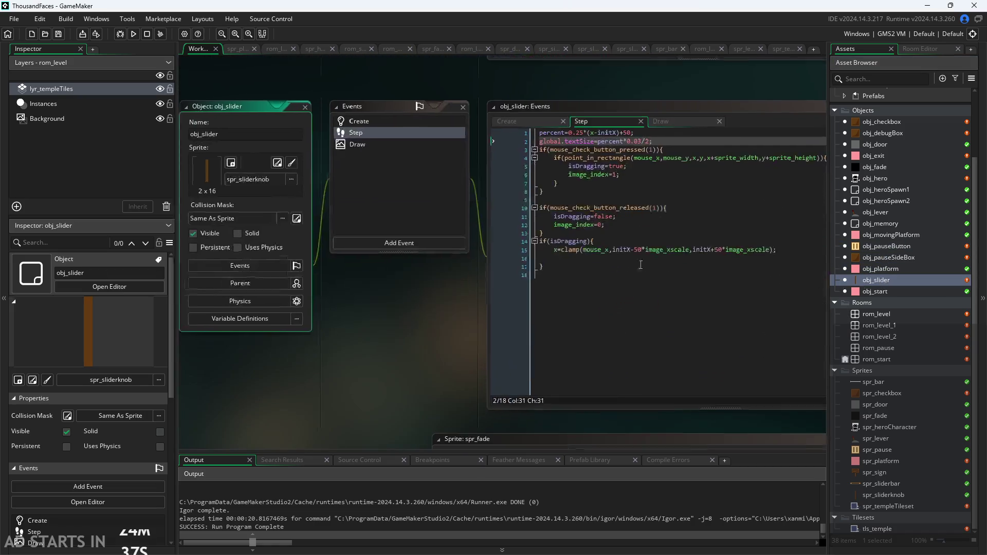
Replace 3/2 with 15 on line 2 so textSize is percent*0.015, save, and run
scroll(697, 178, up, 5)
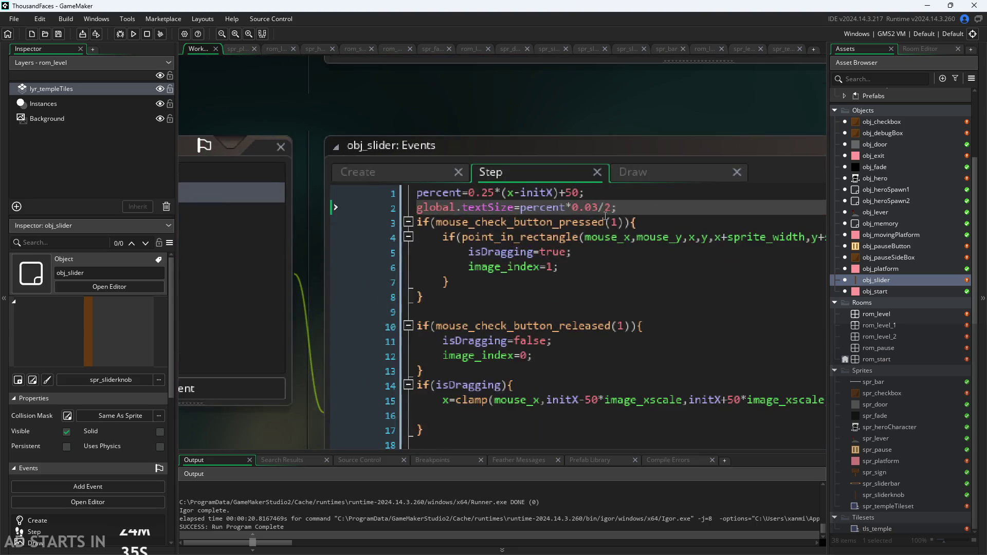
drag(612, 210, 597, 213)
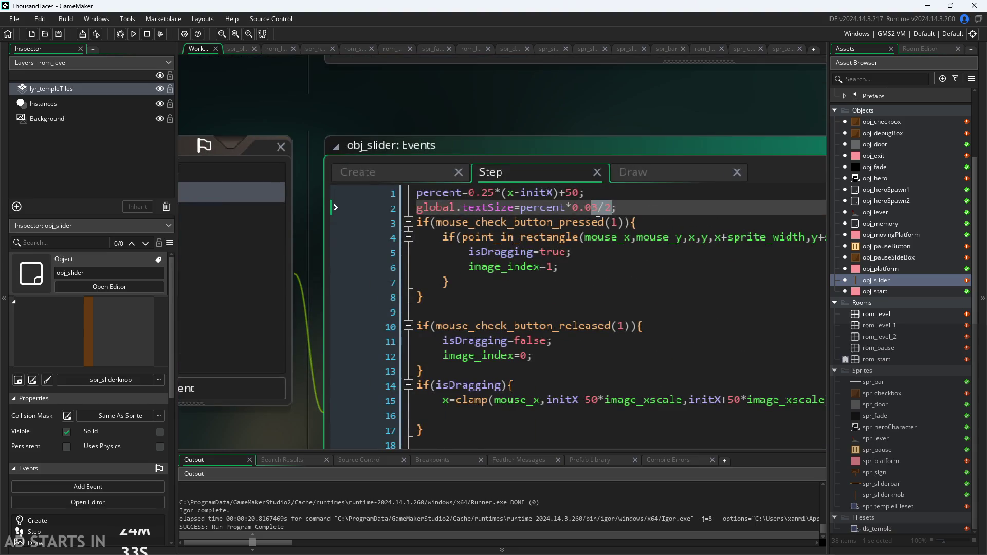
text(15)
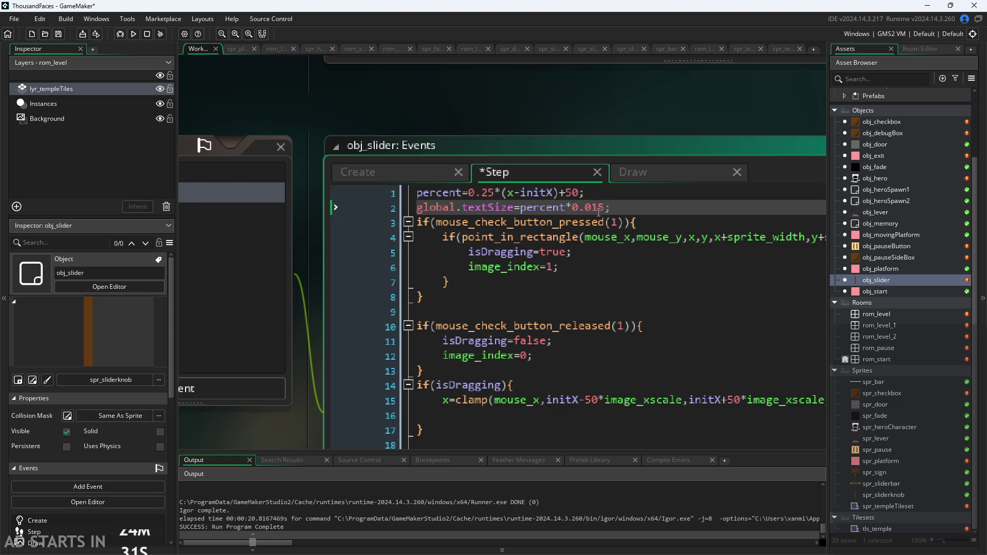
key(ctrl+s)
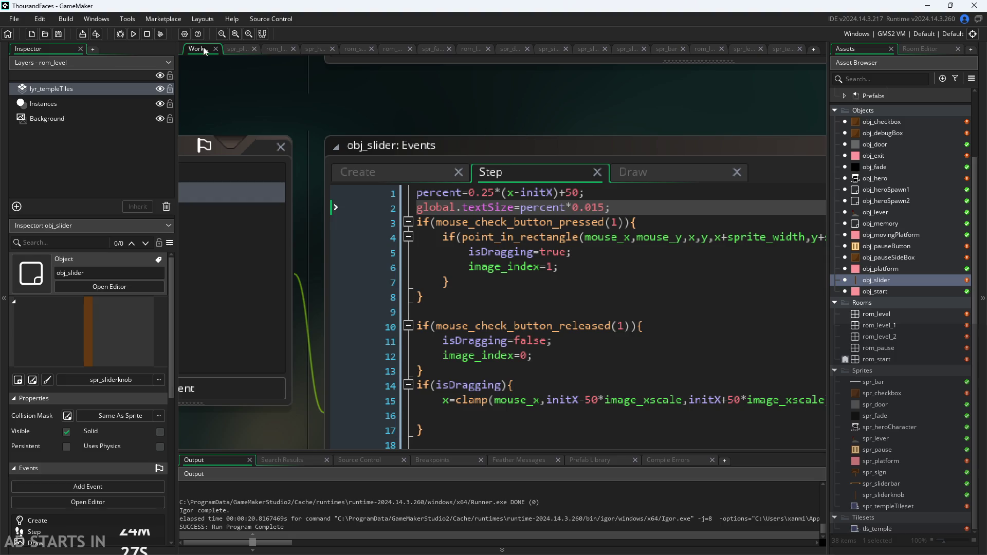
click(135, 34)
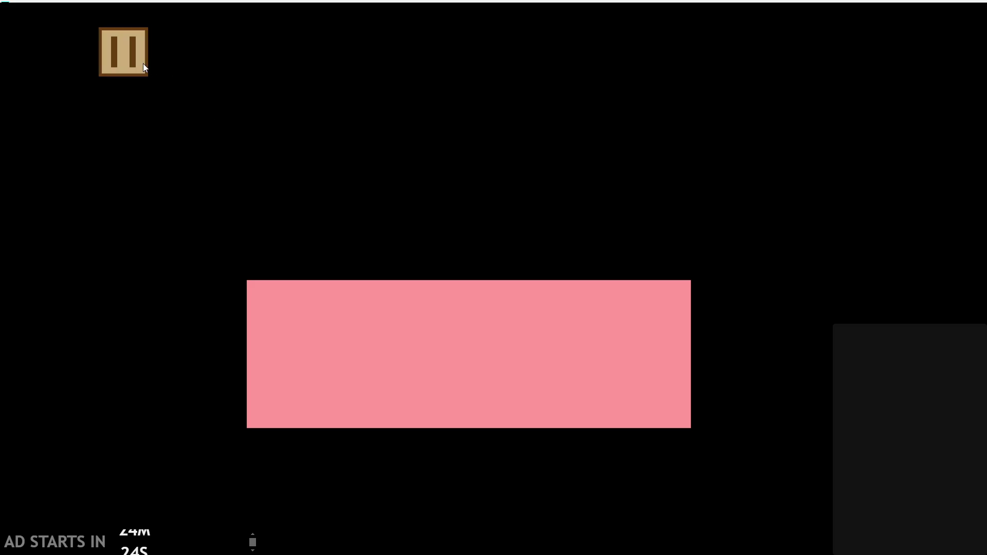
click(143, 63)
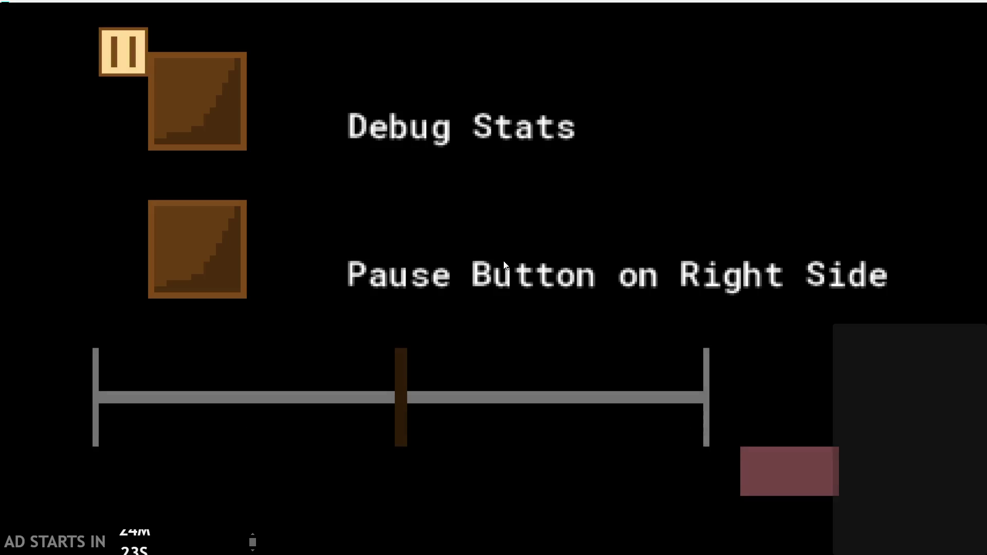
mouse_move(389, 411)
mouse_down()
mouse_move(23, 412)
mouse_move(767, 386)
mouse_move(315, 391)
mouse_move(712, 375)
mouse_move(305, 394)
mouse_up()
key(alt+F4)
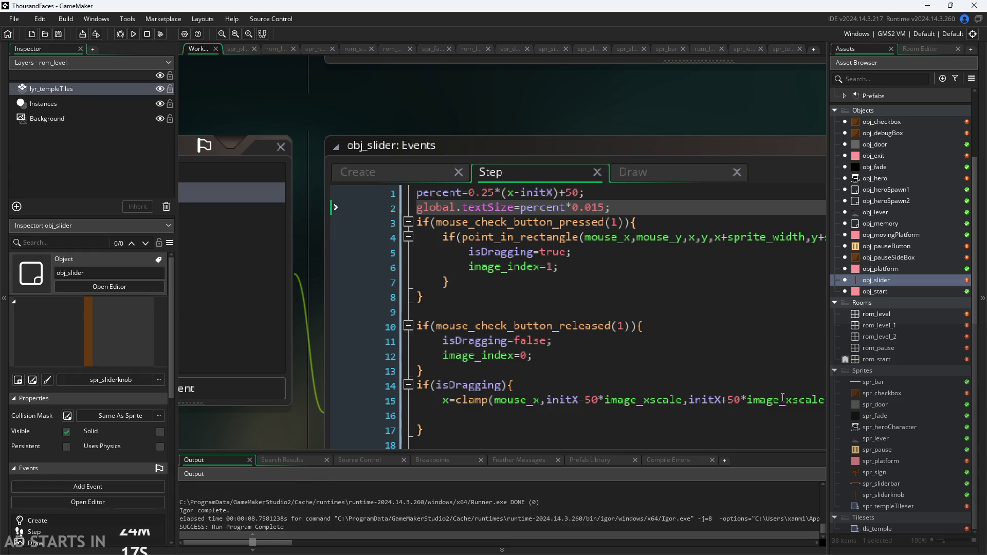
drag(757, 118, 607, 120)
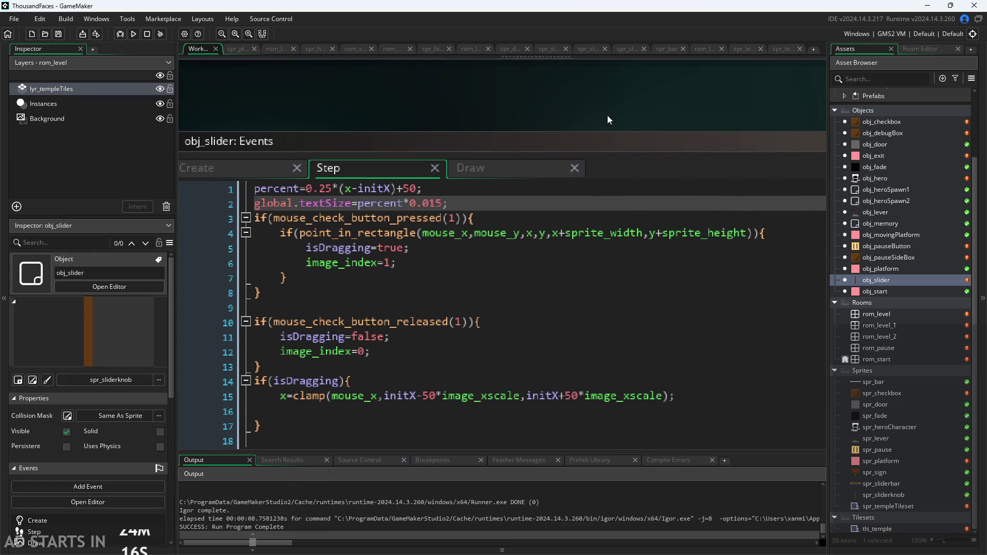
Open obj_pauseSideBox's Draw GUI code and delete the 1.5* label-offset multiplier
click(912, 156)
double_click(914, 237)
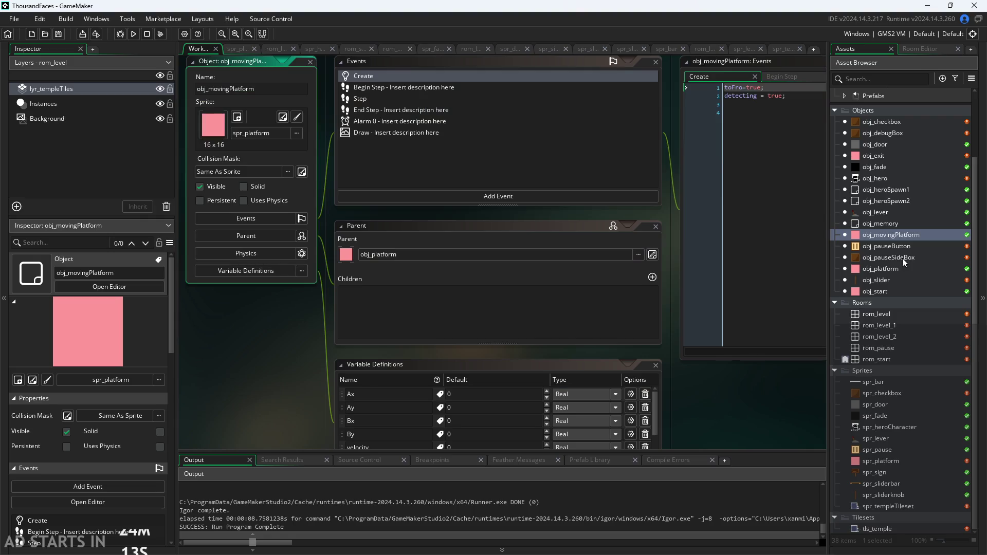
double_click(897, 257)
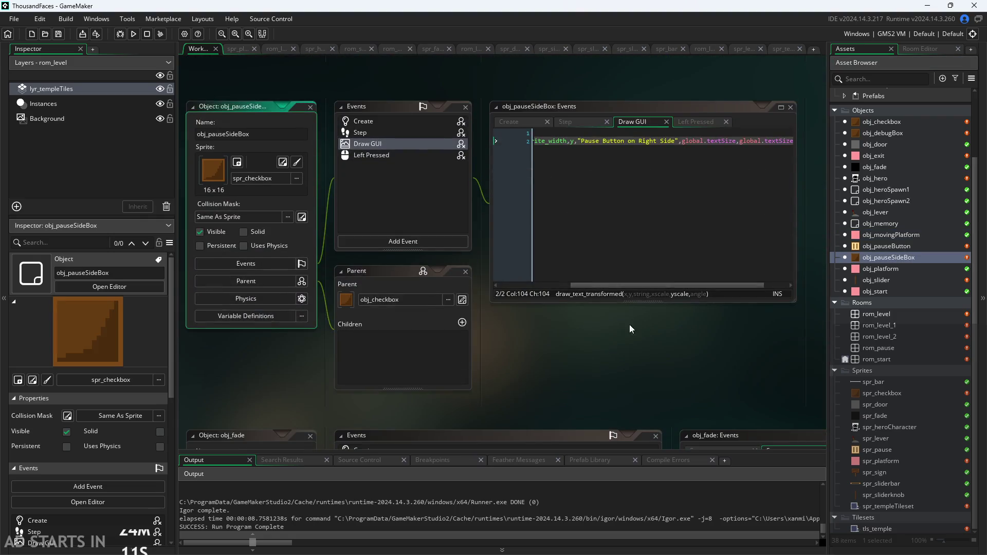
scroll(587, 248, up, 2)
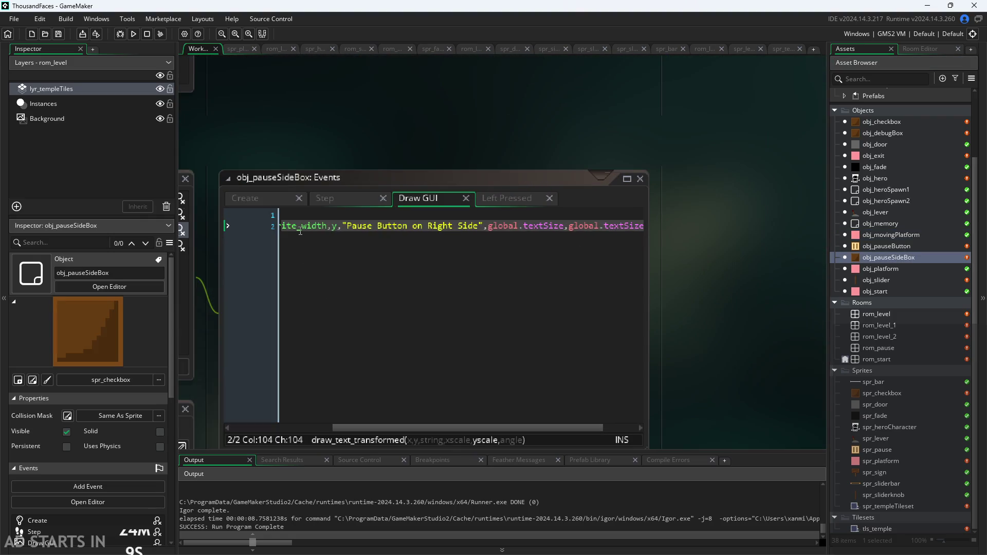
click(338, 226)
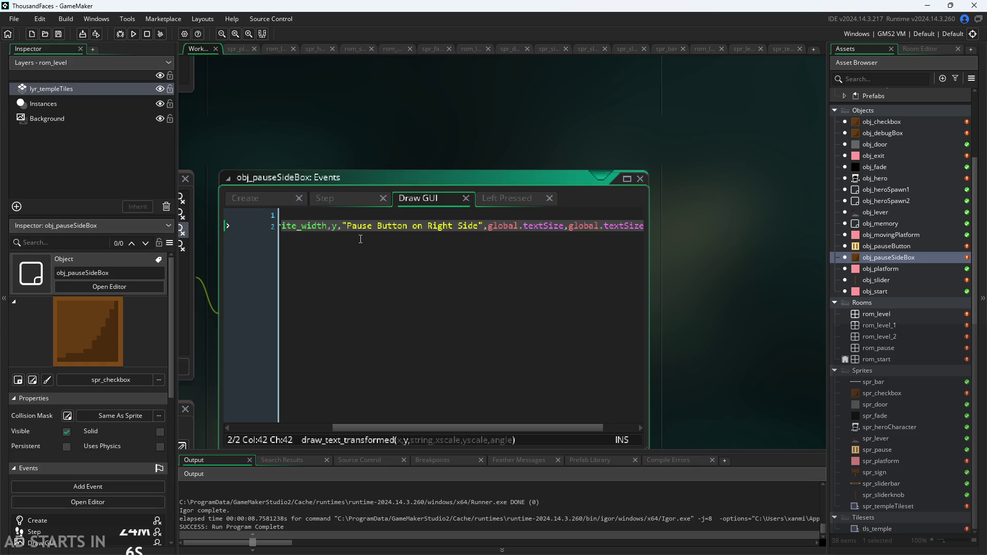
key(Left)
key(Left)
key(Left)
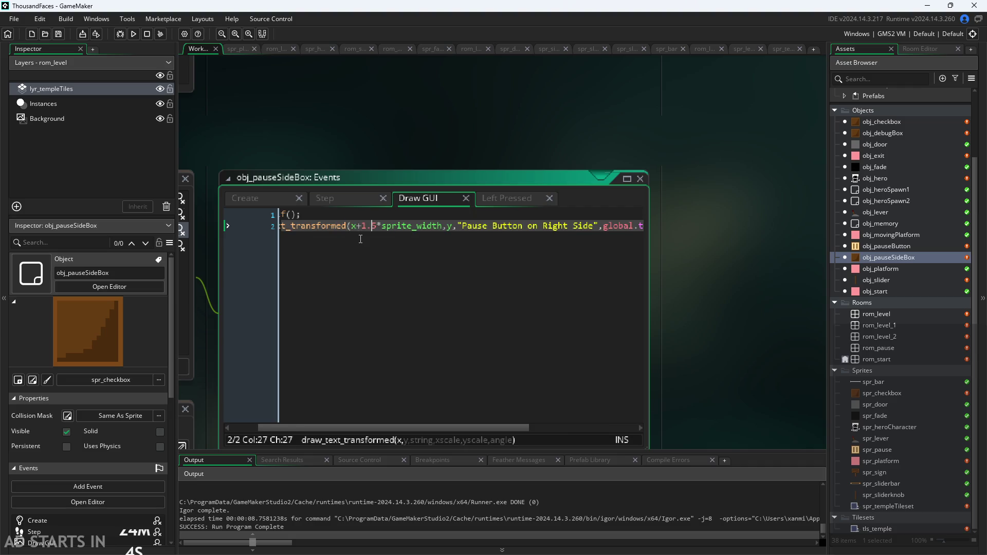
key(BackSpace)
key(BackSpace)
key(Delete)
key(Delete)
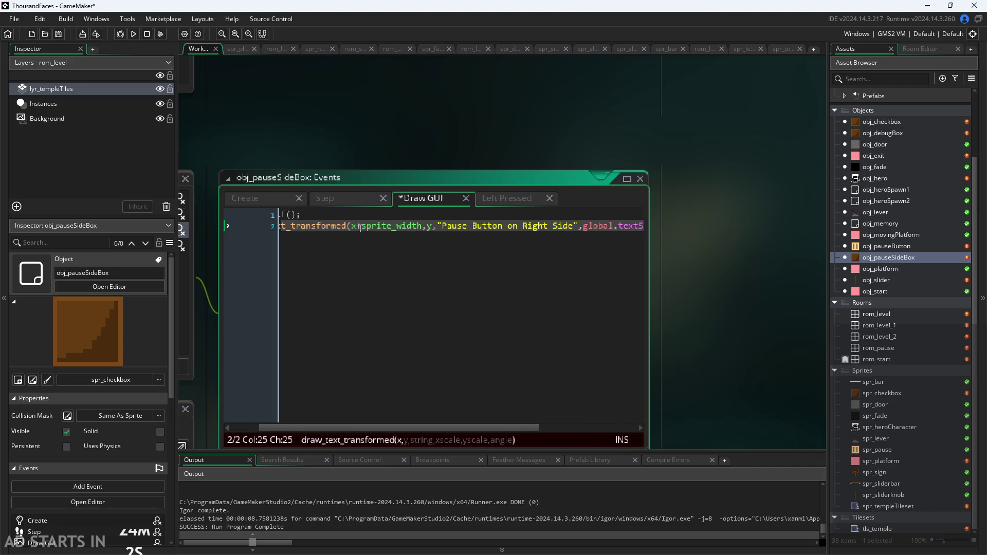
Put the 1.5* multiplier back and revert the side-box label code to its saved state
scroll(785, 237, down, 2)
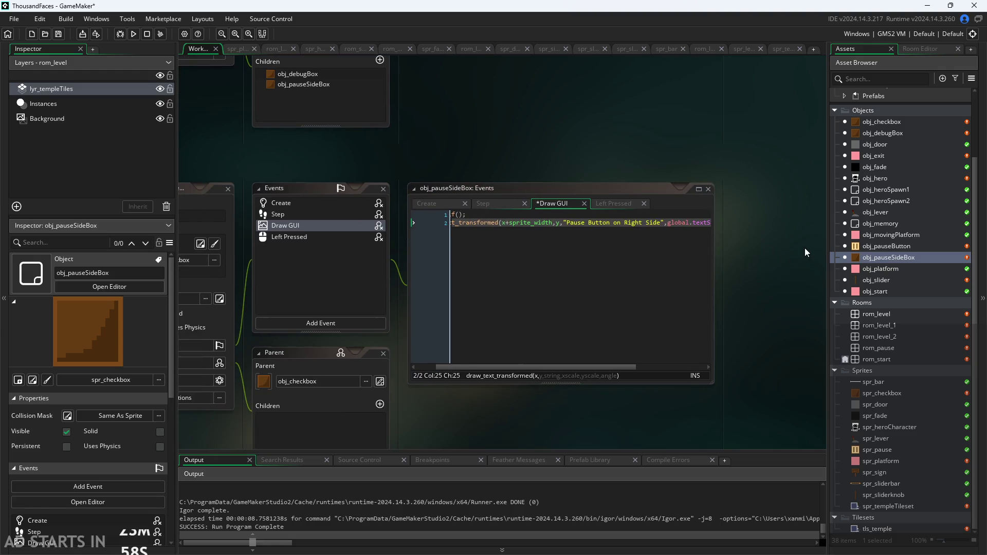
click(570, 251)
text(1.)
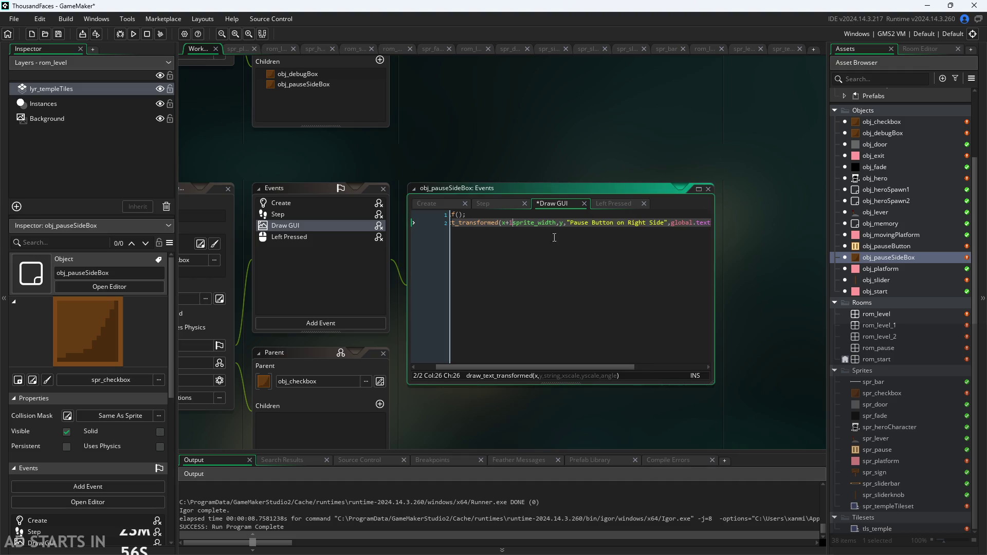
text(5*)
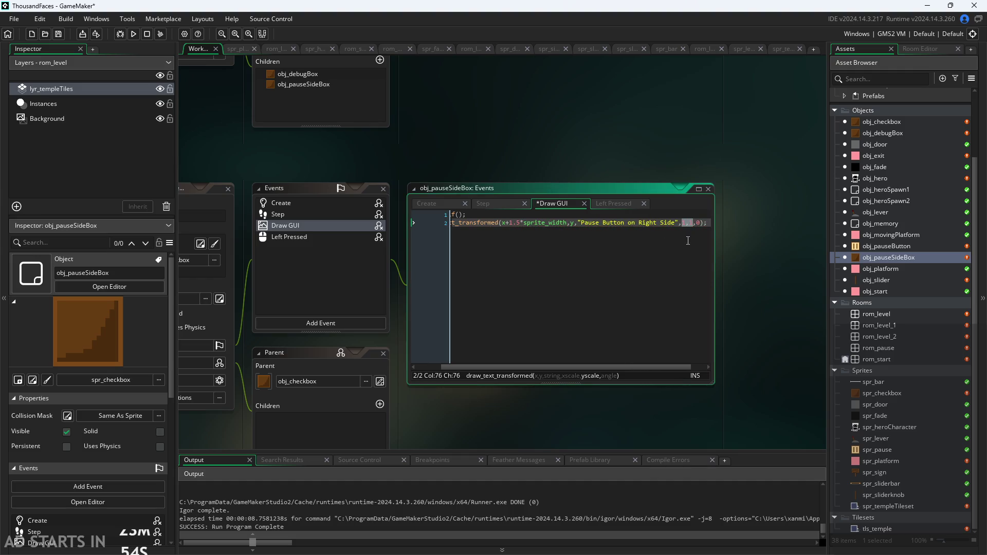
key(ctrl+v)
key(ctrl+s)
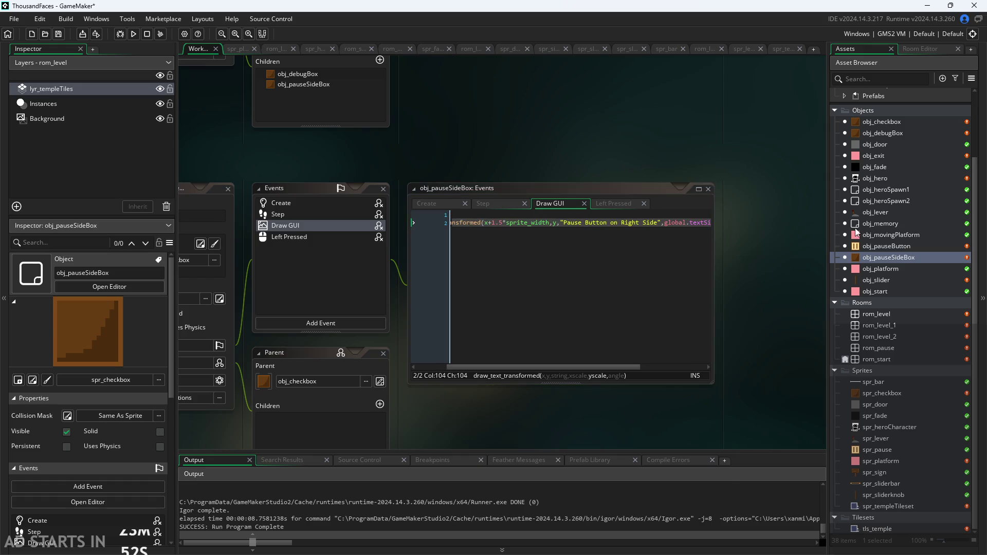
In obj_checkbox's Draw GUI, change the label offset to x+sprite_width
double_click(898, 123)
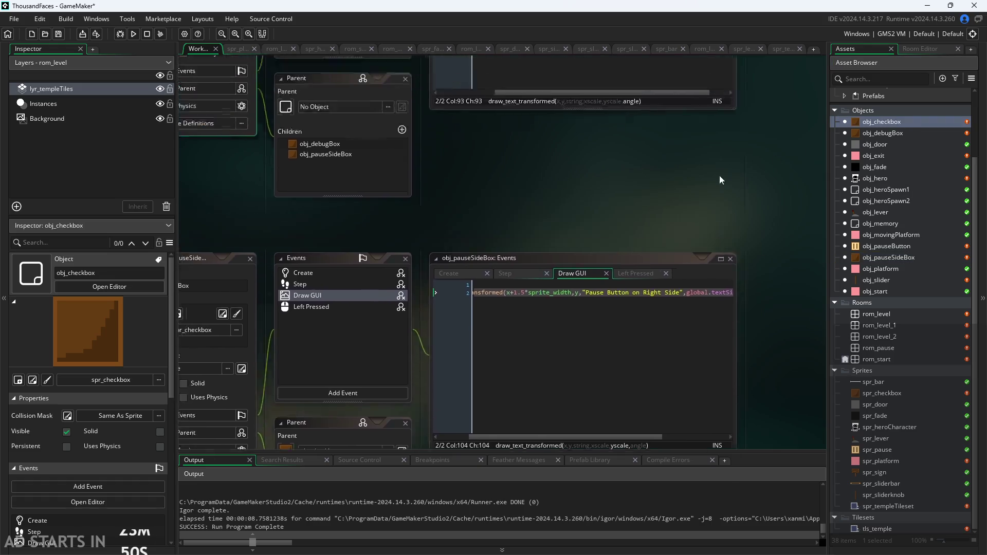
ctrl+scroll(535, 291, up, 3)
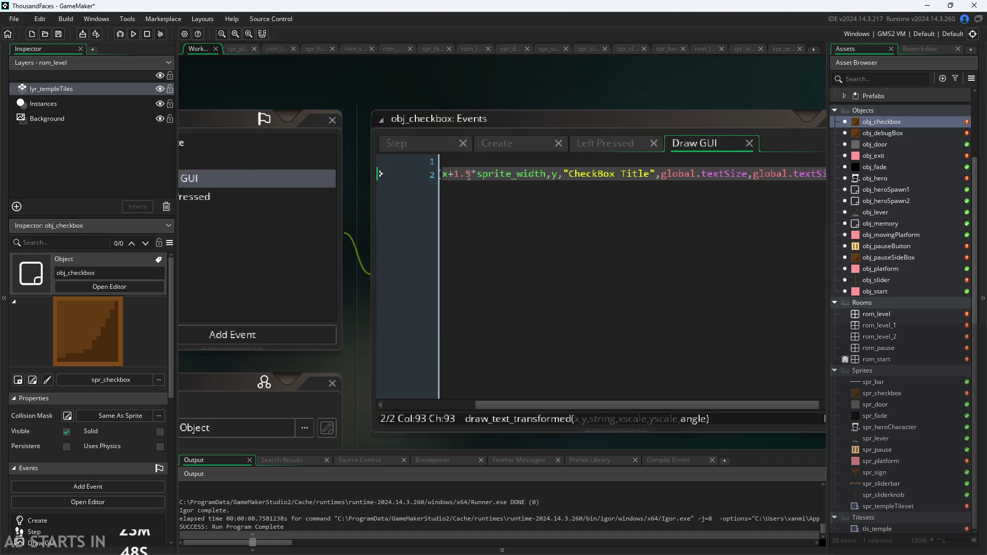
drag(448, 175, 478, 177)
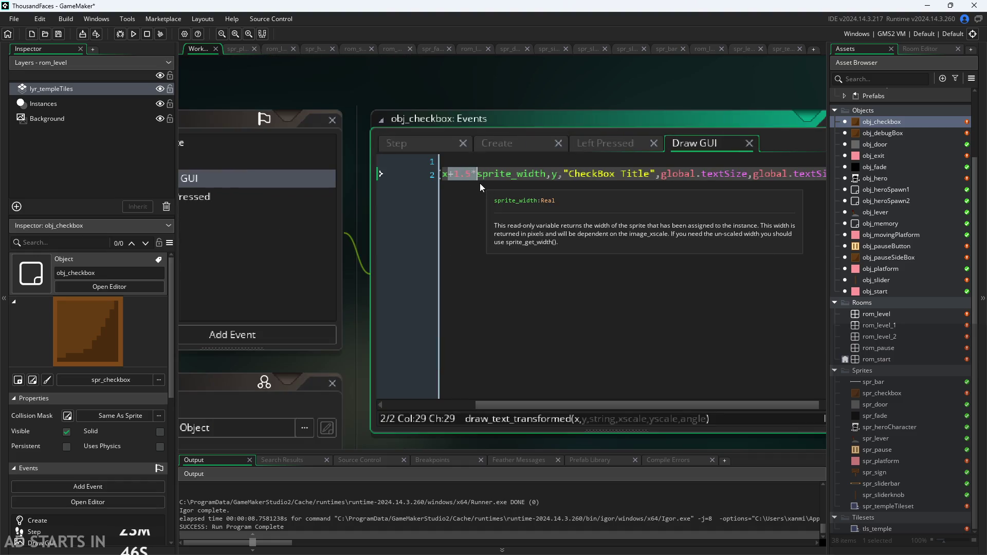
key(BackSpace)
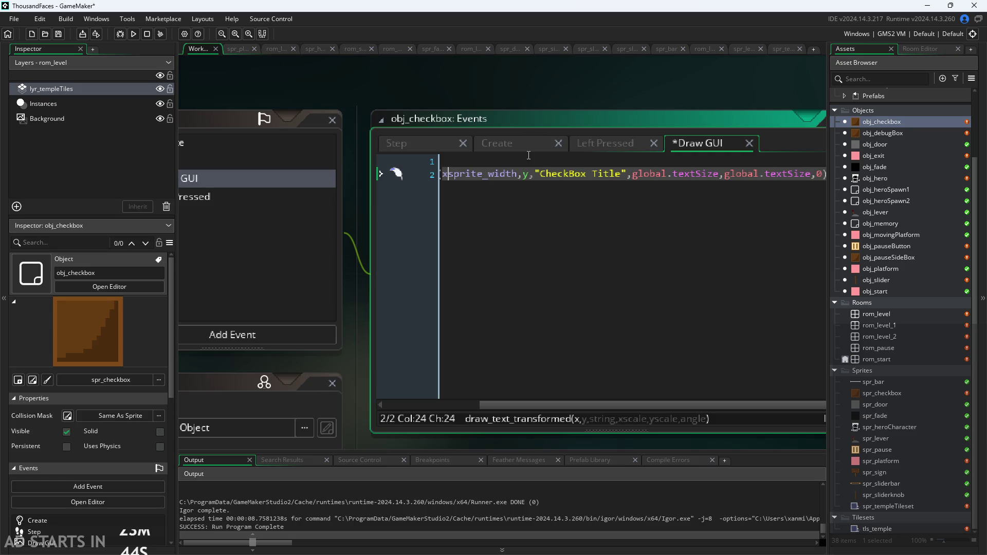
text(+)
click(589, 101)
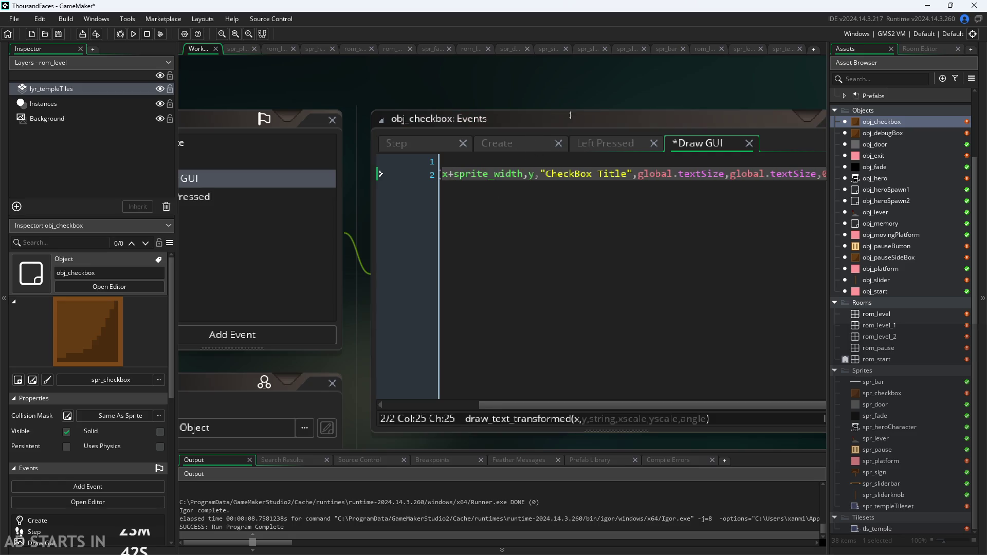
click(455, 176)
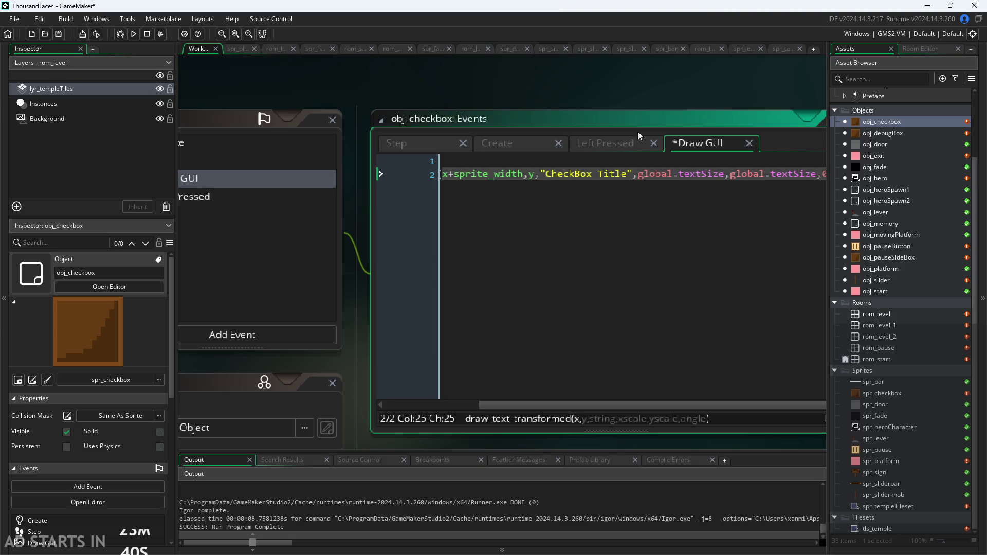
Remove the 1.5* multiplier from obj_debugBox and obj_pauseSideBox labels, then save and run with F5
double_click(874, 133)
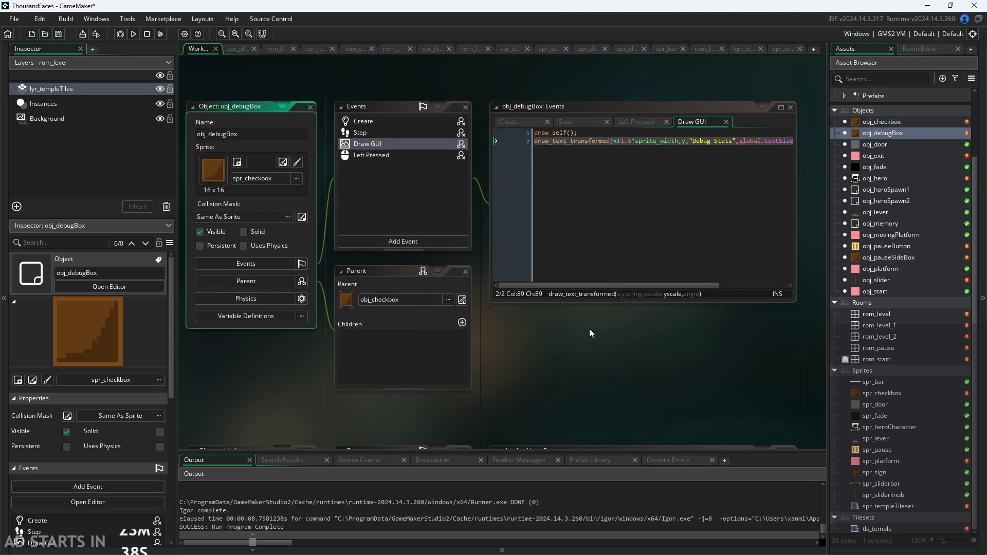
drag(580, 194, 595, 194)
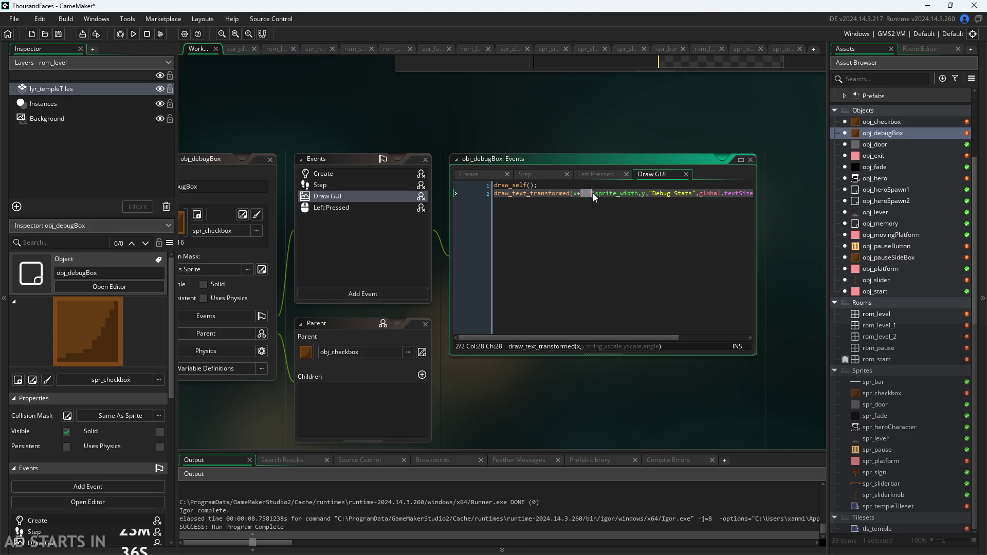
key(BackSpace)
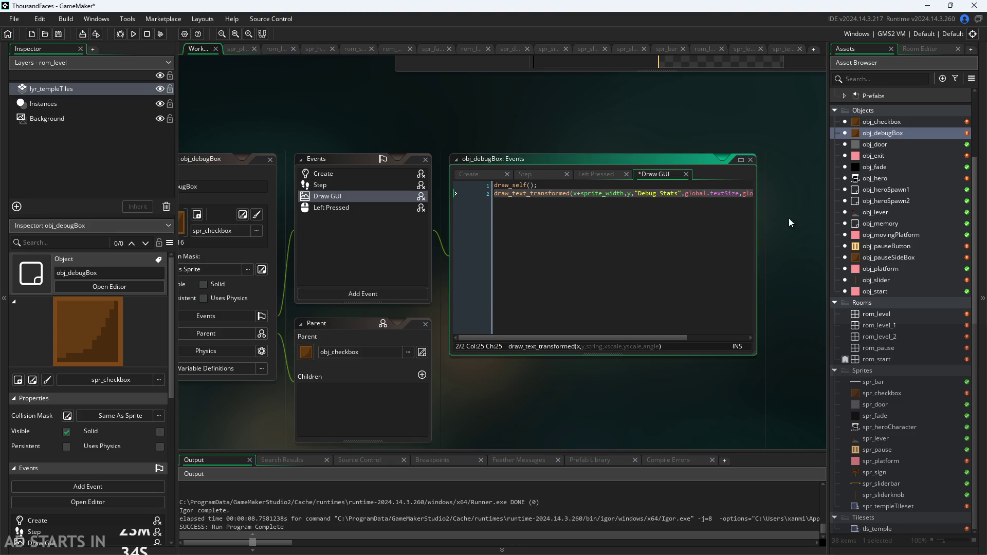
double_click(902, 256)
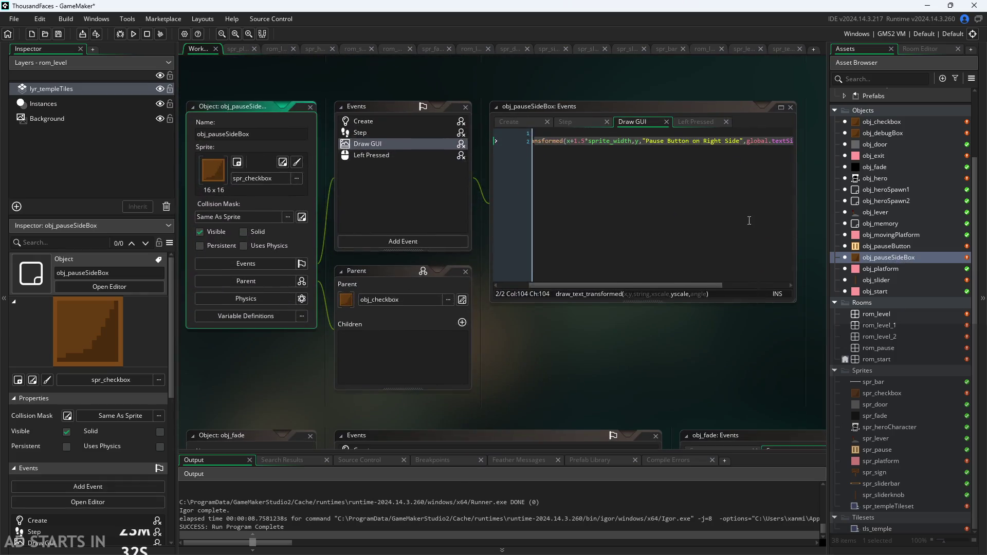
drag(575, 140, 594, 141)
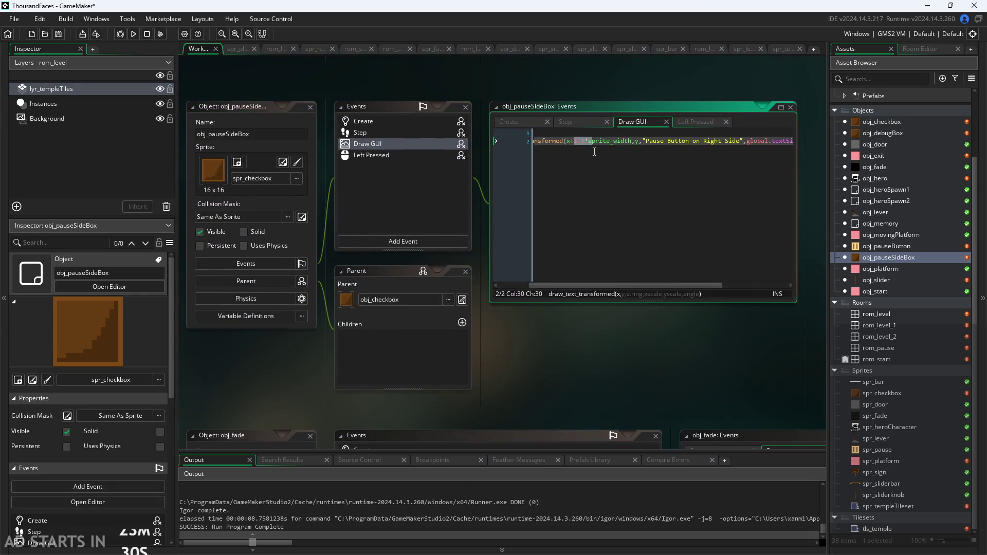
key(BackSpace)
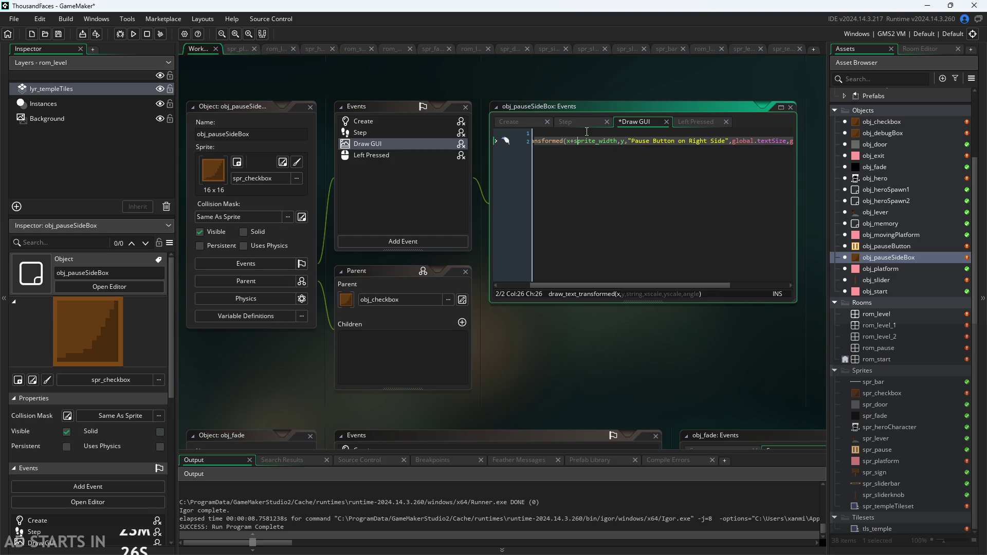
key(F5)
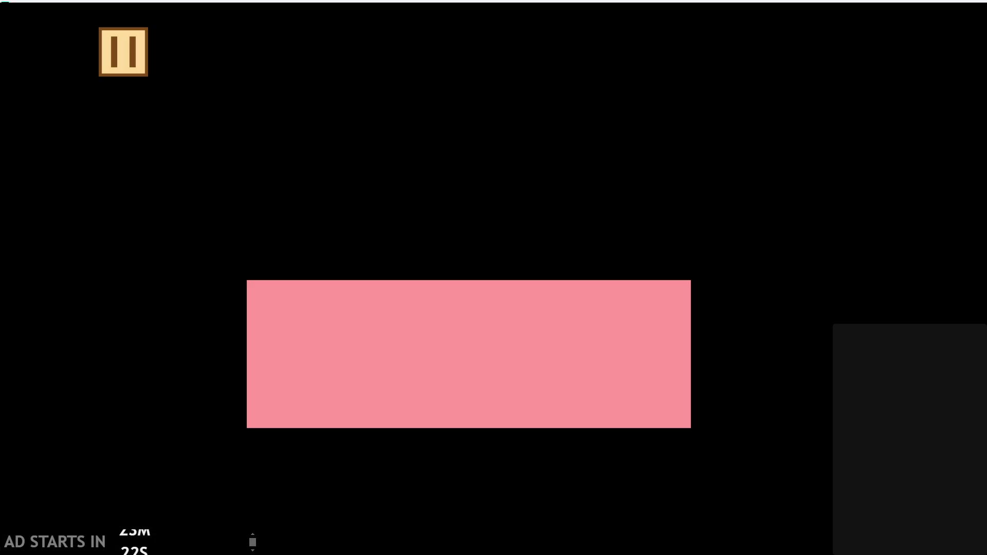
In the pause menu, tick Debug Stats and adjust the text-size slider, then close the menu and game
click(119, 75)
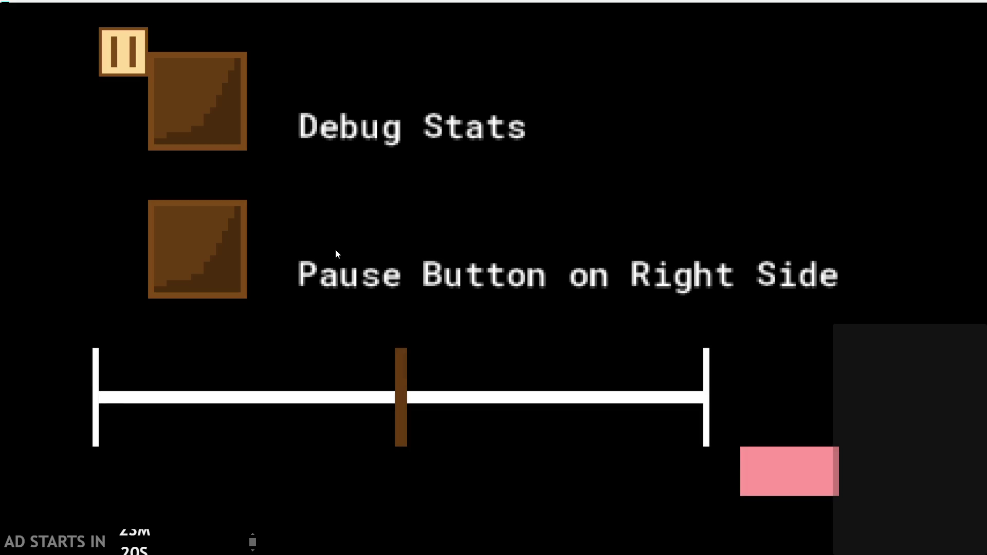
mouse_move(396, 377)
mouse_down()
mouse_move(60, 368)
mouse_move(697, 397)
mouse_move(570, 315)
mouse_move(358, 355)
mouse_move(710, 329)
mouse_move(195, 266)
mouse_move(831, 288)
mouse_move(836, 280)
mouse_move(409, 282)
mouse_move(570, 252)
mouse_move(557, 260)
mouse_up()
click(169, 77)
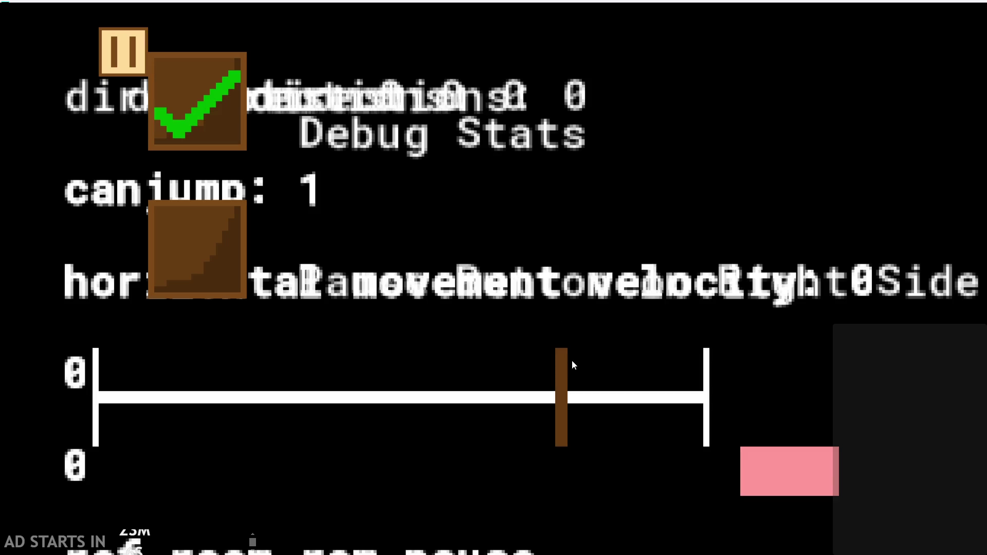
mouse_move(567, 371)
mouse_down()
mouse_move(417, 374)
mouse_move(561, 372)
mouse_move(442, 375)
mouse_move(433, 366)
mouse_move(561, 362)
mouse_move(544, 371)
mouse_up()
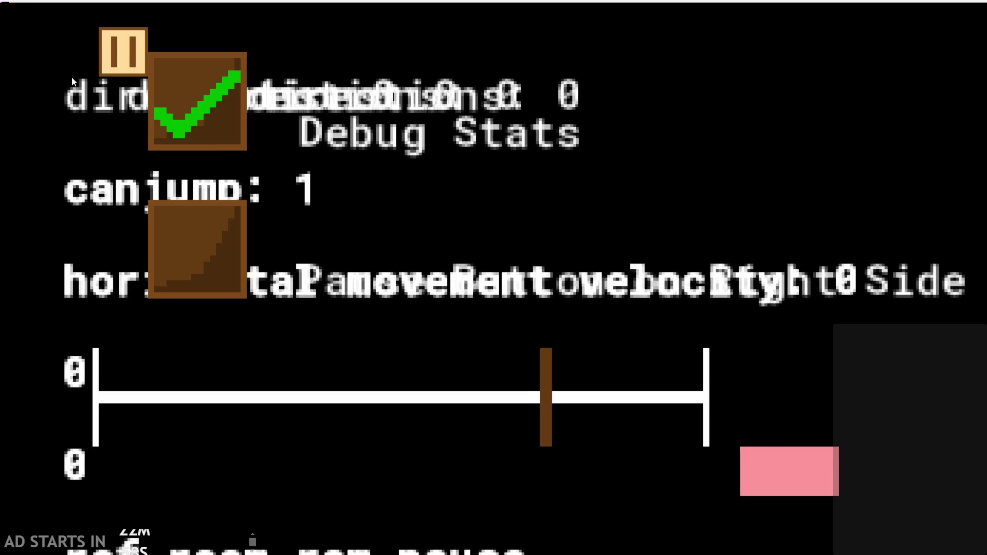
click(107, 50)
click(783, 470)
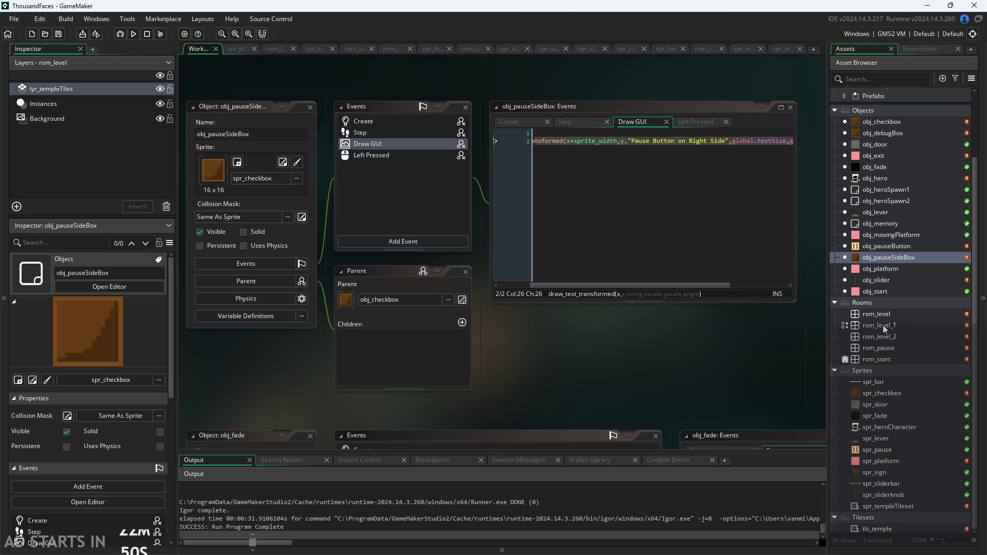
In rom_pause, shrink both checkbox instances to normal size and move the debug checkbox to 48,48
click(882, 350)
double_click(883, 350)
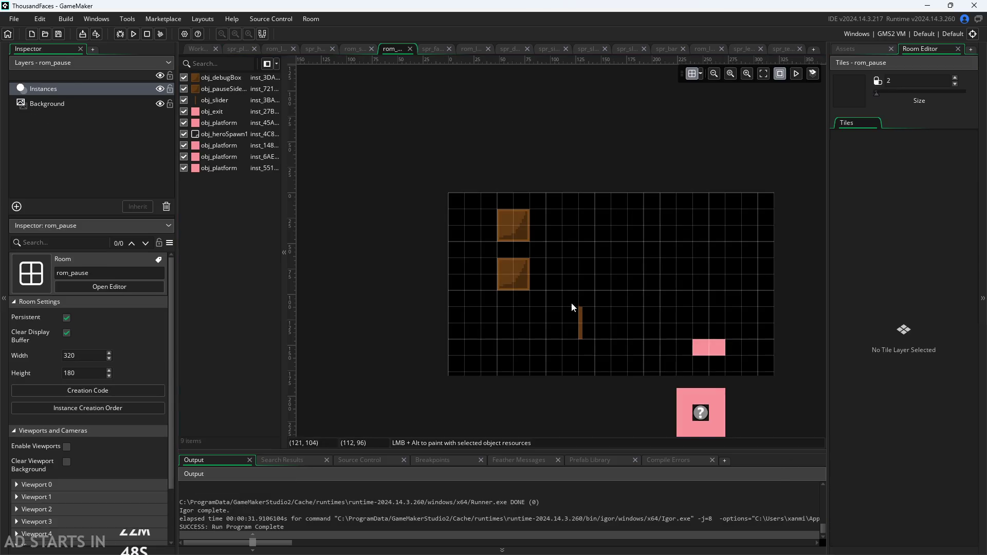
scroll(572, 303, up, 4)
drag(640, 221, 652, 253)
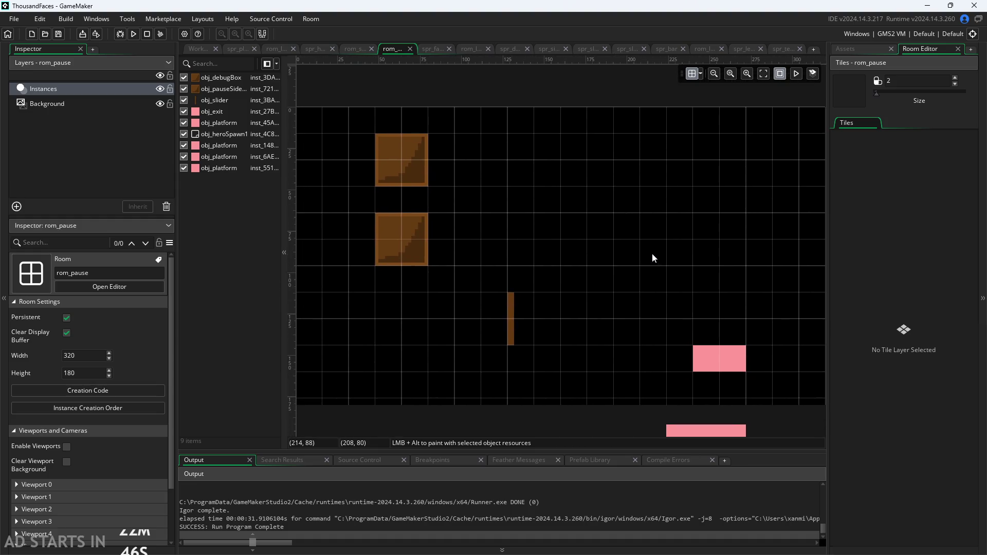
click(388, 159)
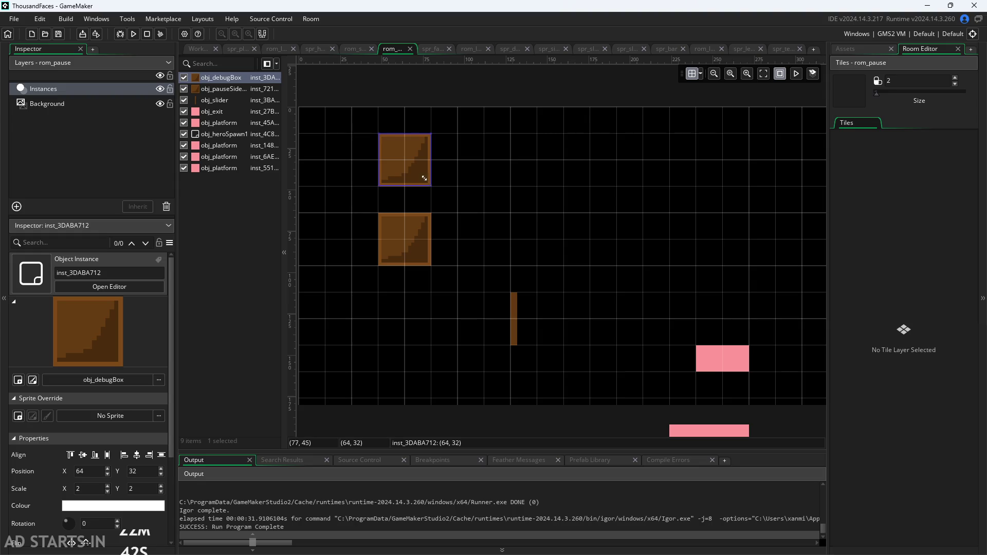
mouse_move(424, 178)
mouse_down()
mouse_move(404, 184)
mouse_move(405, 160)
mouse_up()
click(428, 265)
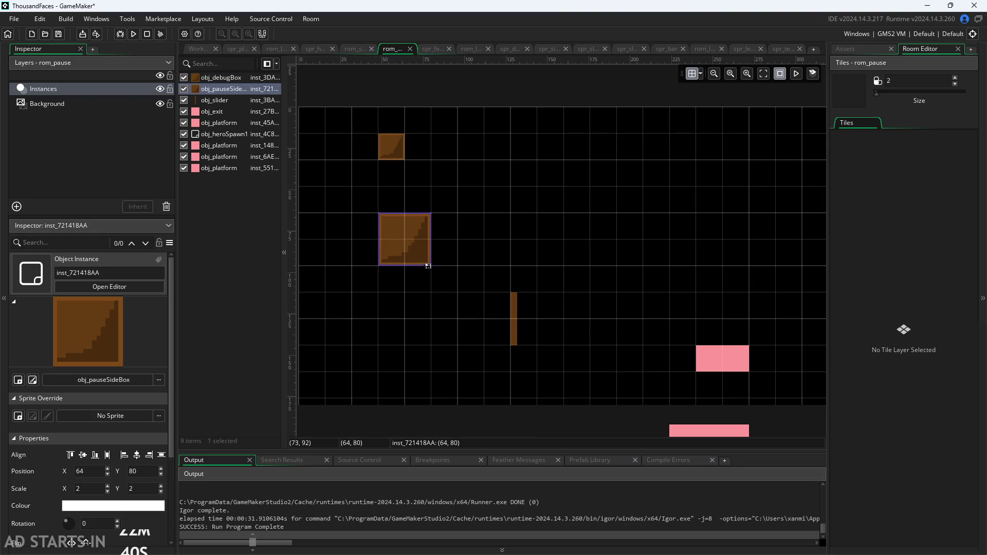
drag(430, 266, 405, 239)
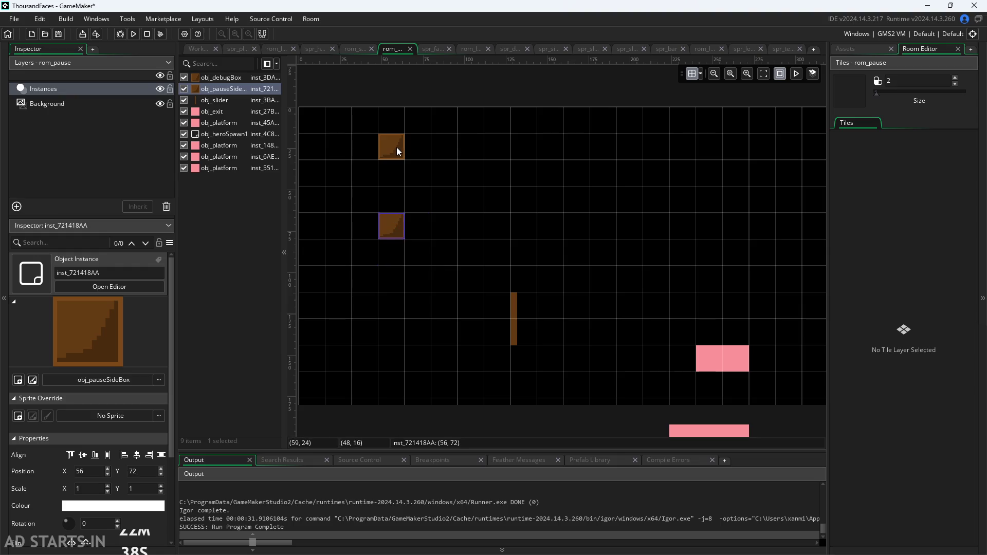
mouse_move(399, 150)
mouse_down()
mouse_move(397, 180)
mouse_move(416, 157)
mouse_move(396, 155)
mouse_move(417, 157)
mouse_move(394, 179)
mouse_up()
Set the room grid to 8 by 8
click(700, 74)
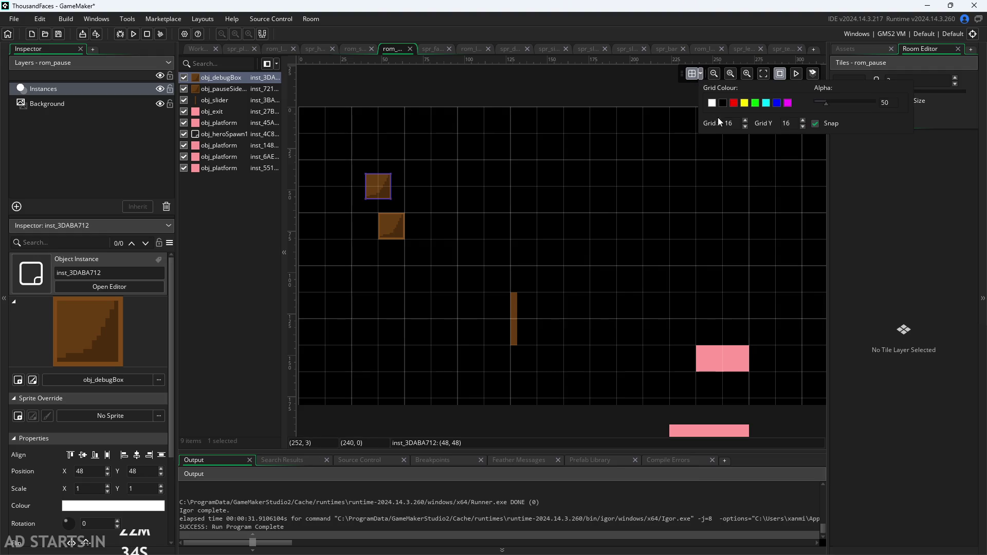
key(BackSpace)
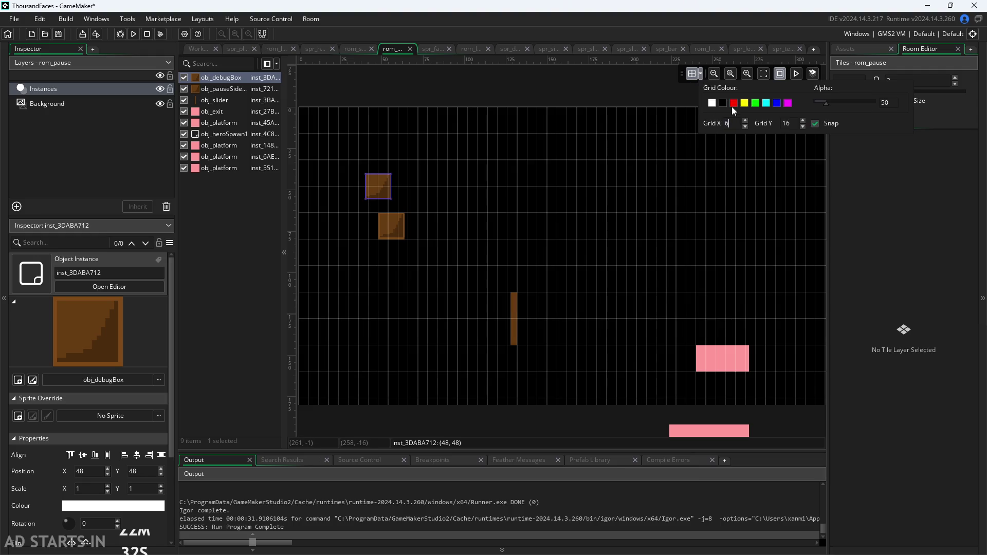
key(BackSpace)
text(8)
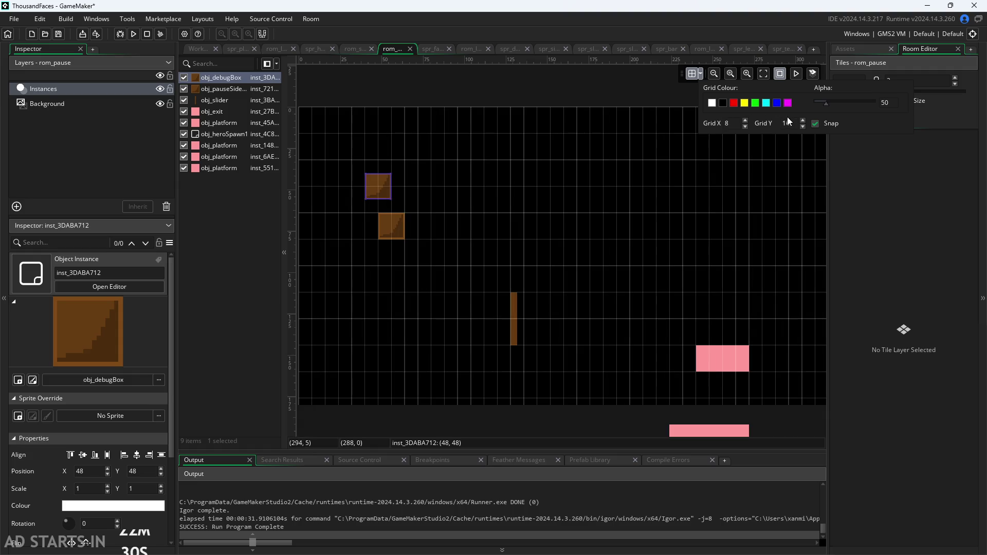
text(8)
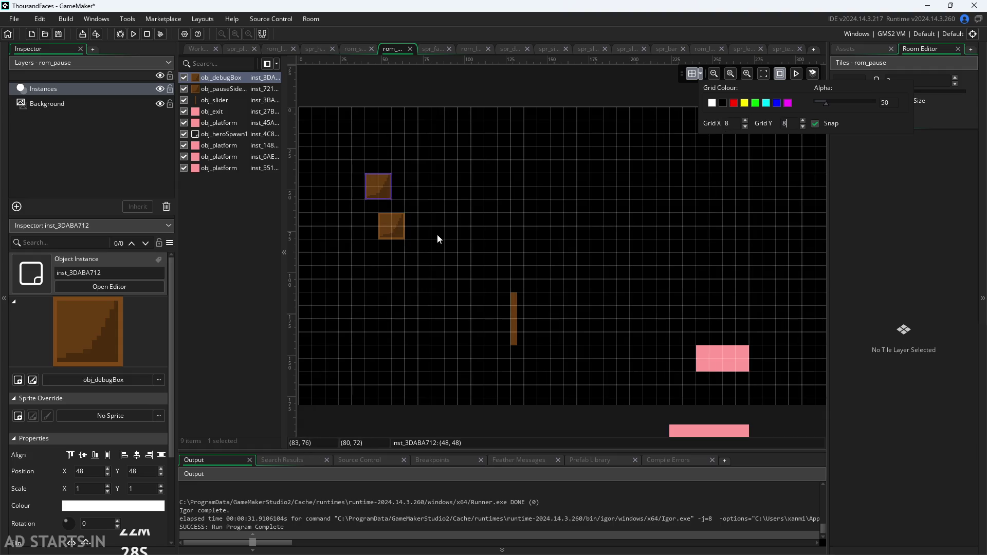
click(437, 234)
Move the debug box to (56, 40) above the pause-side box, then run the game
click(390, 225)
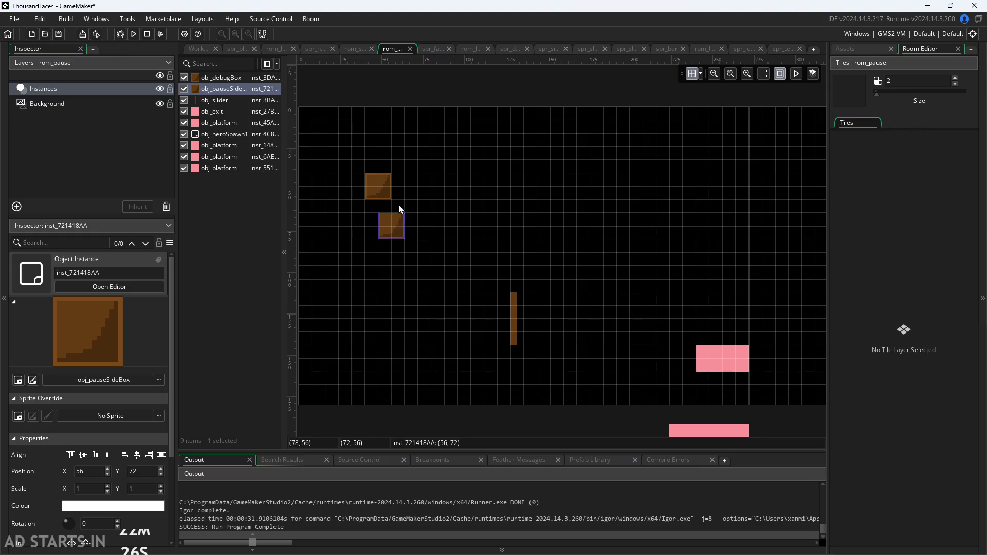
click(375, 192)
mouse_move(376, 191)
mouse_down()
mouse_move(389, 191)
mouse_move(395, 163)
mouse_move(392, 171)
mouse_up()
click(394, 225)
click(393, 158)
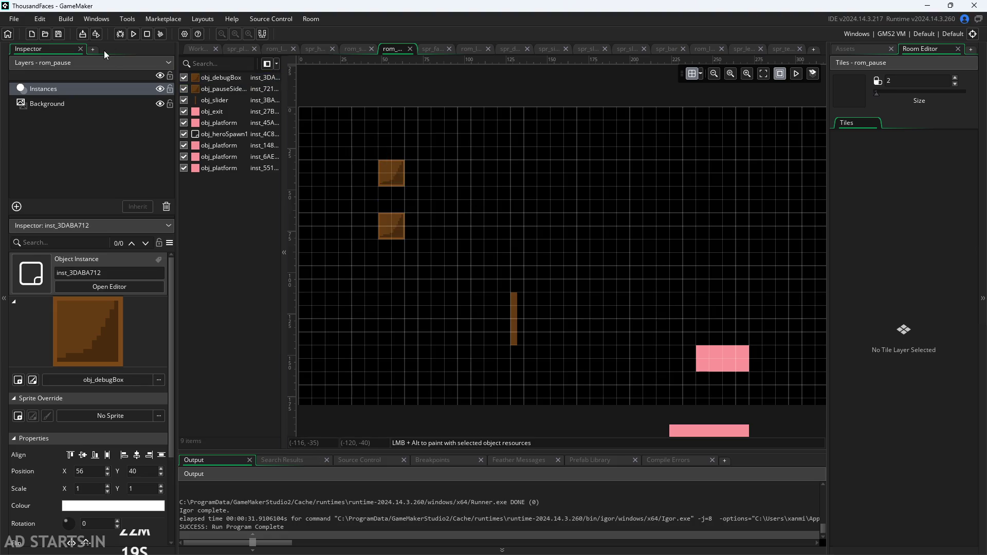
click(134, 34)
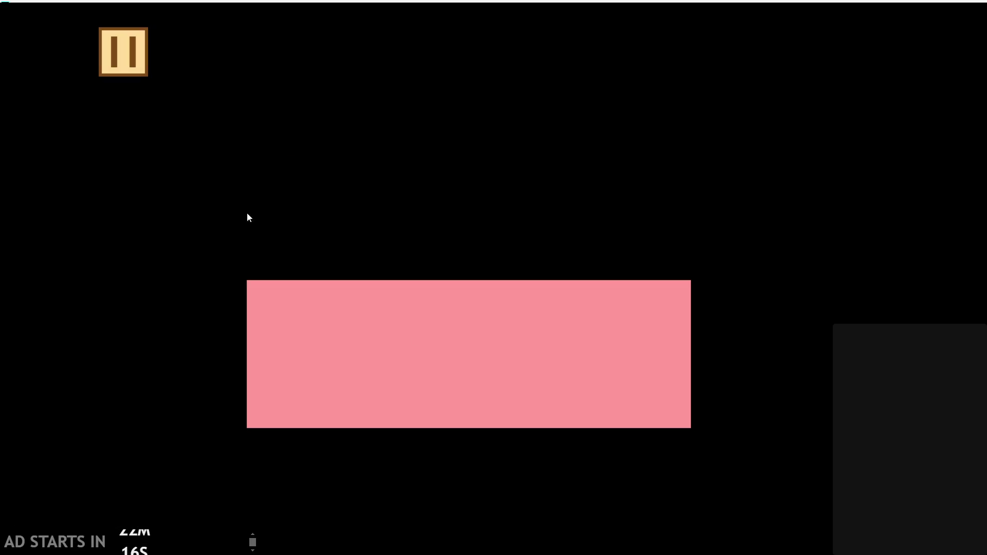
click(133, 47)
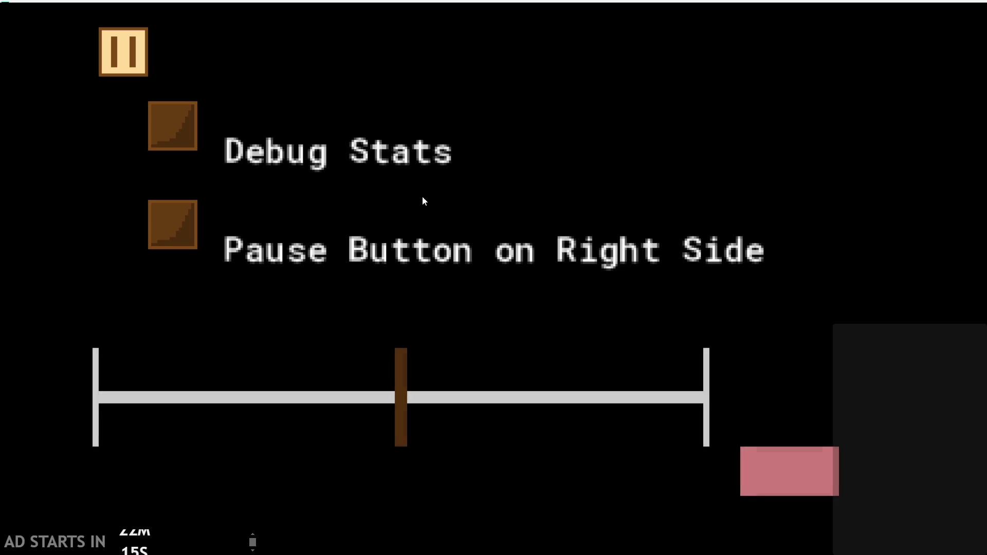
mouse_move(419, 410)
mouse_down()
mouse_move(750, 385)
mouse_move(299, 366)
mouse_move(578, 360)
mouse_move(352, 350)
mouse_move(602, 344)
mouse_move(178, 337)
mouse_move(363, 350)
mouse_move(389, 331)
mouse_up()
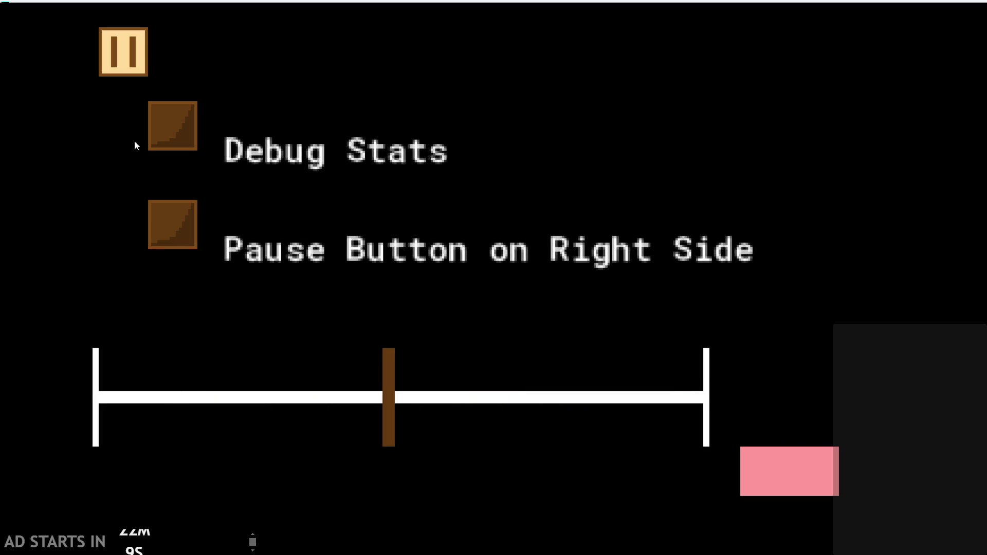
click(798, 461)
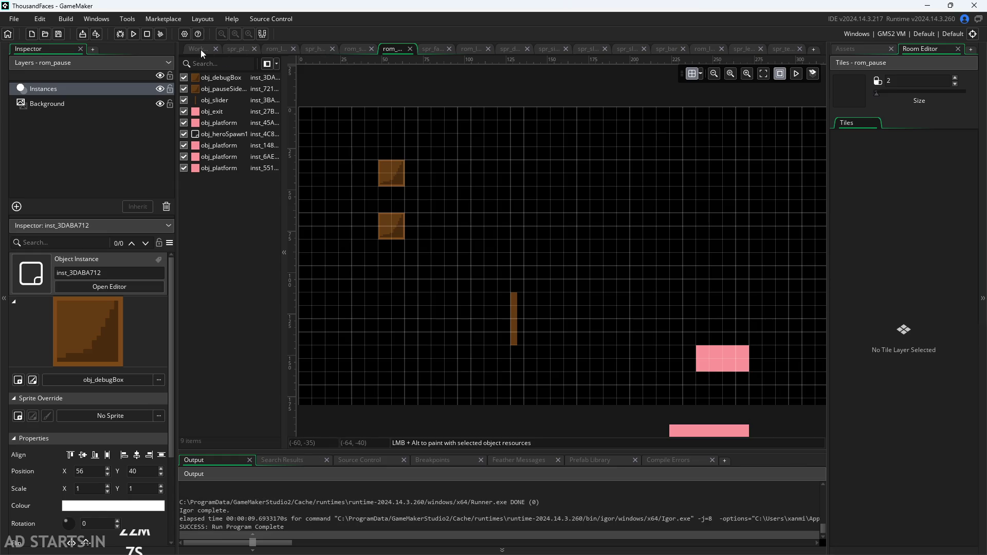
View obj_checkbox's Draw GUI code in the workspace, then reopen the spr_checkbox sprite editor
click(200, 49)
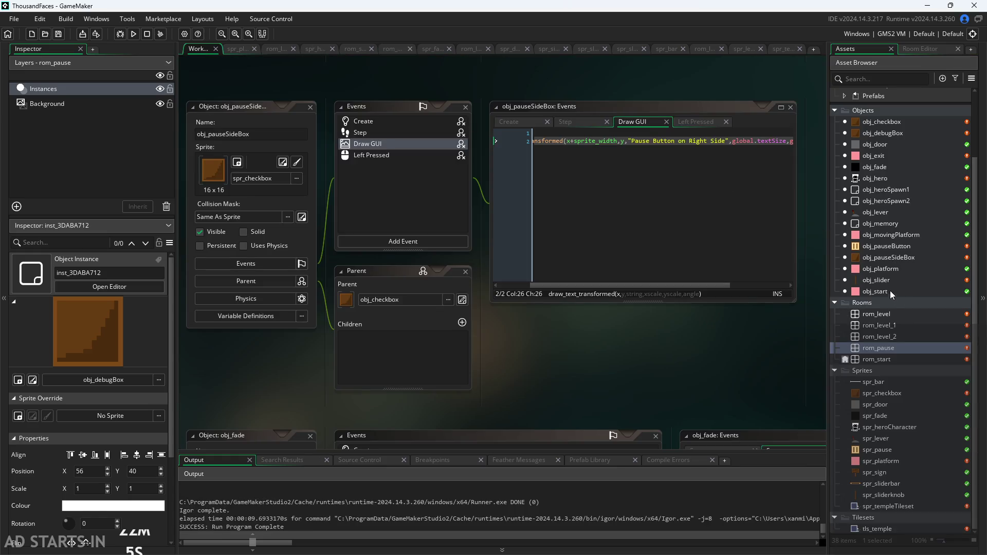
double_click(866, 122)
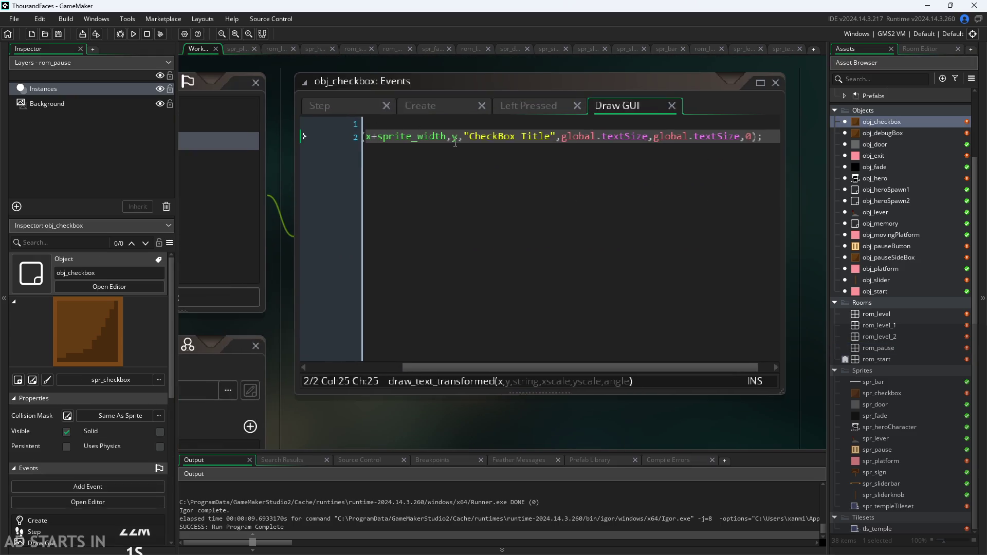
click(455, 143)
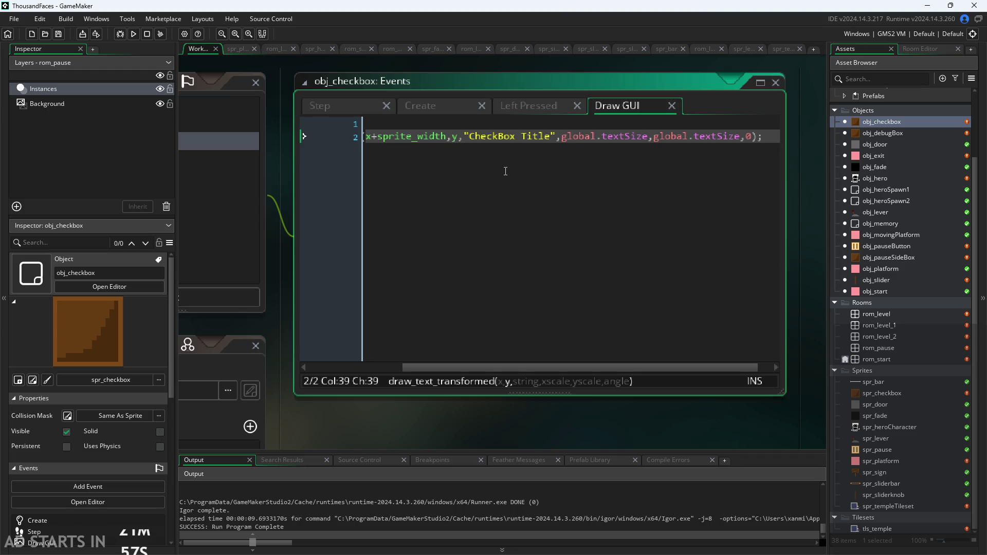
double_click(901, 394)
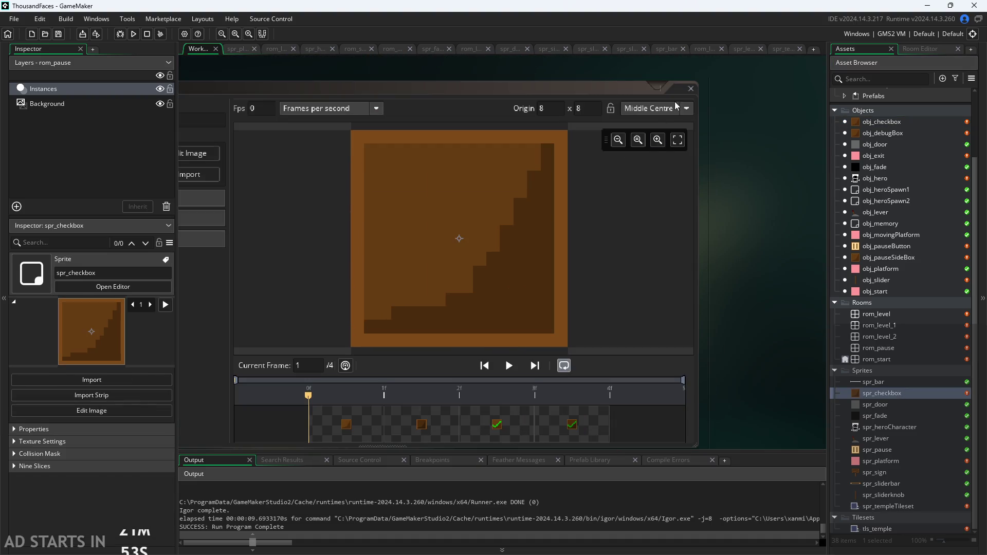
Change spr_checkbox's origin preset from Middle Centre to Top Left (0, 0)
click(684, 108)
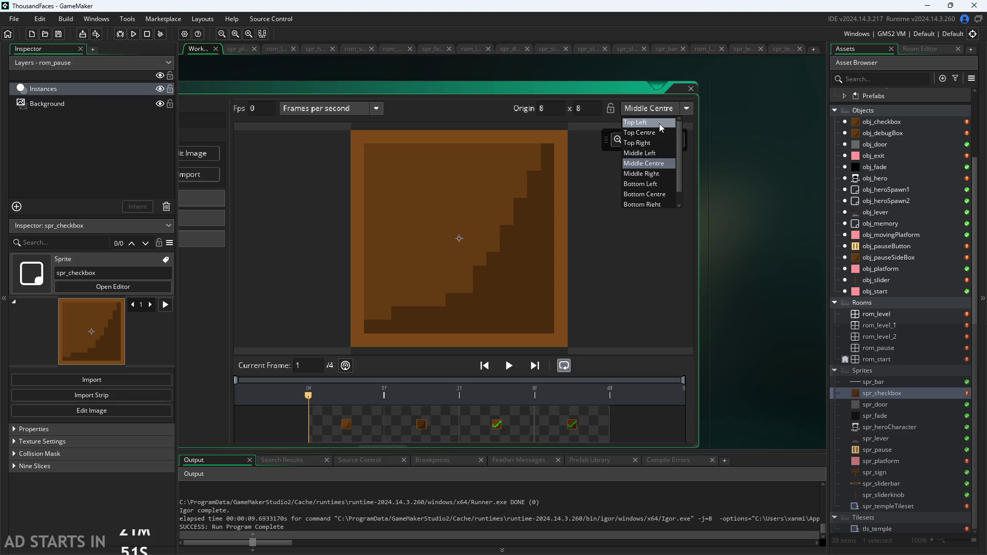
click(719, 236)
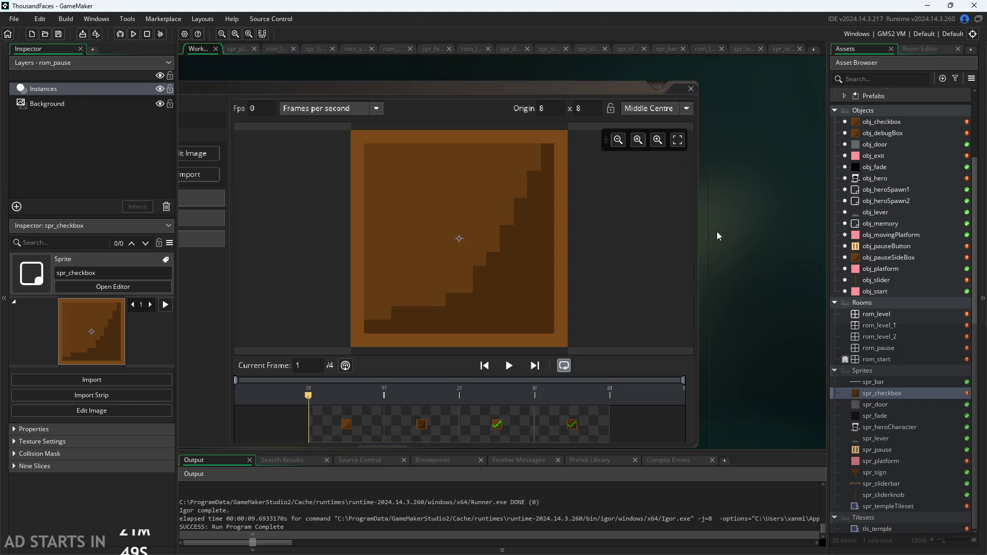
click(643, 109)
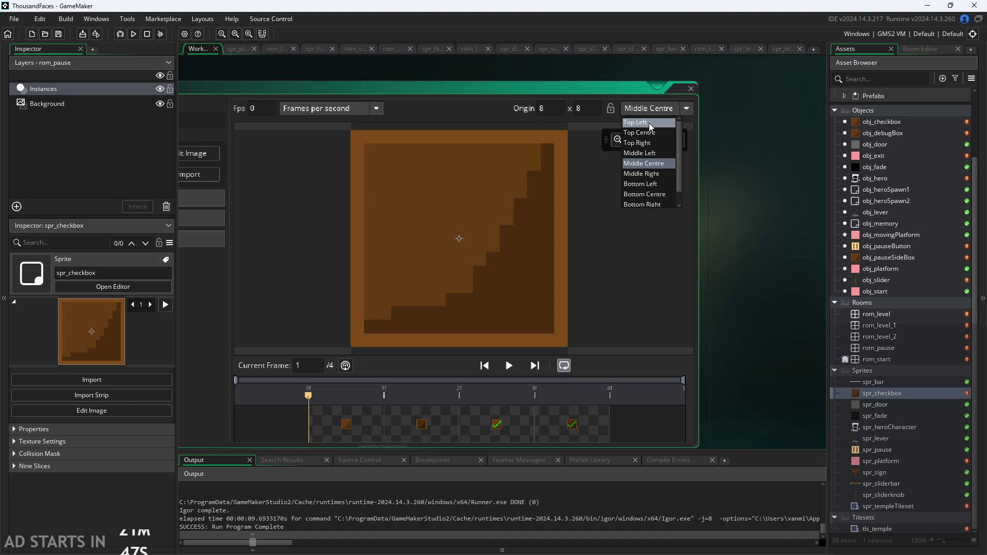
click(651, 124)
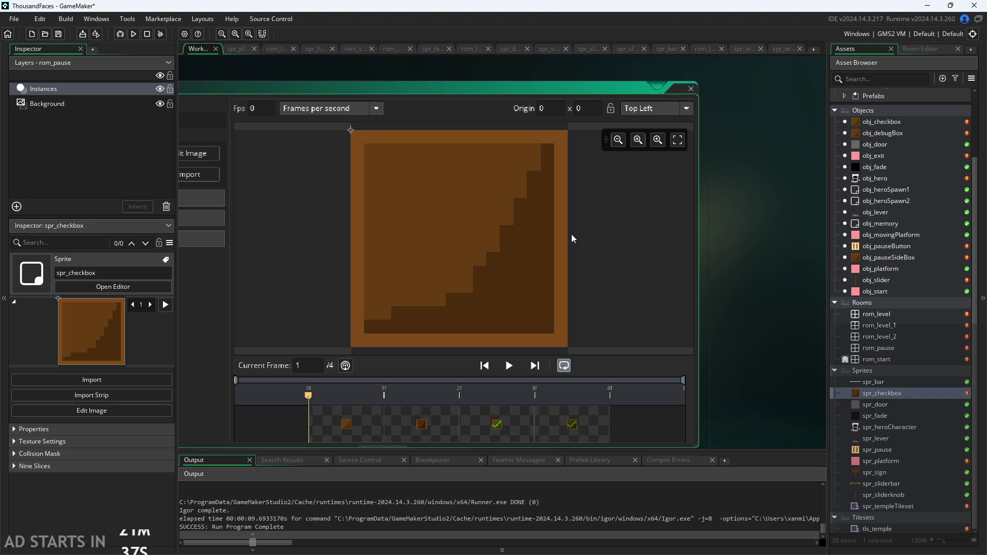
double_click(890, 193)
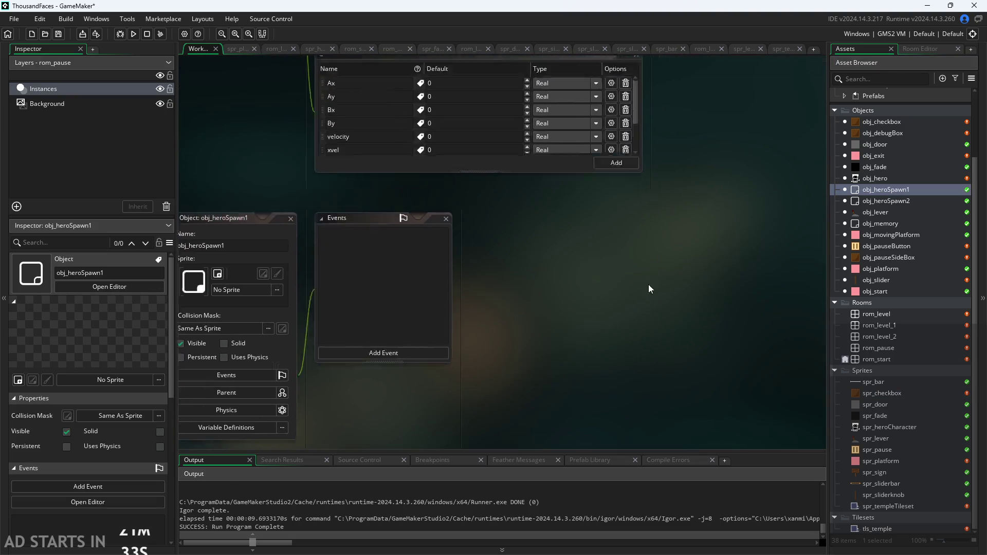
Bring obj_checkbox's Draw GUI event, which draws 'CheckBox Title', back into view
scroll(649, 285, up, 6)
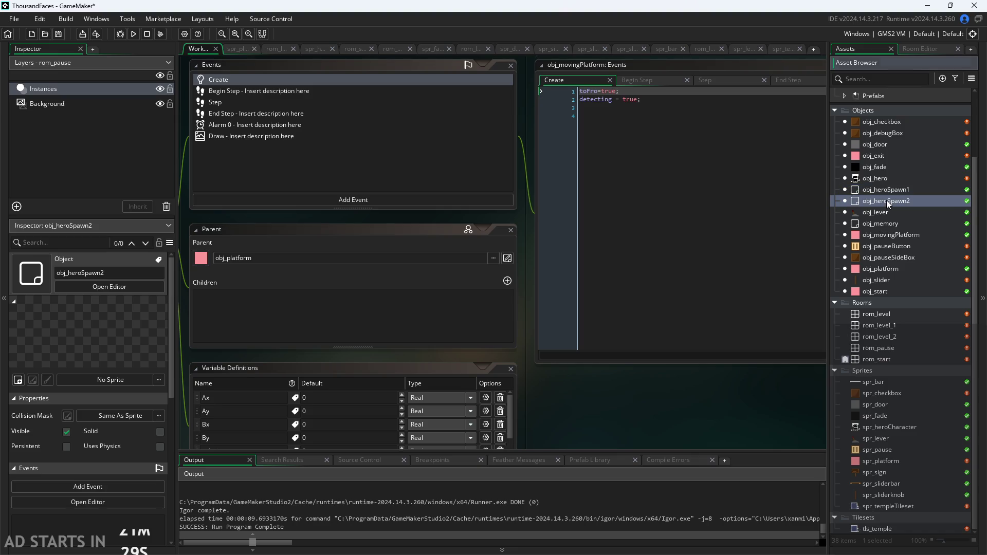
double_click(889, 189)
double_click(877, 122)
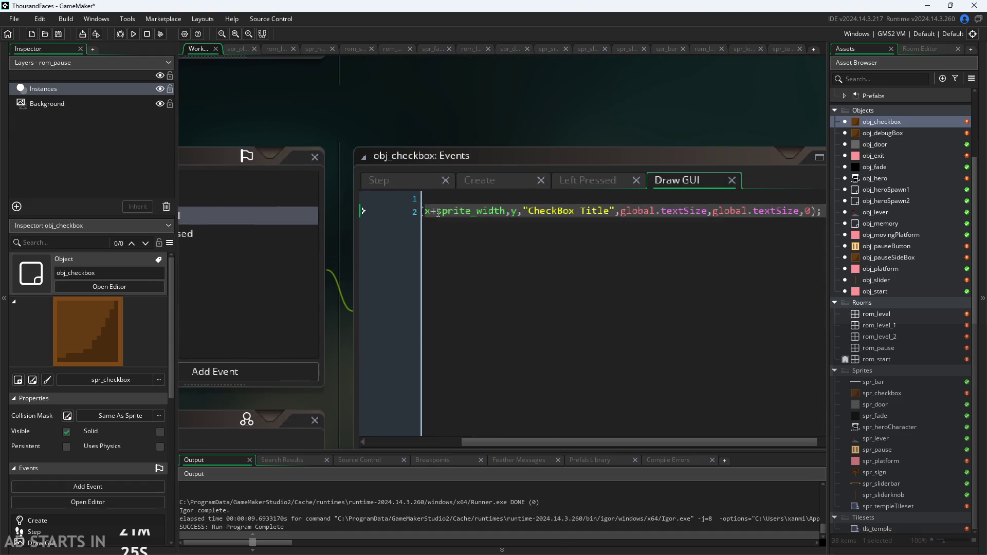
Make obj_checkbox's label draw at x+1.5*sprite_width, y+0.5*sprite_height, and copy +0.5*sprite_height
click(437, 213)
text(1.5*sprite_width,y)
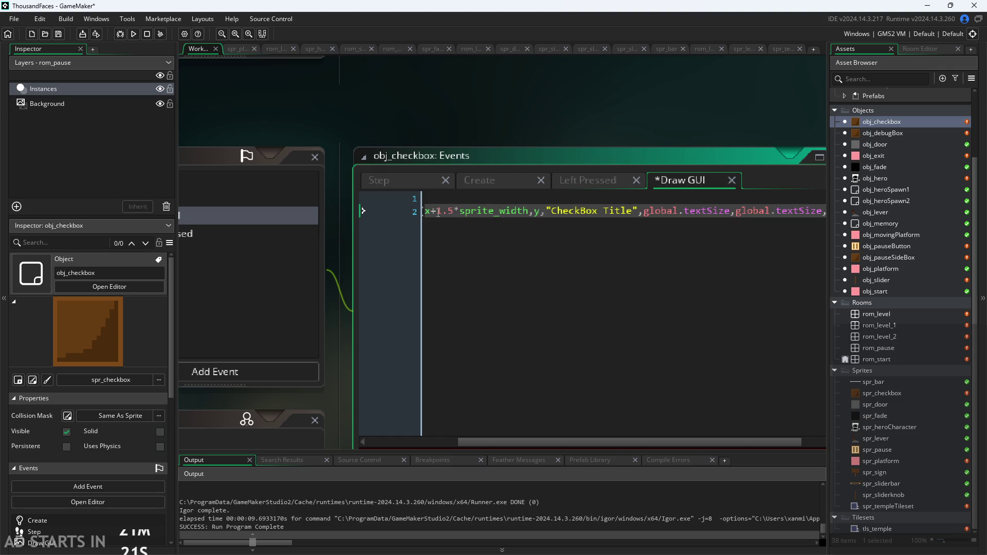
text(+0.)
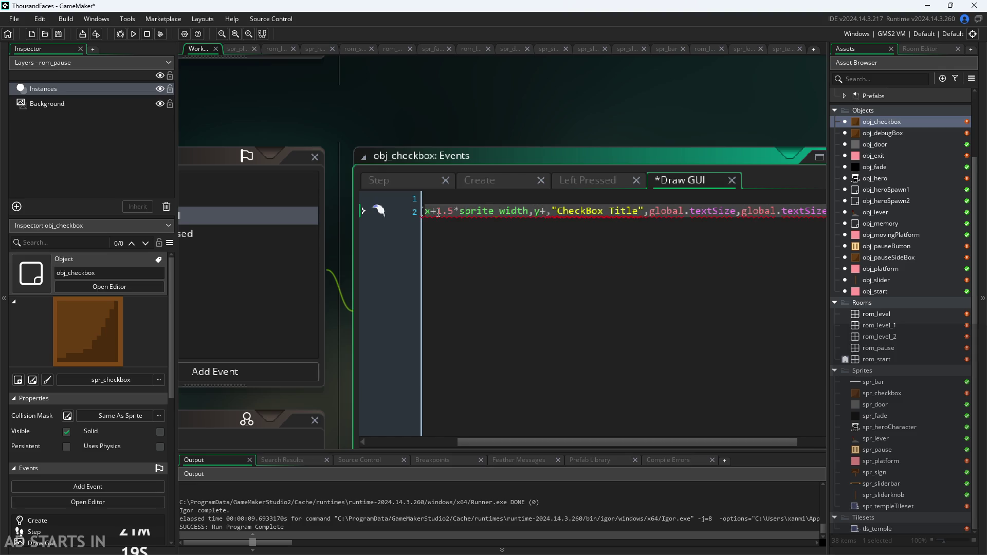
text(5)
text(sprite_)
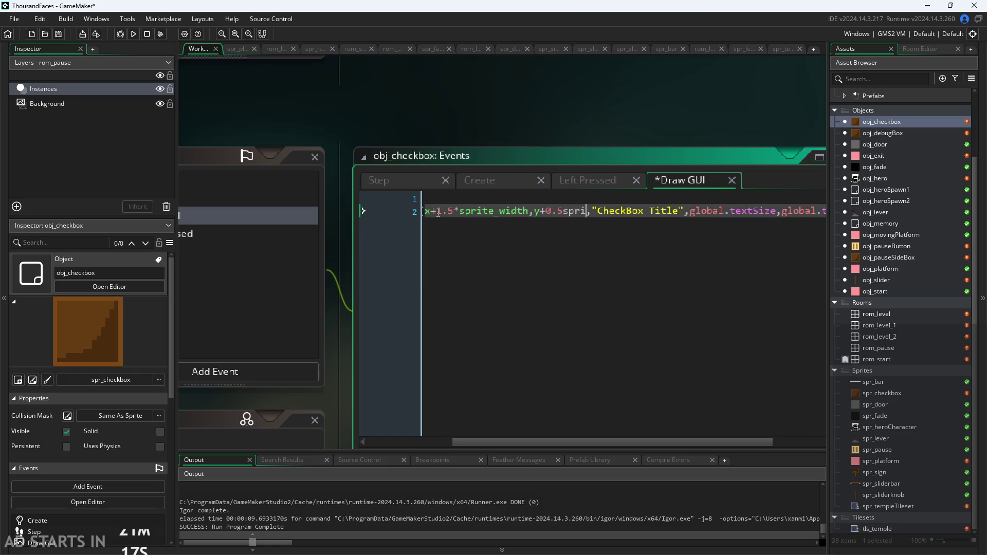
text(hei)
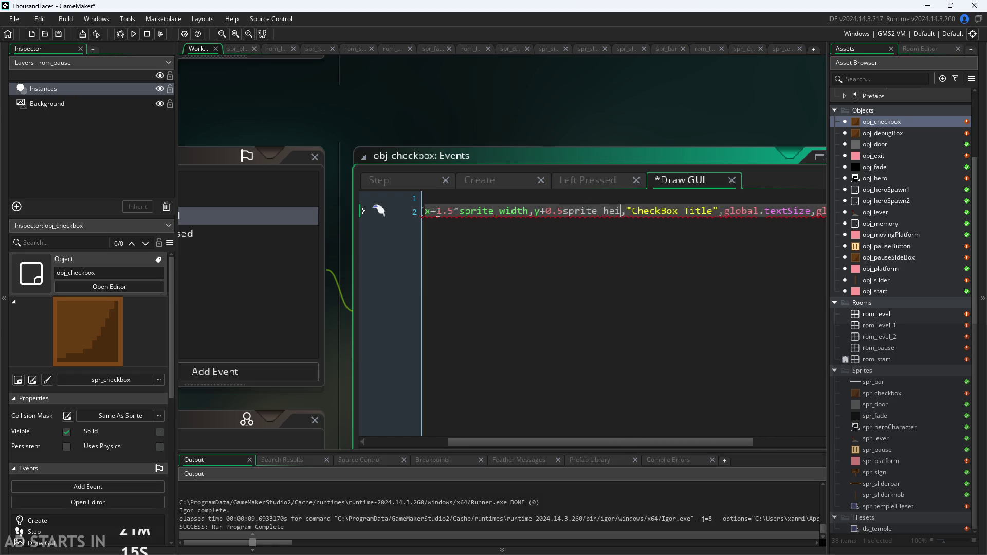
key(BackSpace)
key(BackSpace)
key(BackSpace)
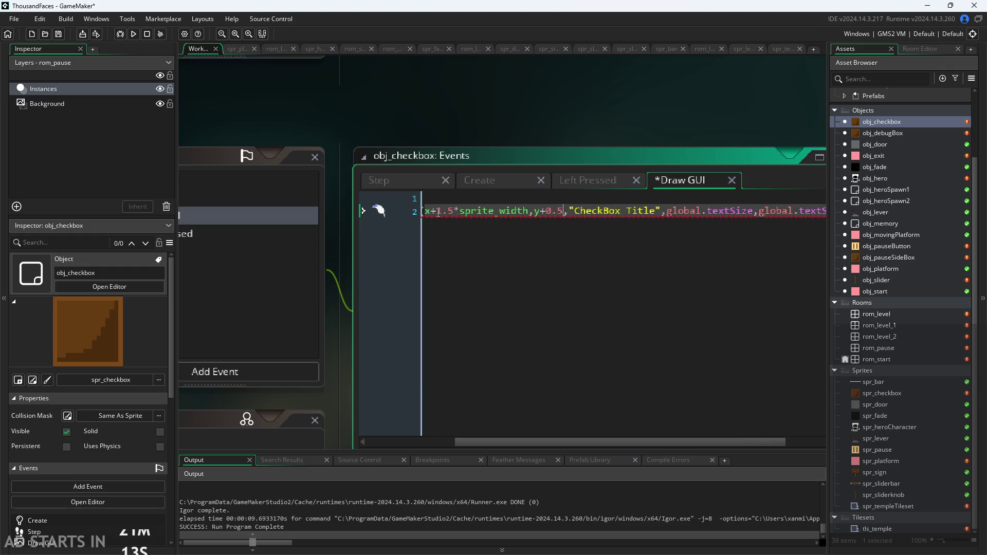
text(*sprite_g)
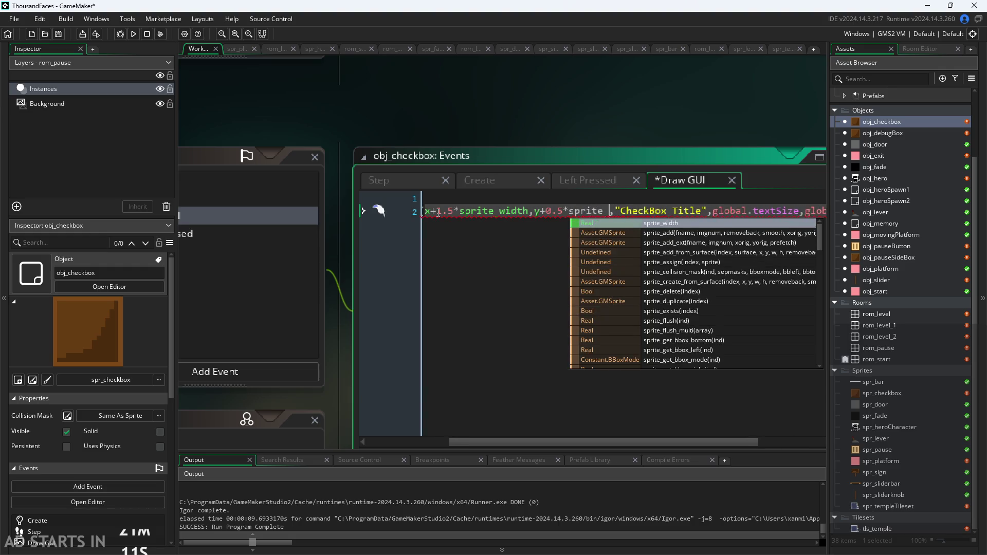
key(BackSpace)
text(h)
key(Return)
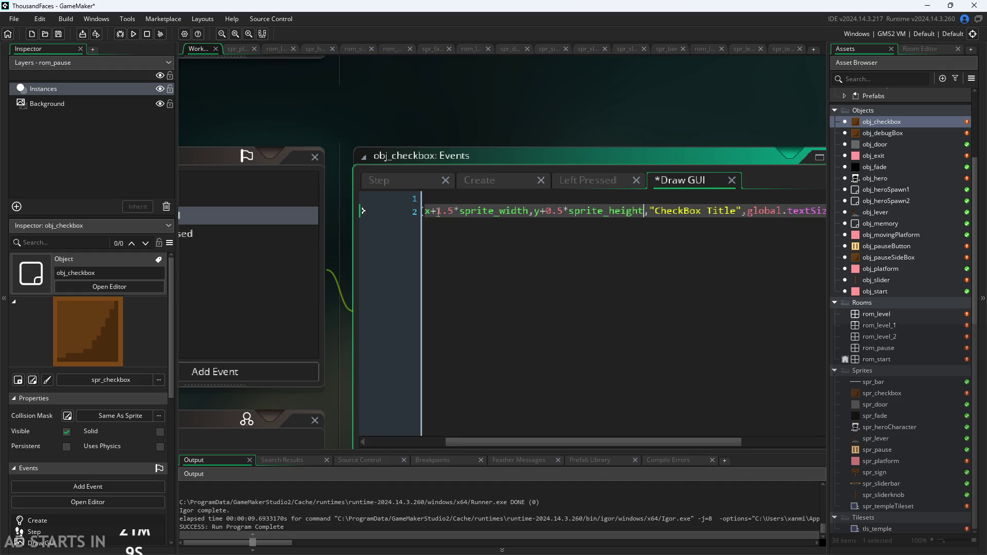
drag(542, 212, 649, 212)
key(ctrl+c)
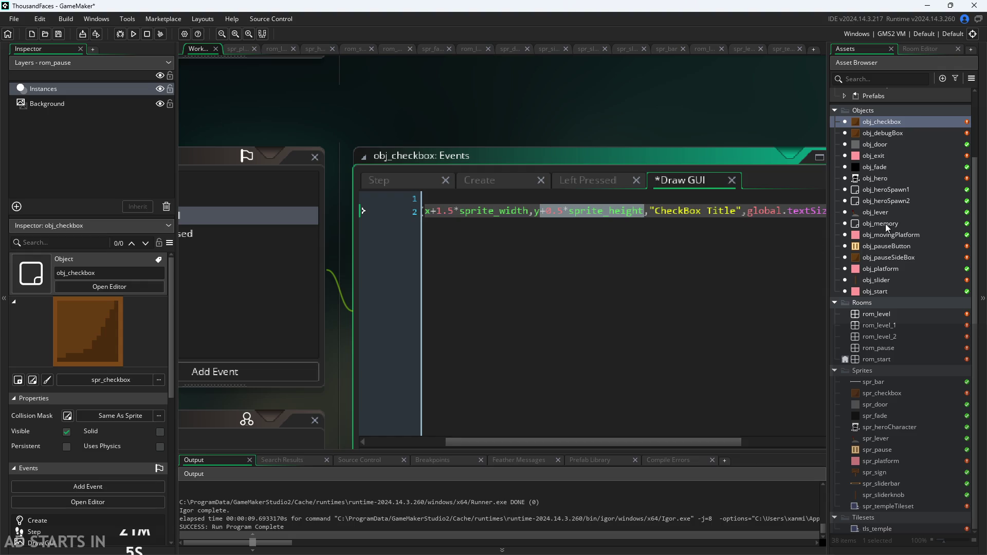
double_click(900, 133)
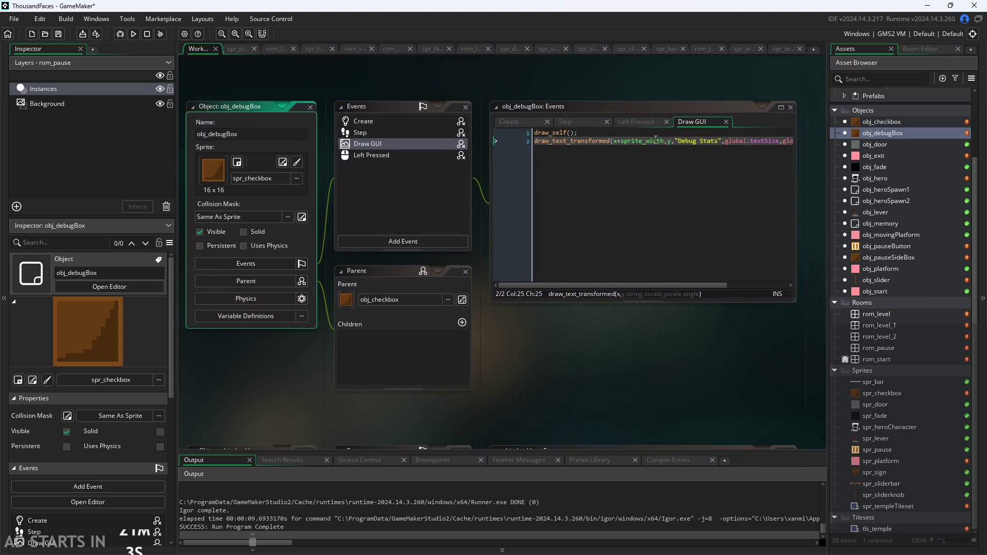
Paste +0.5*sprite_height after y in the obj_debugBox and obj_pauseSideBox Draw GUI labels
click(670, 141)
key(ctrl+v)
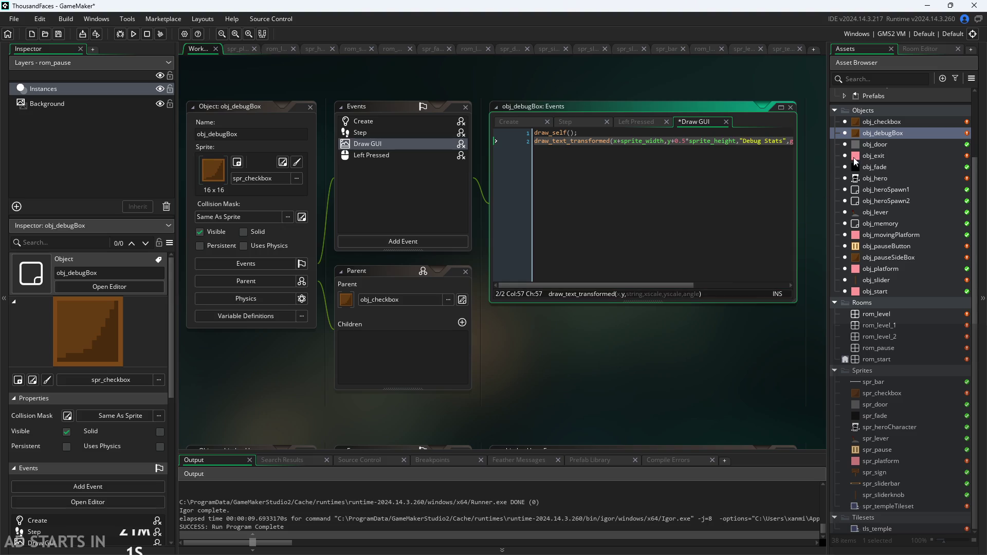
double_click(894, 257)
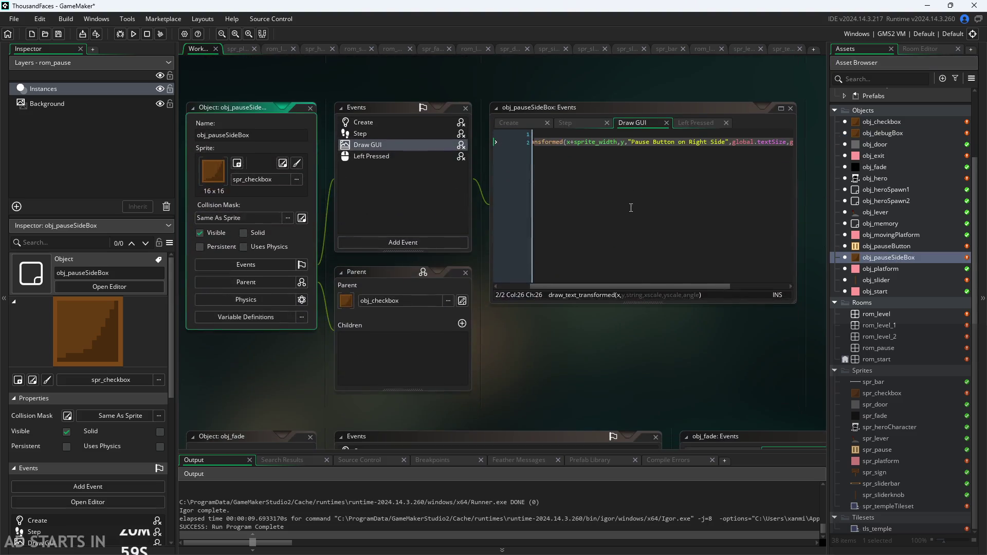
click(627, 141)
key(ctrl+v)
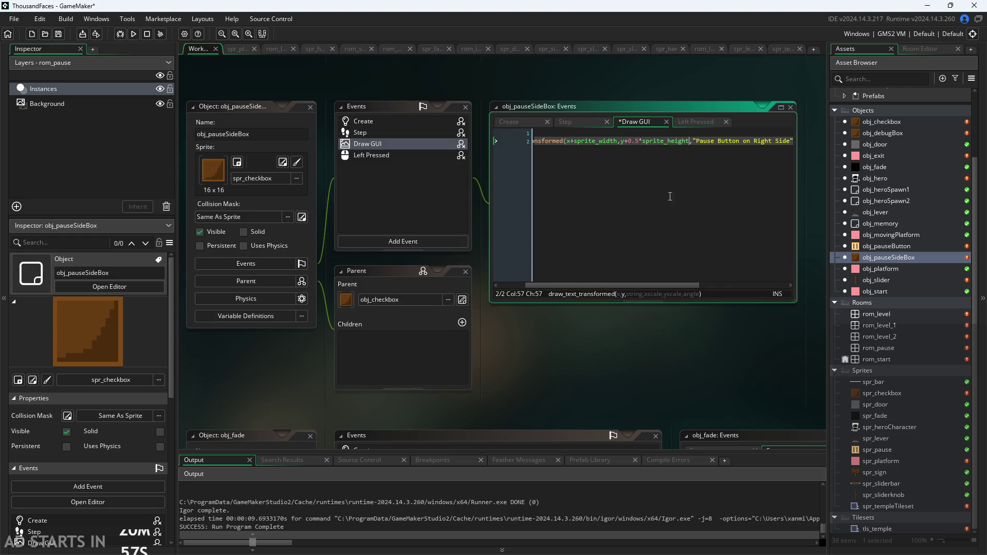
click(703, 341)
scroll(717, 327, up, 2)
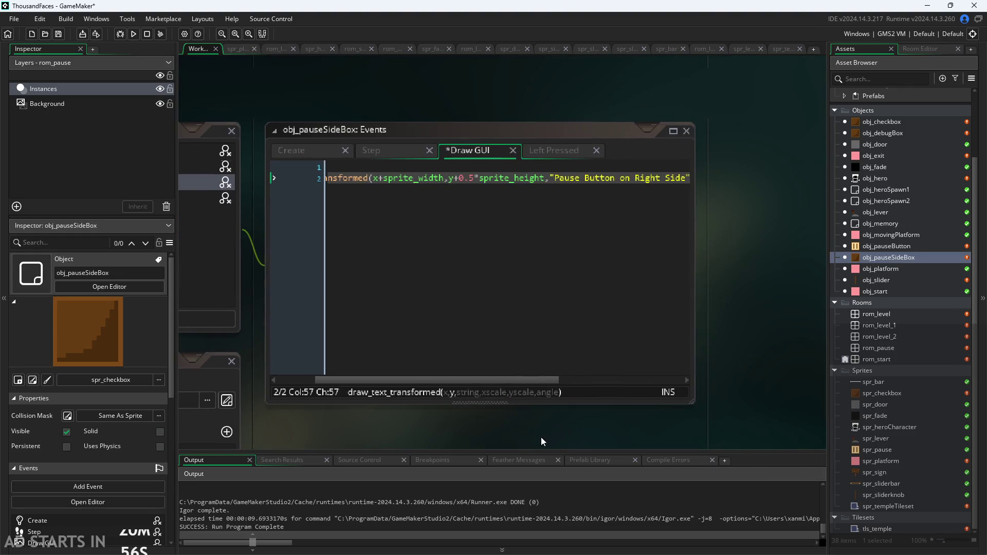
Create a new group named Settings under the Objects folder
right_click(891, 108)
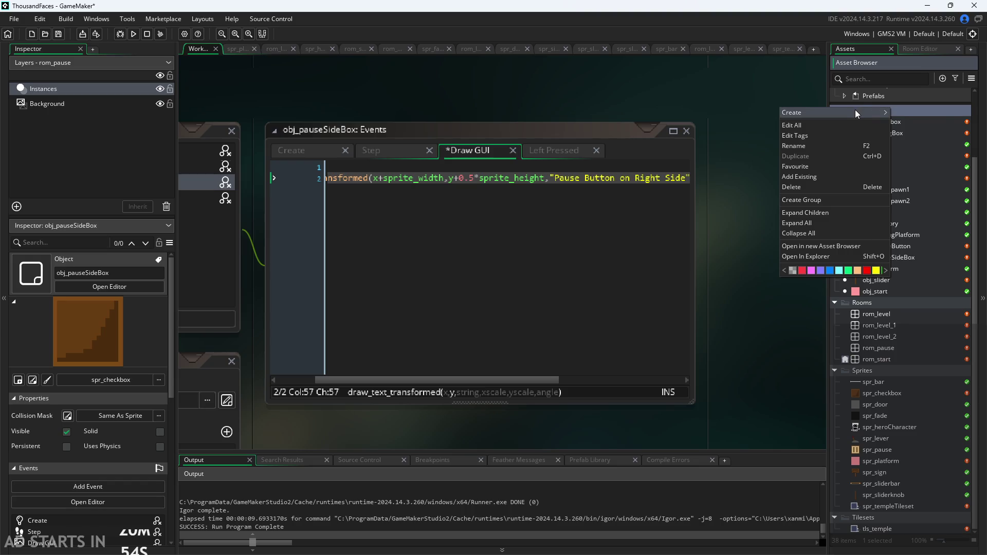
mouse_move(851, 115)
click(839, 202)
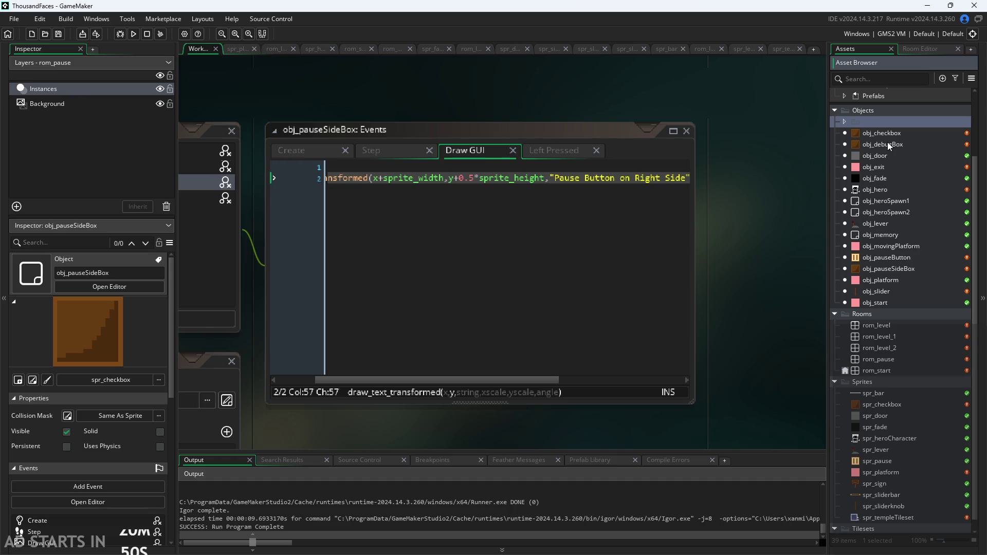
text(Settings)
Move obj_checkbox, obj_pauseSideBox, obj_slider and obj_exit into the Settings folder
mouse_move(899, 135)
mouse_down()
mouse_move(896, 123)
mouse_move(906, 123)
mouse_up()
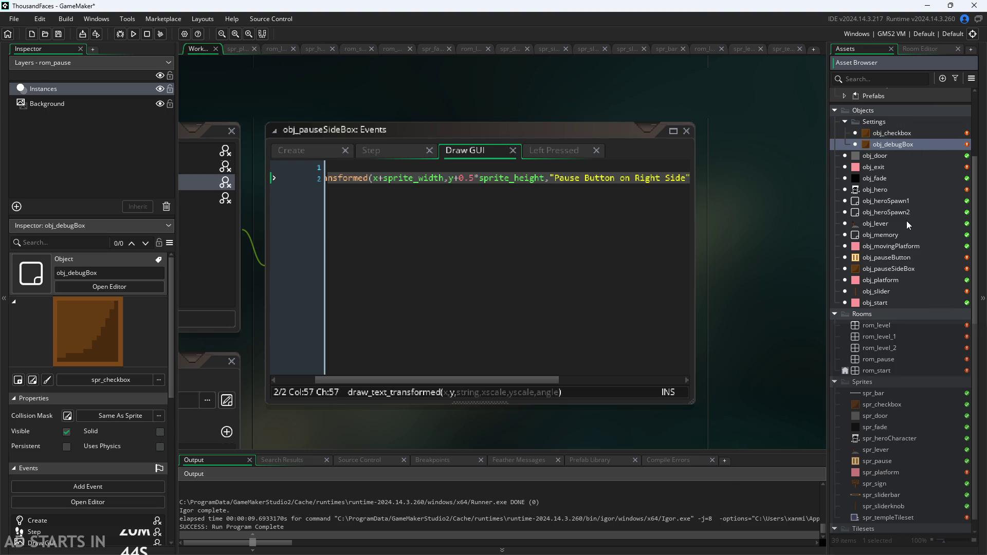
drag(888, 266, 918, 127)
drag(893, 289, 911, 124)
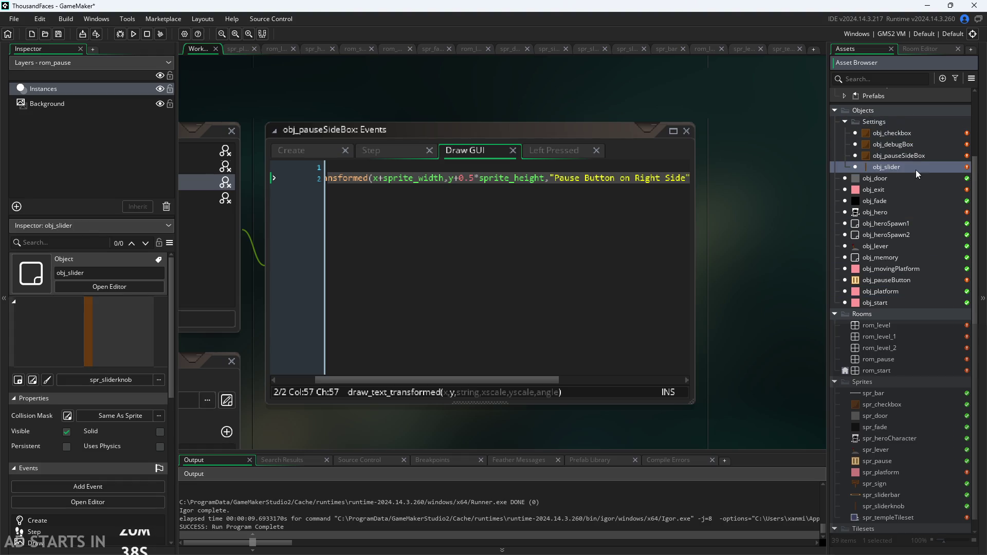
click(891, 279)
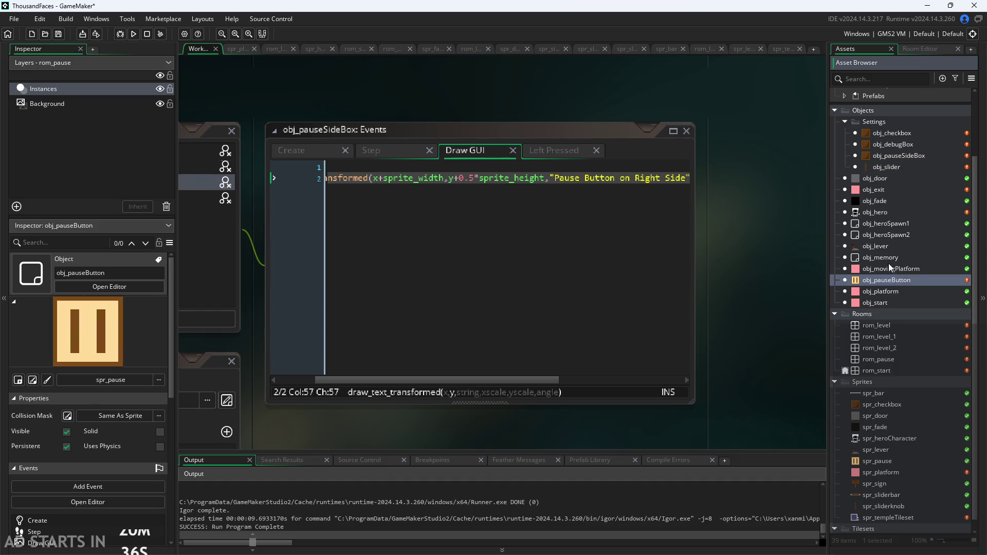
click(888, 258)
click(888, 246)
click(887, 235)
click(894, 213)
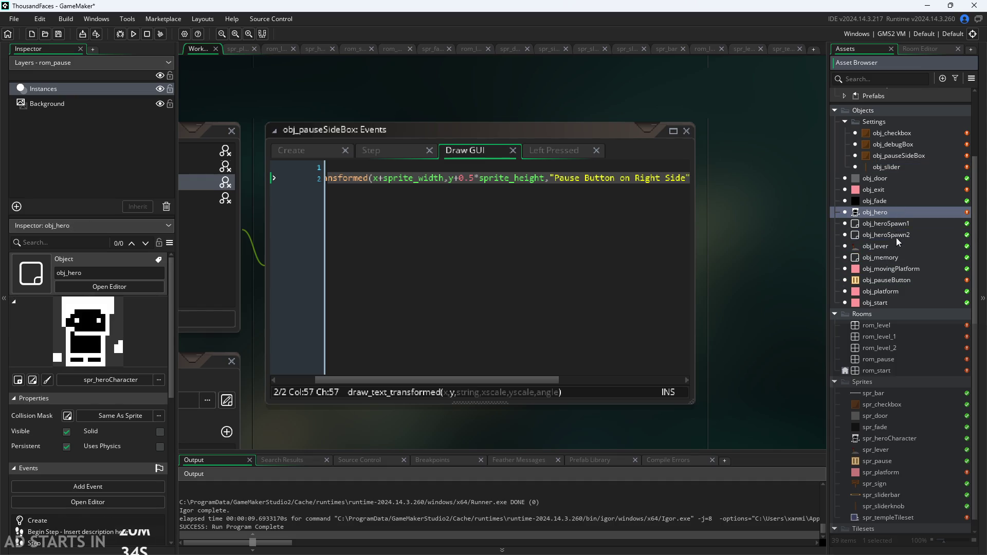
drag(880, 190, 907, 135)
Review the properties of obj_door through obj_pauseButton in the Asset Browser
click(885, 189)
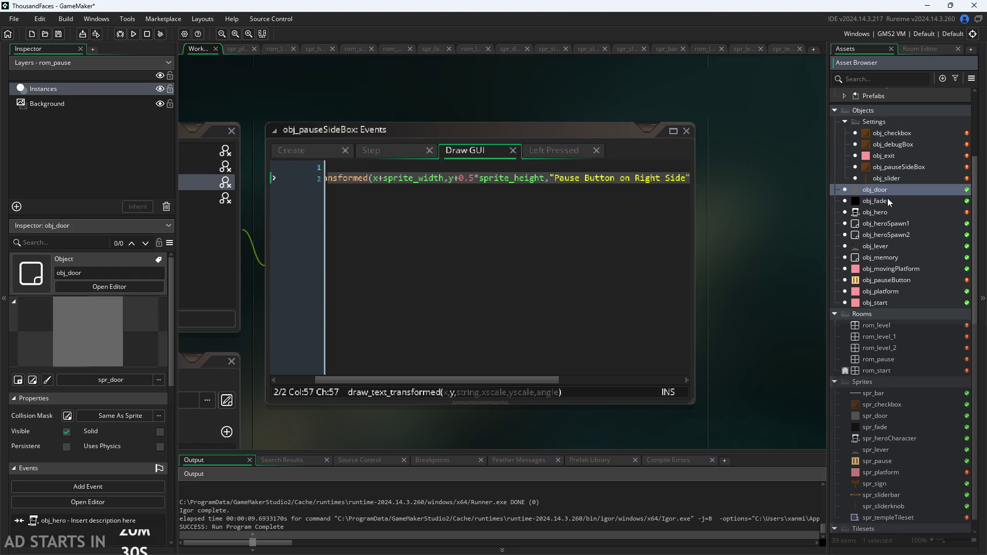
click(888, 200)
click(890, 223)
click(889, 234)
click(878, 255)
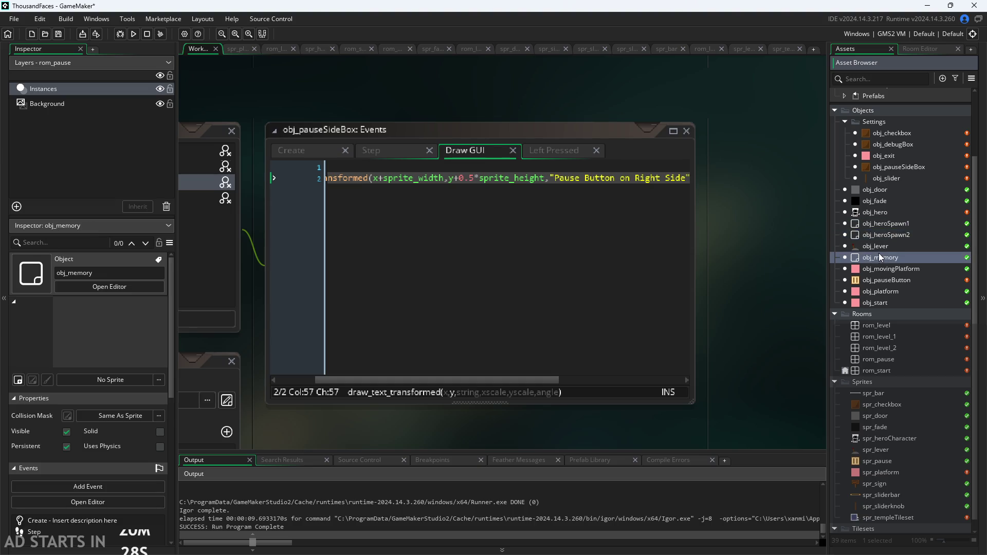
click(879, 268)
click(878, 280)
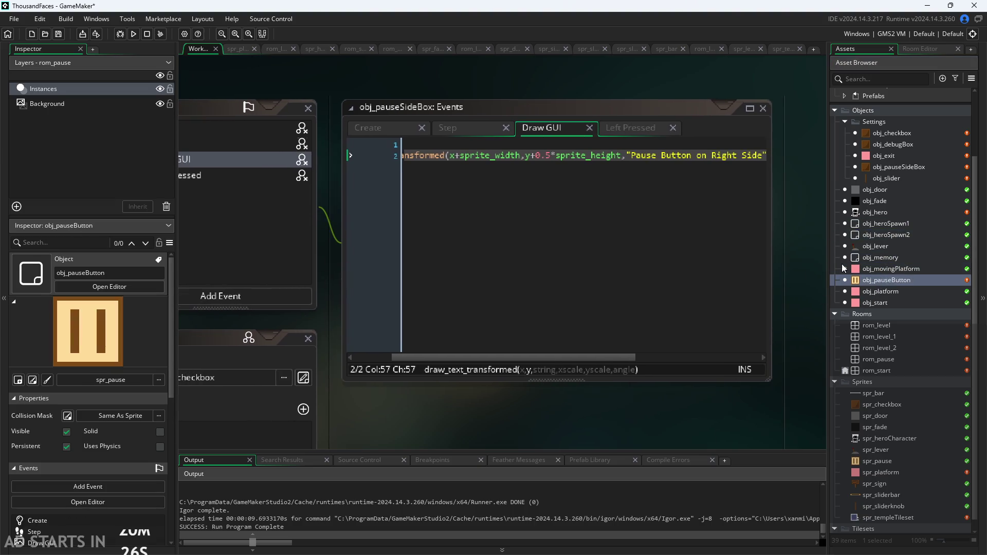
Open obj_checkbox and add obj_pauseSideBox as its child object
double_click(891, 135)
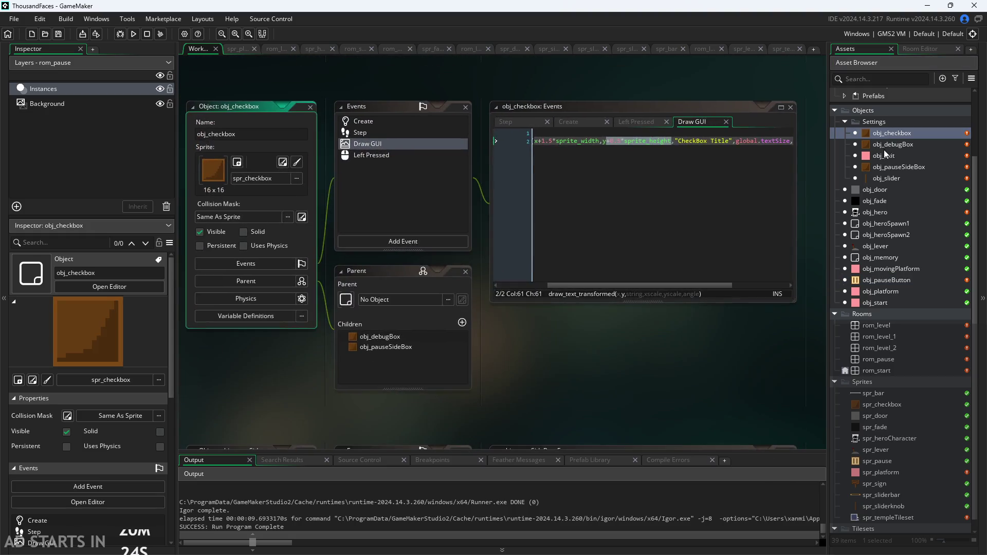
drag(886, 163, 889, 175)
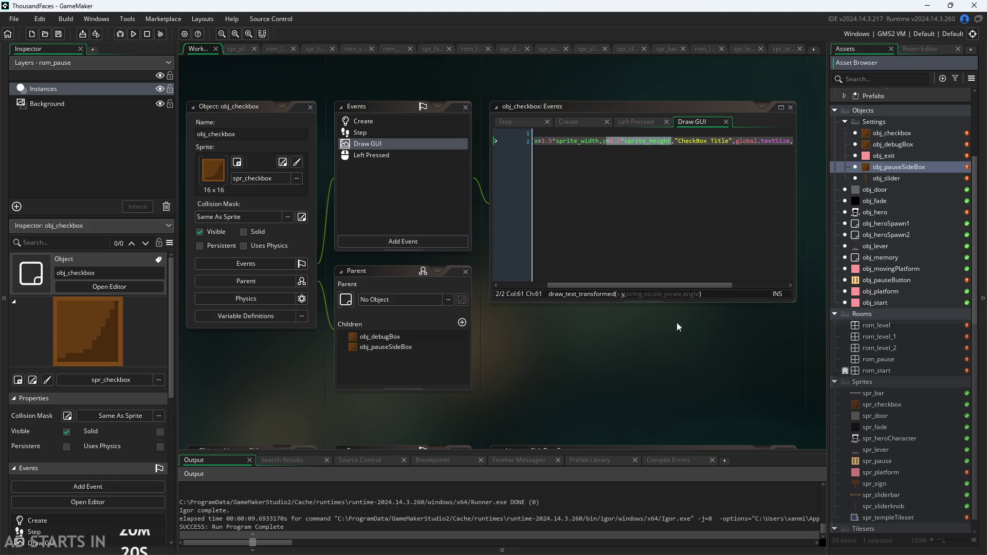
ctrl+scroll(585, 319, up, 2)
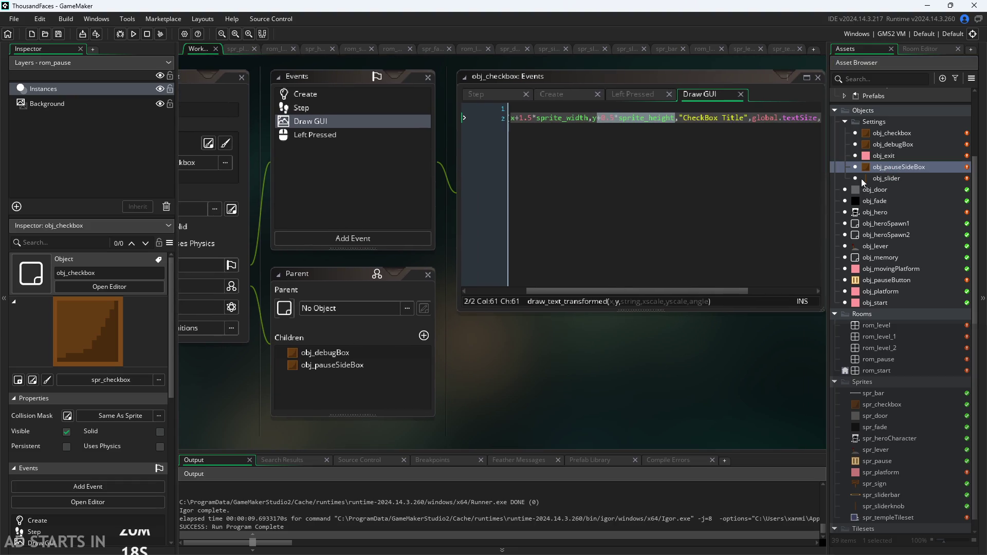
mouse_move(874, 167)
mouse_down()
mouse_move(901, 148)
mouse_move(900, 167)
mouse_up()
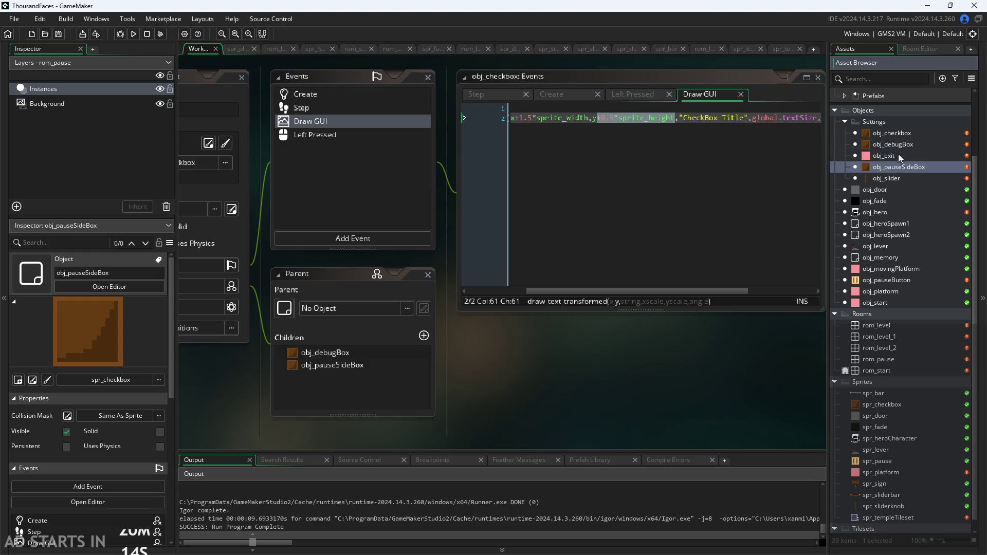
click(899, 153)
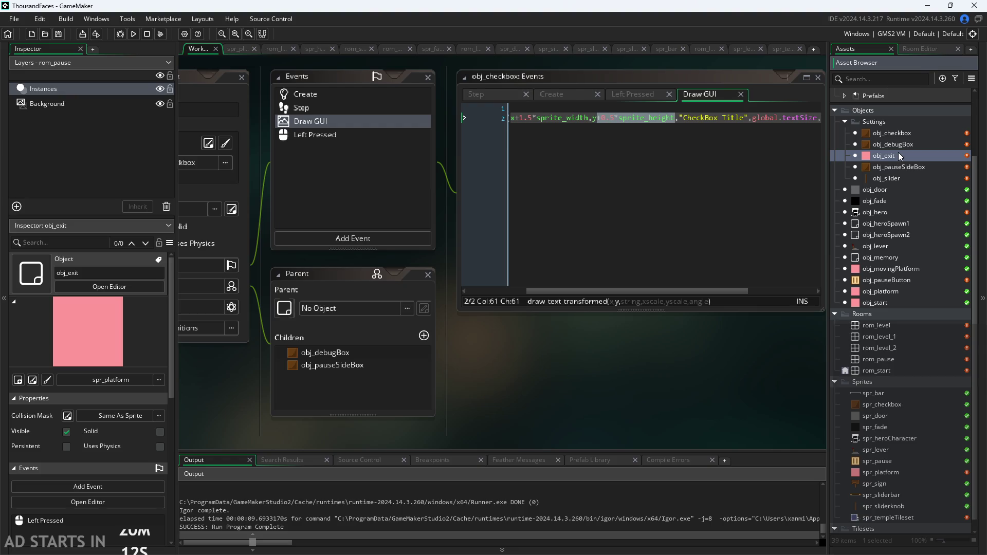
Select the +1.5*sprite_width offset on line 2 of obj_checkbox's Draw GUI code
double_click(903, 133)
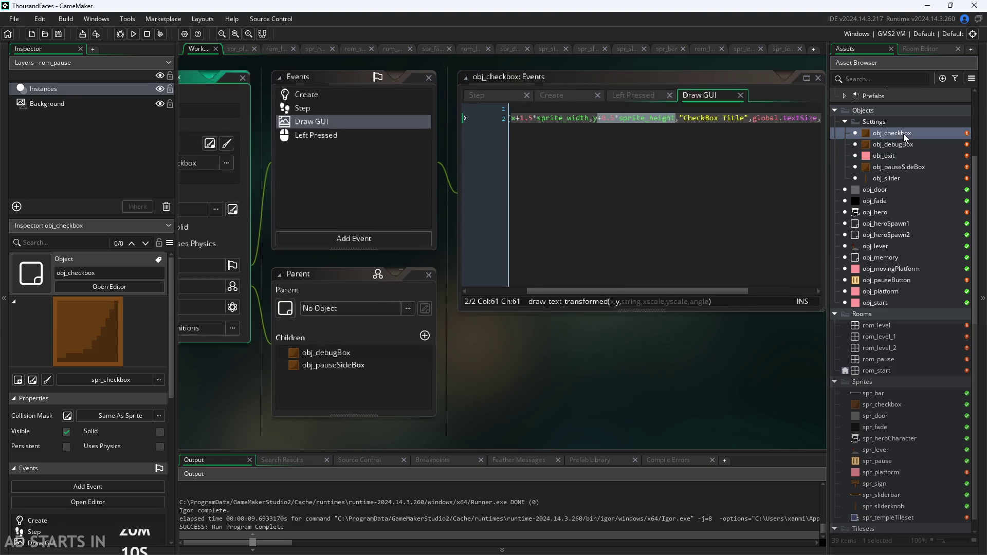
scroll(643, 401, up, 2)
scroll(640, 384, right, 2)
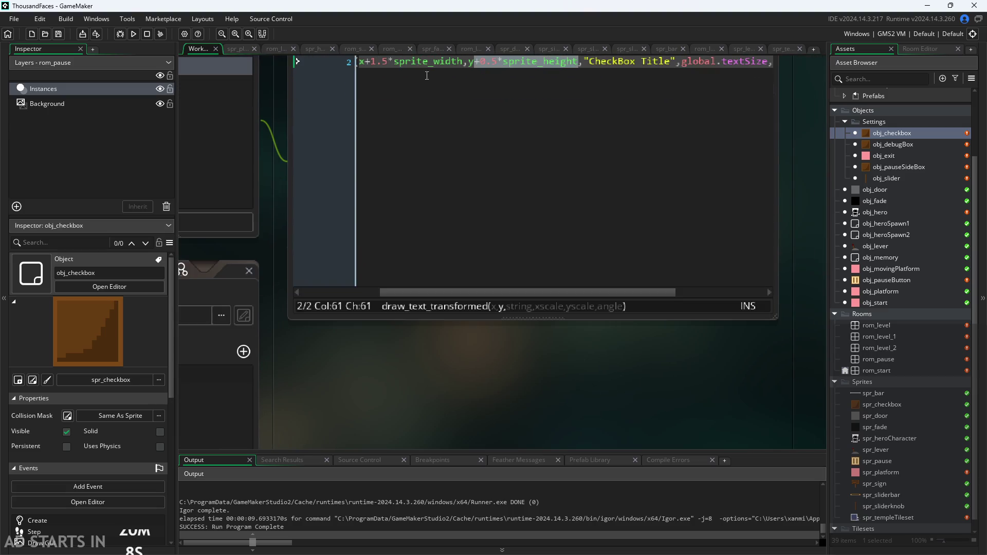
scroll(822, 288, up, 2)
double_click(918, 166)
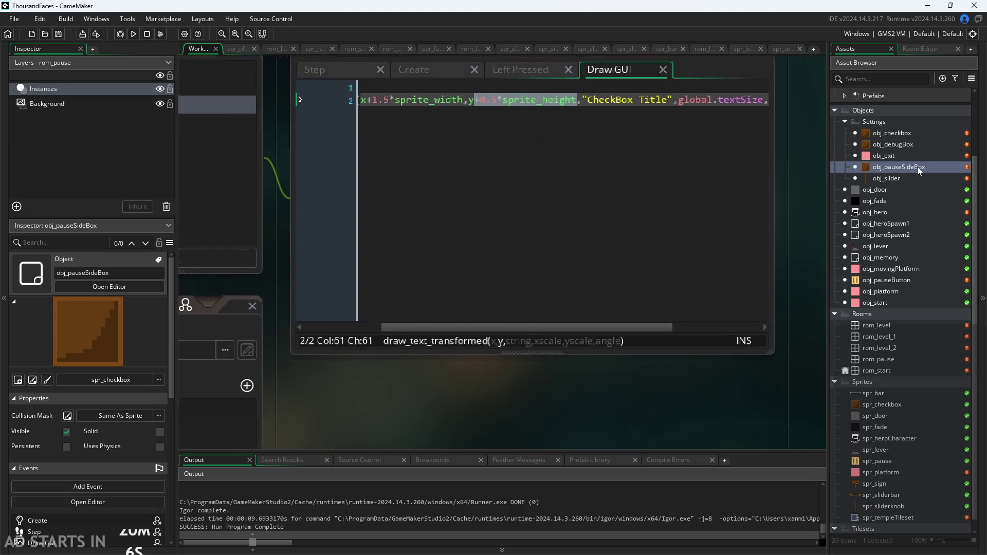
double_click(914, 144)
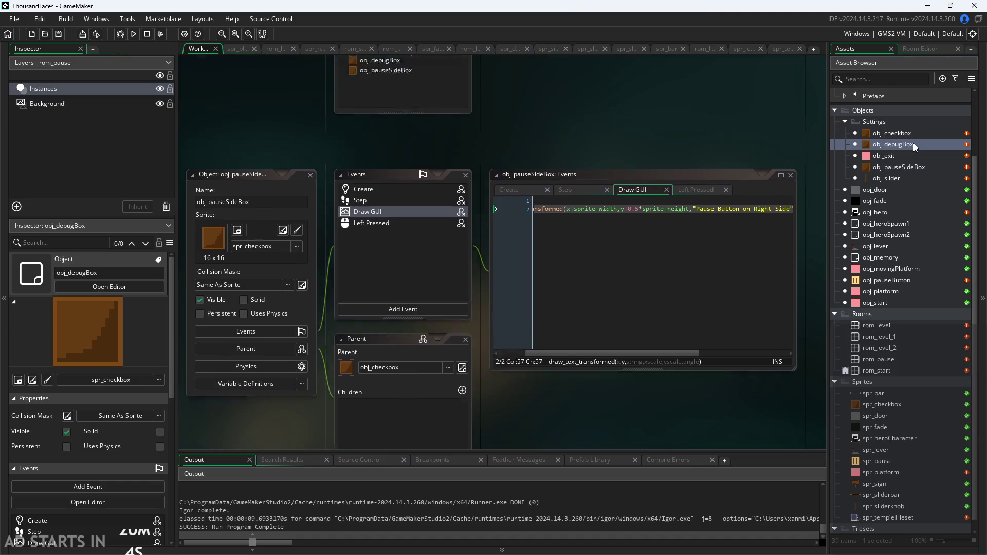
double_click(914, 132)
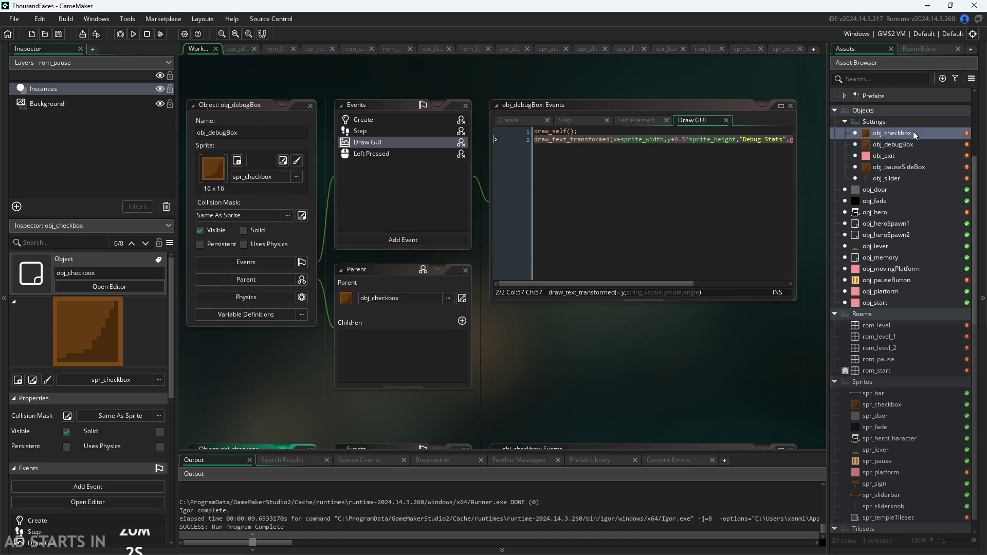
scroll(682, 72, up, 3)
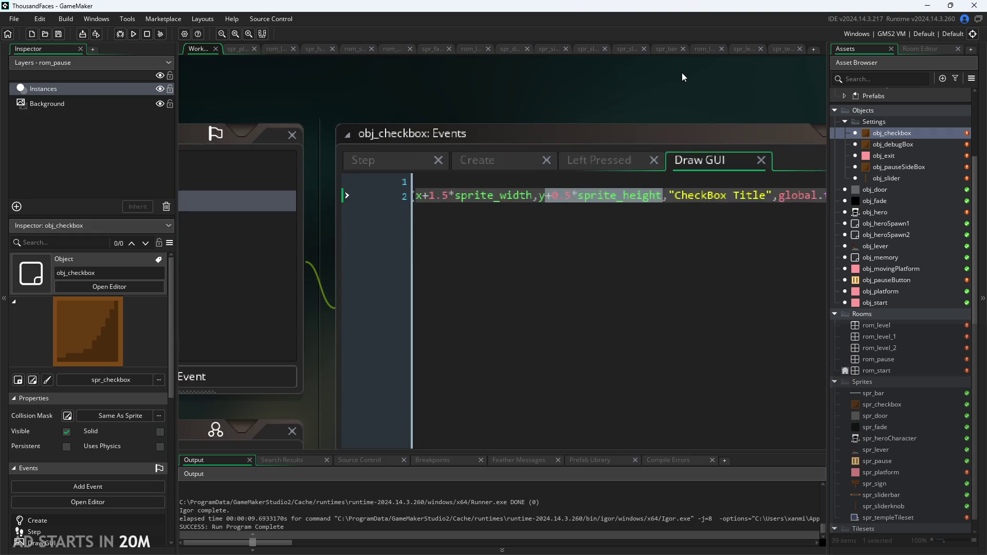
click(425, 198)
drag(425, 197, 536, 211)
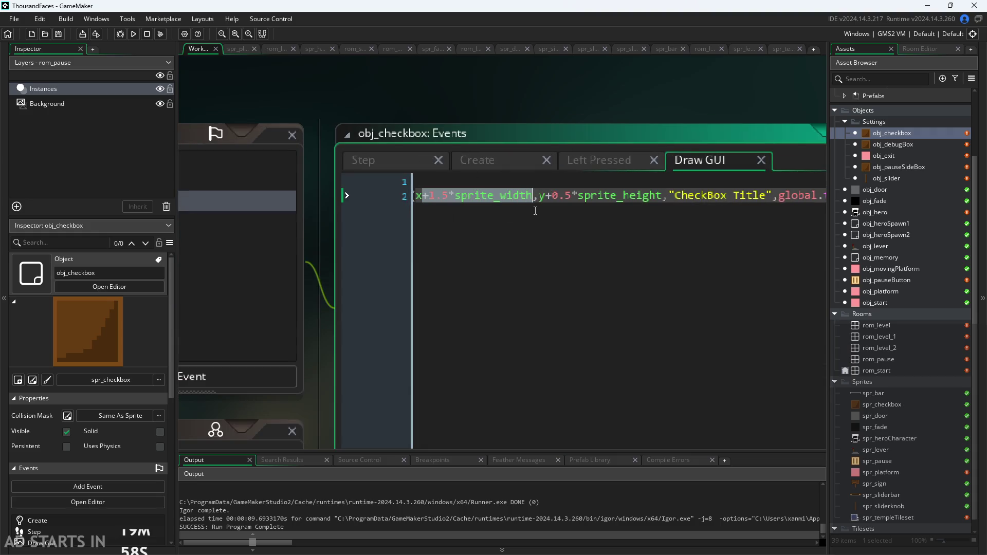
double_click(916, 144)
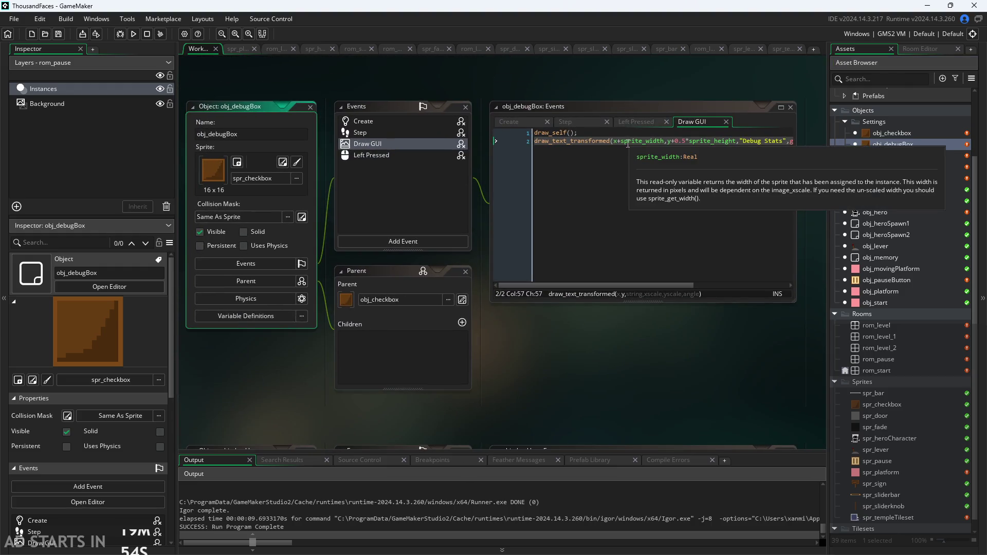
Insert 1.5* before sprite_width in obj_debugBox's Draw GUI label line
click(624, 146)
text(1.)
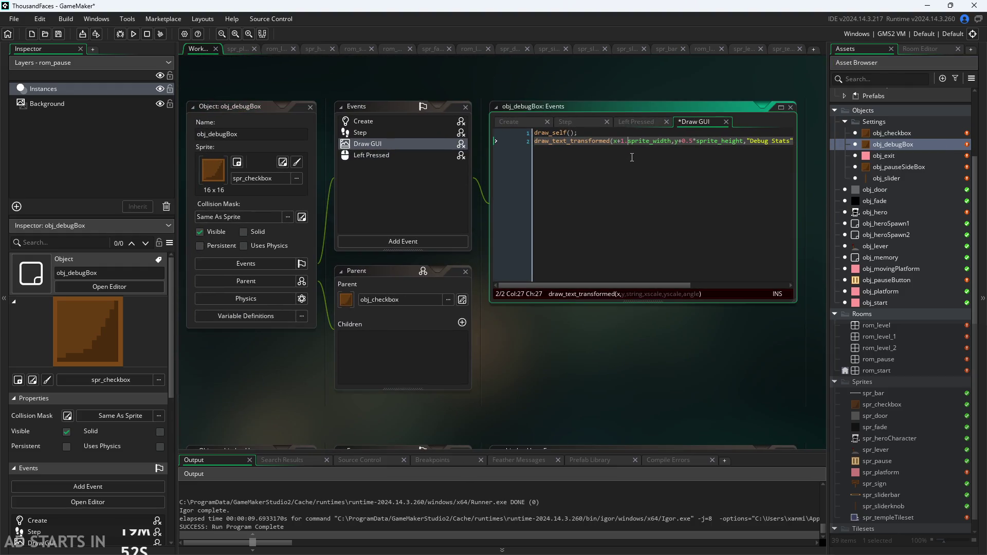
text(5*)
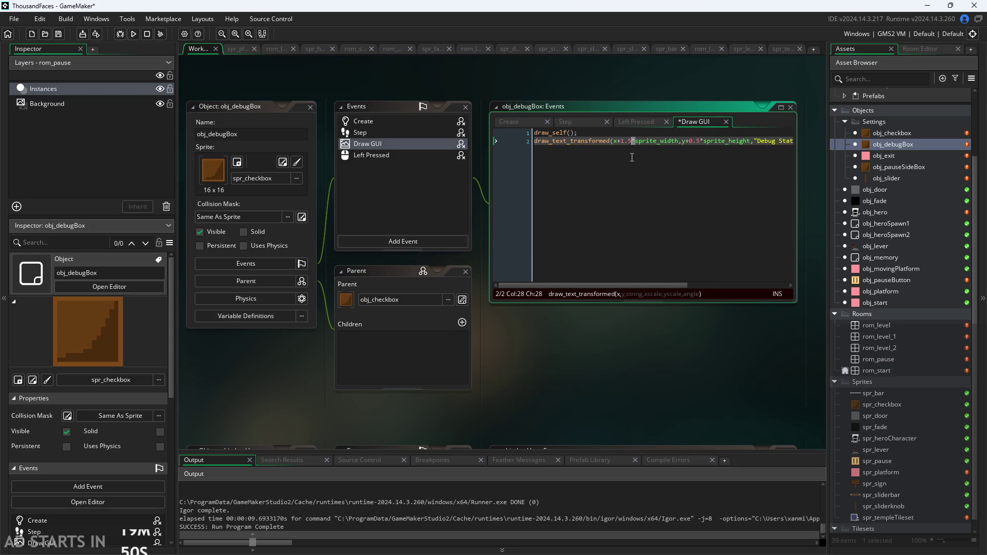
key(shift+Left)
key(shift+Left)
key(shift+Left)
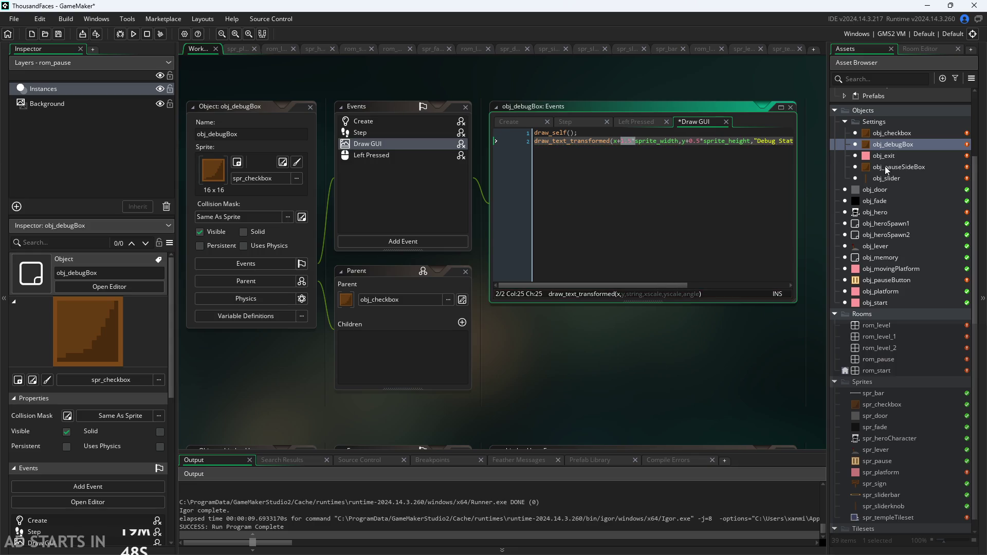
Insert 1.5* before sprite_width in obj_pauseSideBox's label, then build and run the game
double_click(895, 166)
click(577, 141)
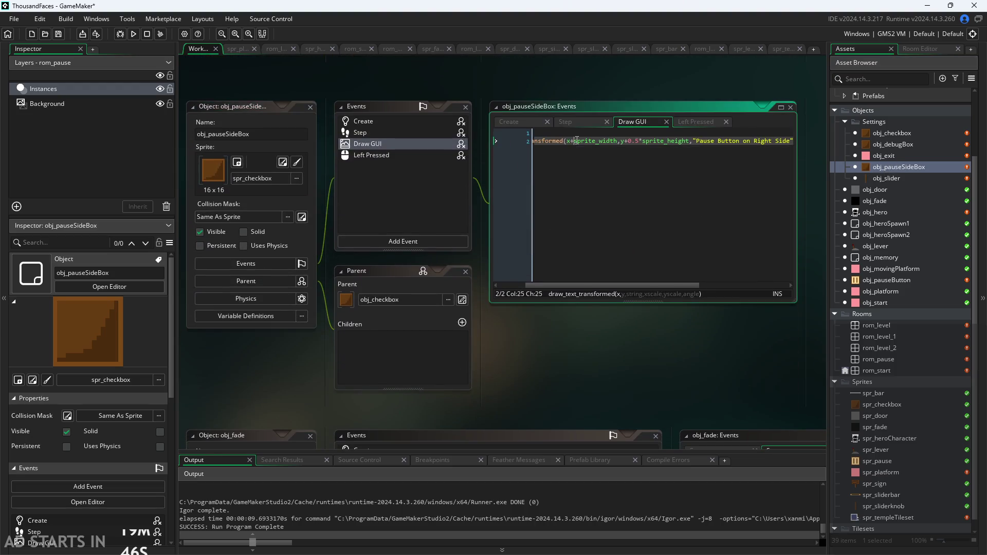
text(1.5*)
click(630, 364)
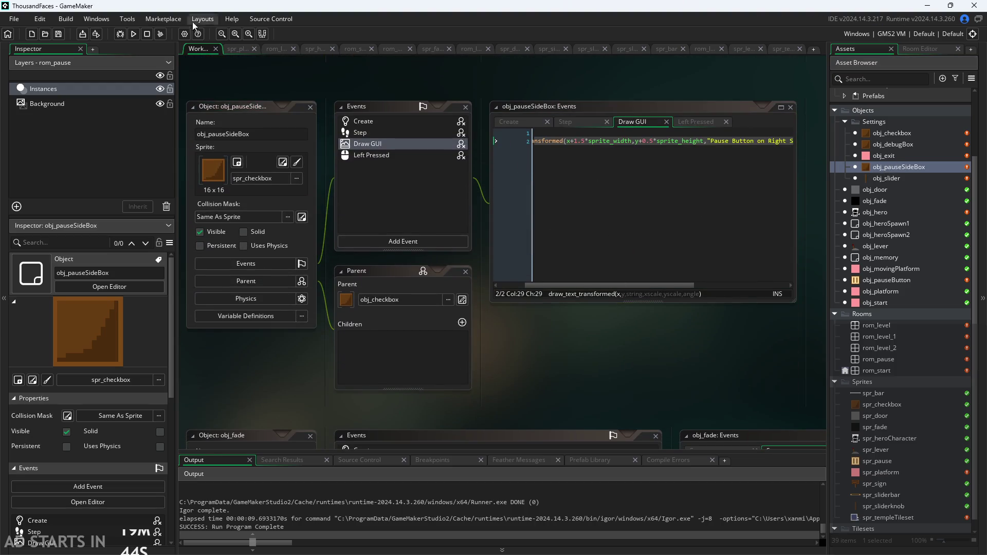
click(133, 33)
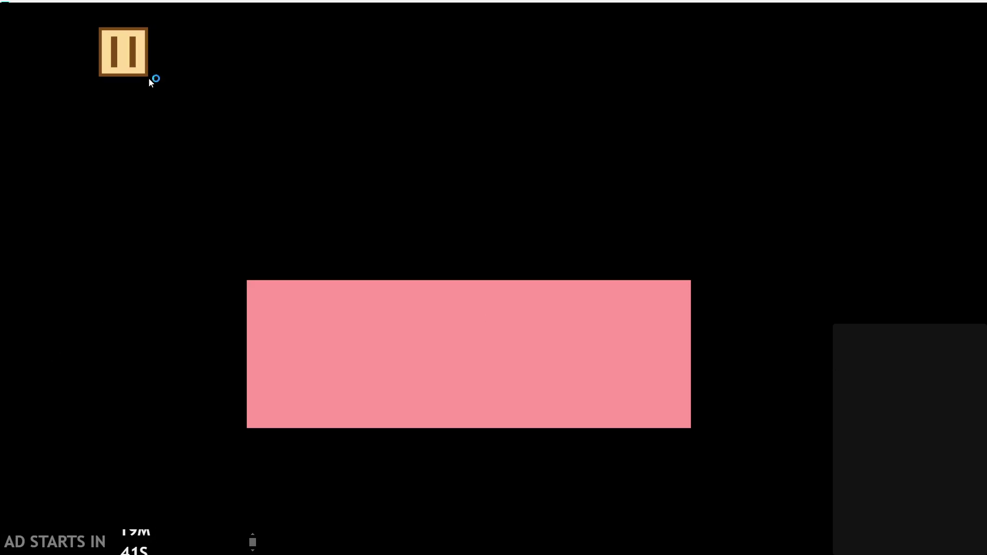
Open the in-game pause menu, push the slider fully right, then close the game
click(149, 77)
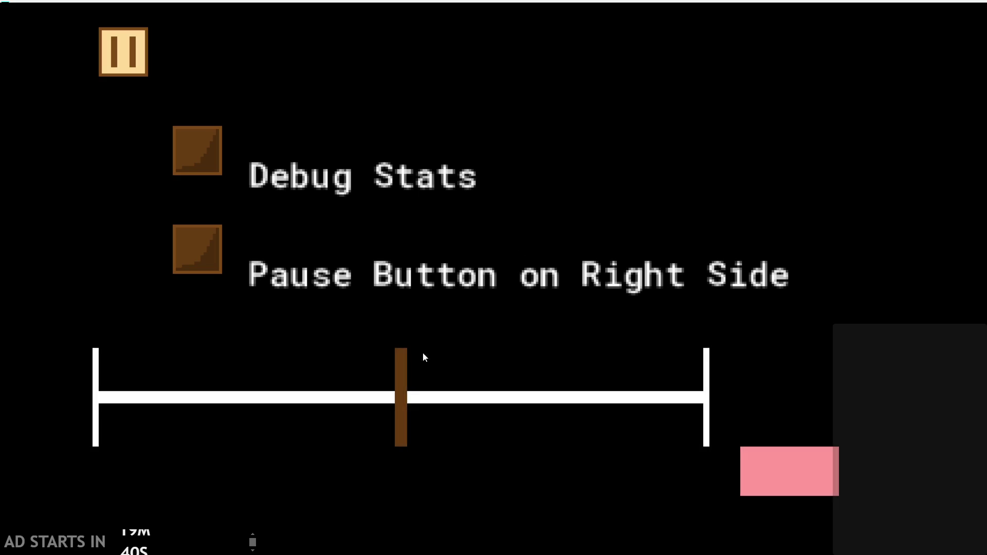
mouse_move(396, 415)
mouse_down()
mouse_move(181, 395)
mouse_move(197, 382)
mouse_move(369, 393)
mouse_move(589, 390)
mouse_move(238, 353)
mouse_move(725, 342)
mouse_move(720, 330)
mouse_move(281, 337)
mouse_move(576, 357)
mouse_move(774, 353)
mouse_move(412, 377)
mouse_move(251, 374)
mouse_move(144, 358)
mouse_move(658, 392)
mouse_move(64, 352)
mouse_move(267, 364)
mouse_move(924, 364)
mouse_move(33, 334)
mouse_move(717, 324)
mouse_move(452, 334)
mouse_move(389, 288)
mouse_up()
click(778, 469)
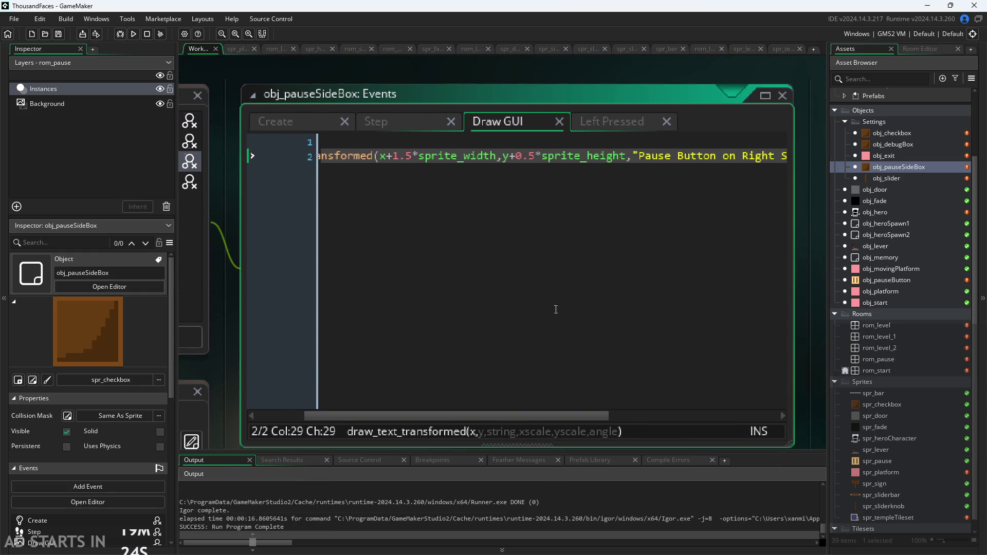
Change the 0.5 height factor to 0.25 in obj_checkbox, obj_debugBox and obj_pauseSideBox, then rerun
click(533, 157)
double_click(862, 135)
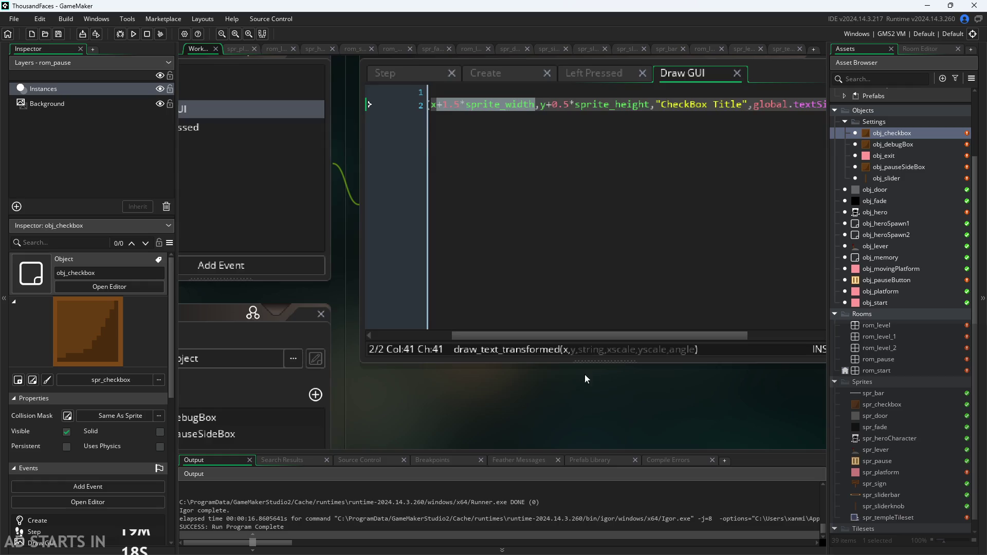
click(498, 195)
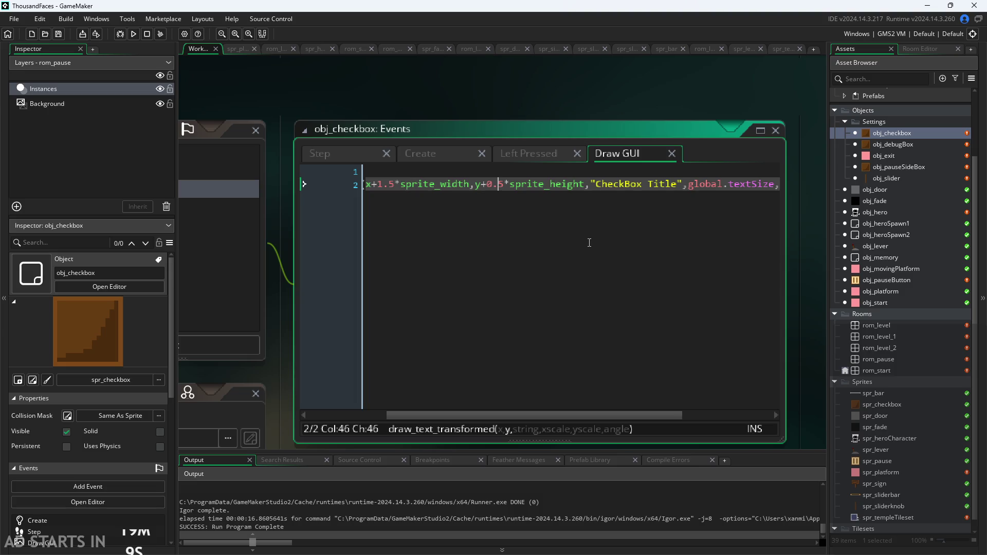
text(2)
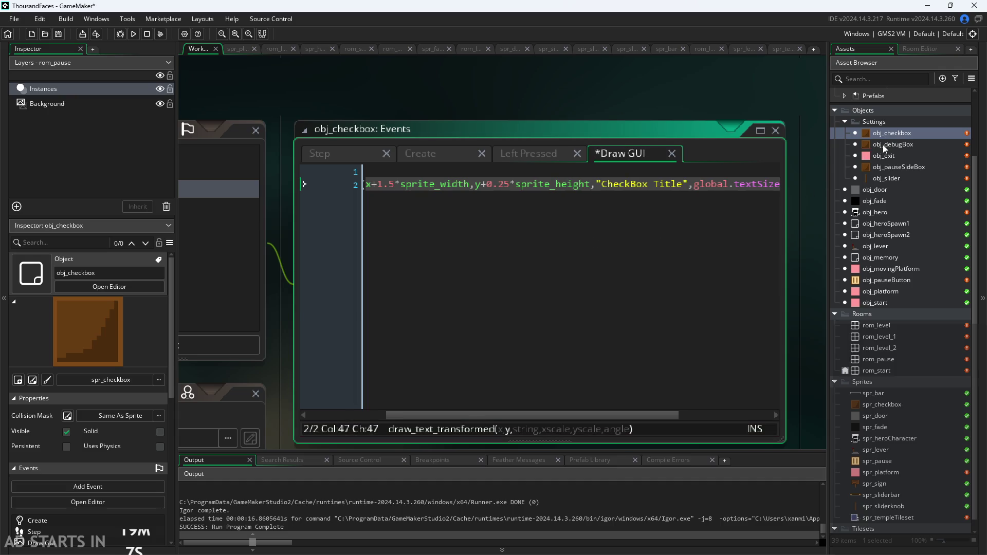
click(884, 144)
double_click(870, 146)
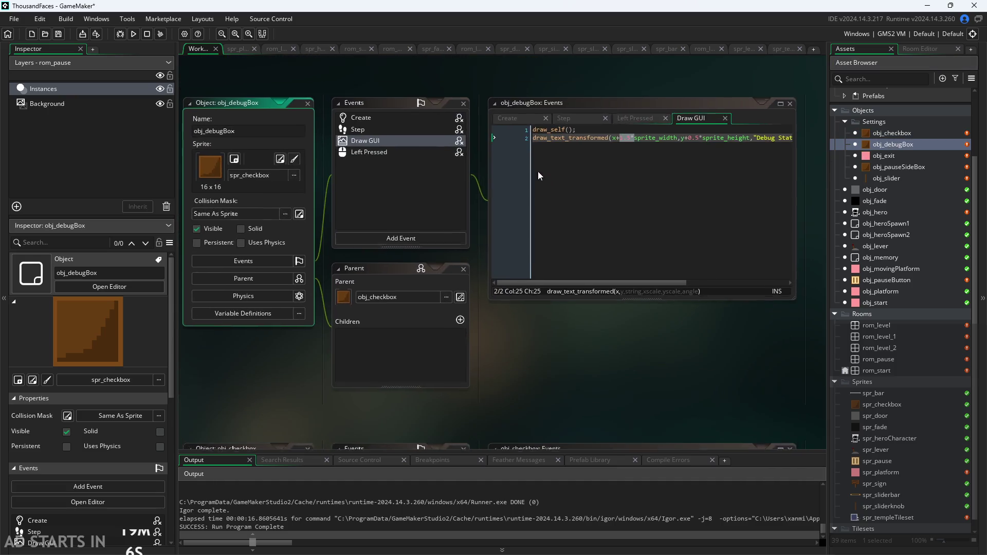
click(625, 141)
text(2)
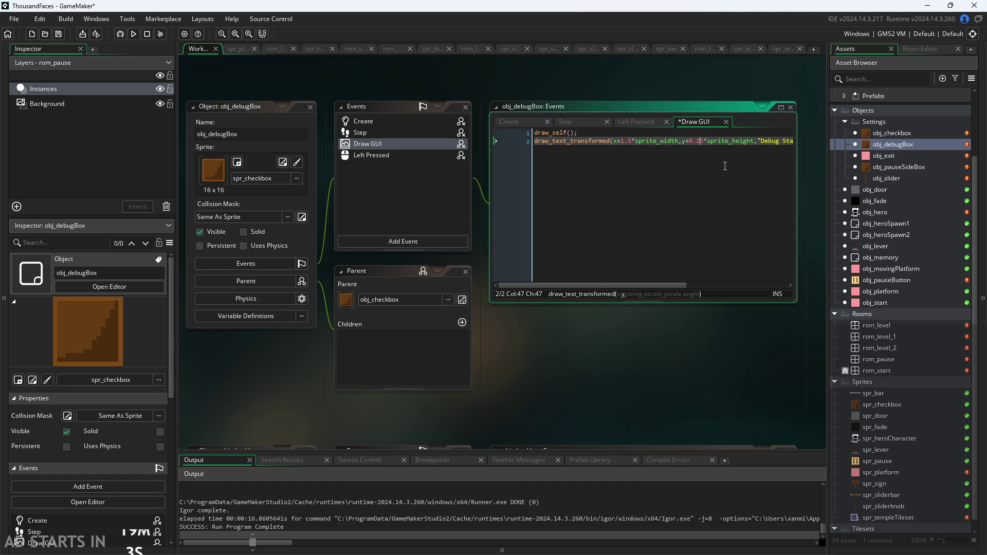
double_click(914, 168)
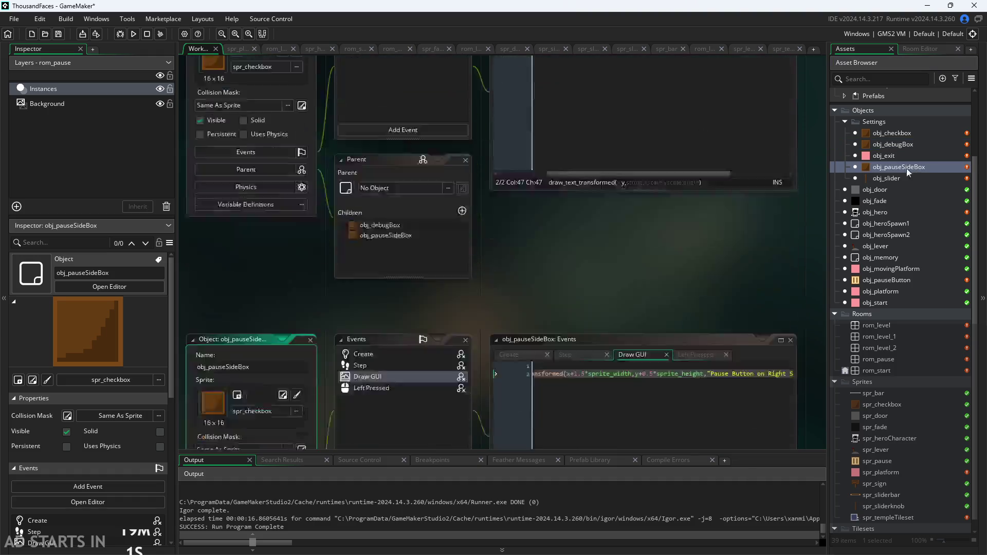
click(654, 143)
text(2)
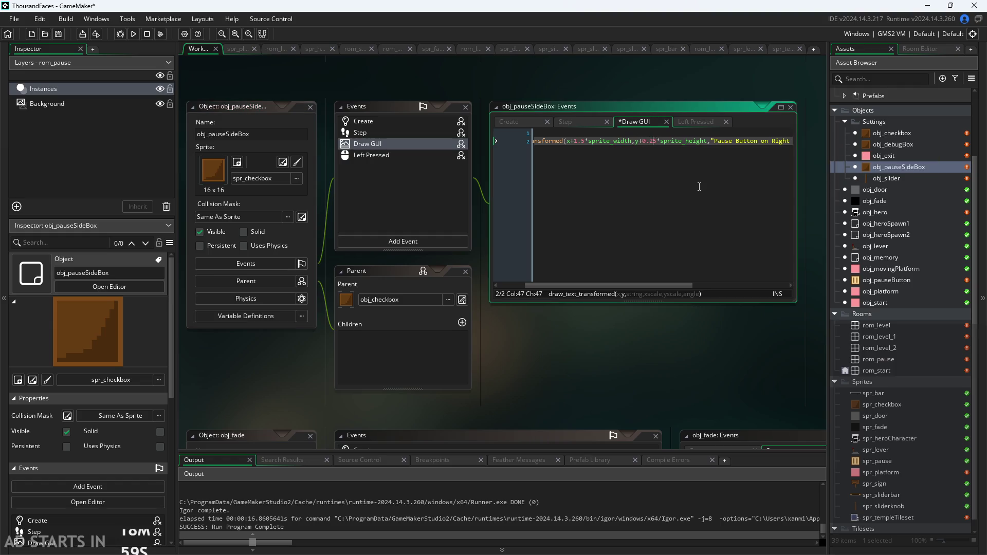
click(134, 33)
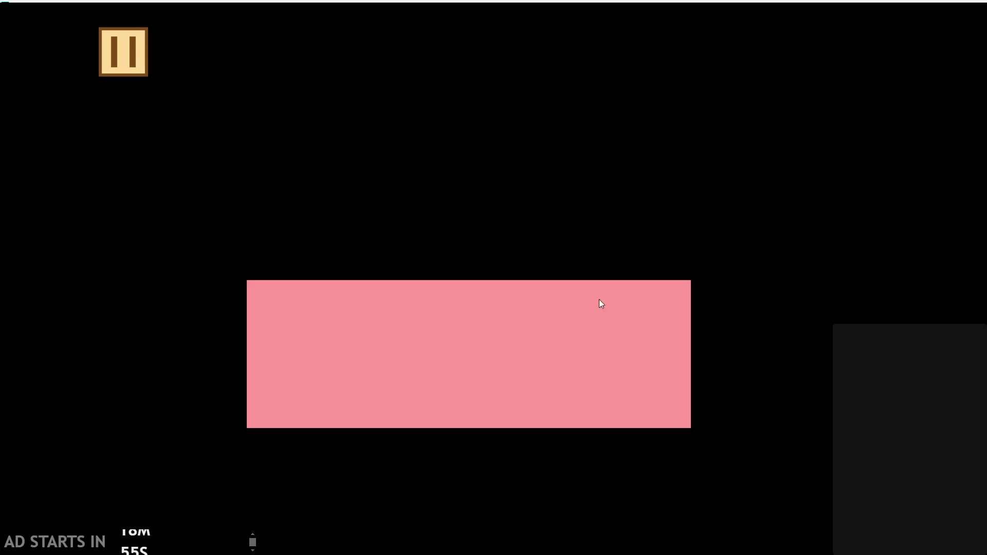
Check the pause menu spacing in the running game, then quit back to the editor
click(148, 72)
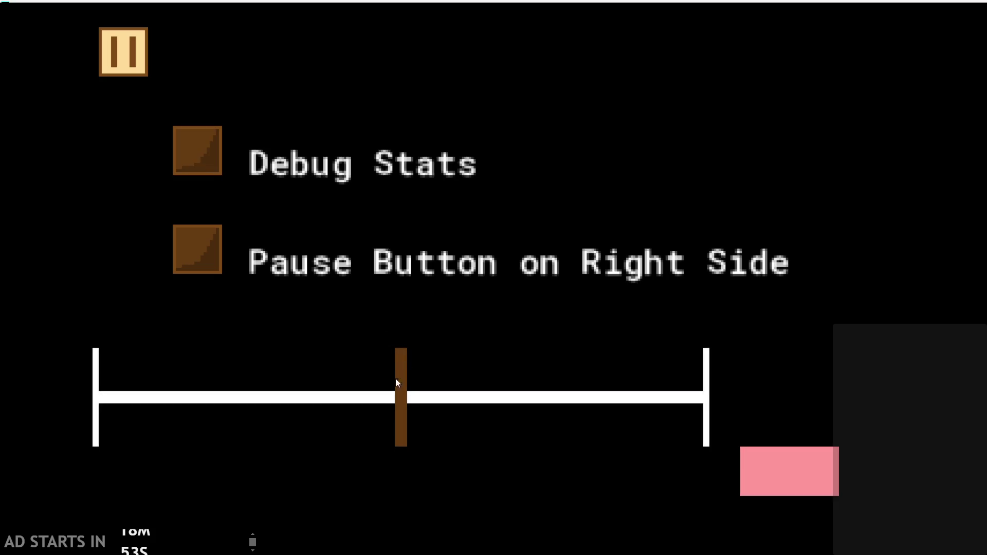
mouse_move(397, 379)
mouse_down()
mouse_move(265, 354)
mouse_move(168, 379)
mouse_move(199, 364)
mouse_move(681, 365)
mouse_move(335, 374)
mouse_move(389, 379)
mouse_up()
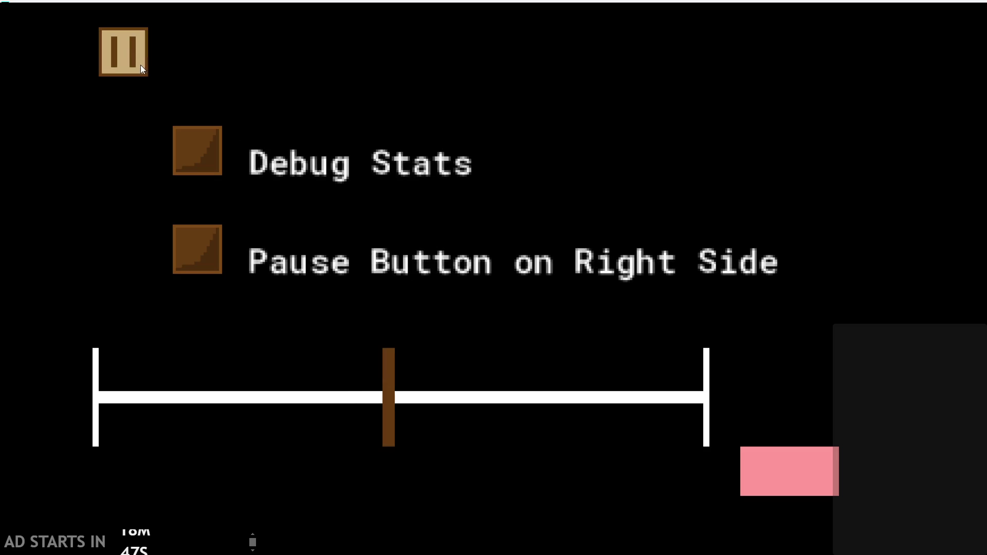
key(alt+F4)
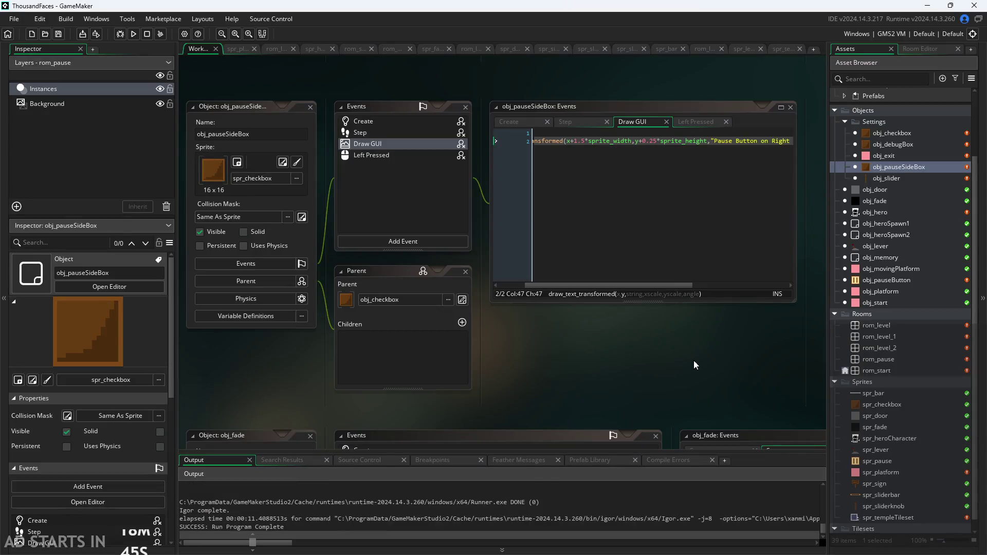
Delete the 0.25* factor from the label's y argument and test-run the game
scroll(693, 360, up, 2)
drag(508, 170, 535, 171)
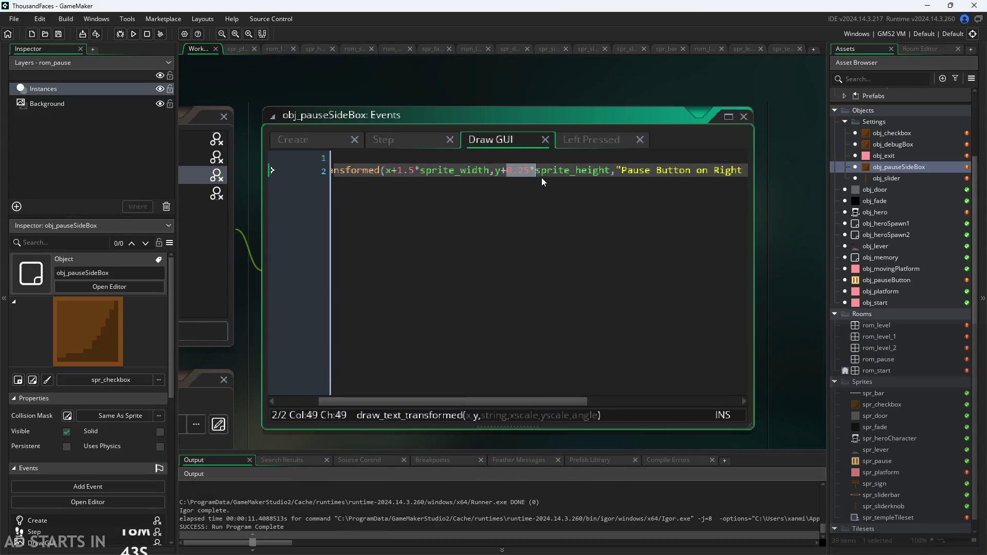
key(BackSpace)
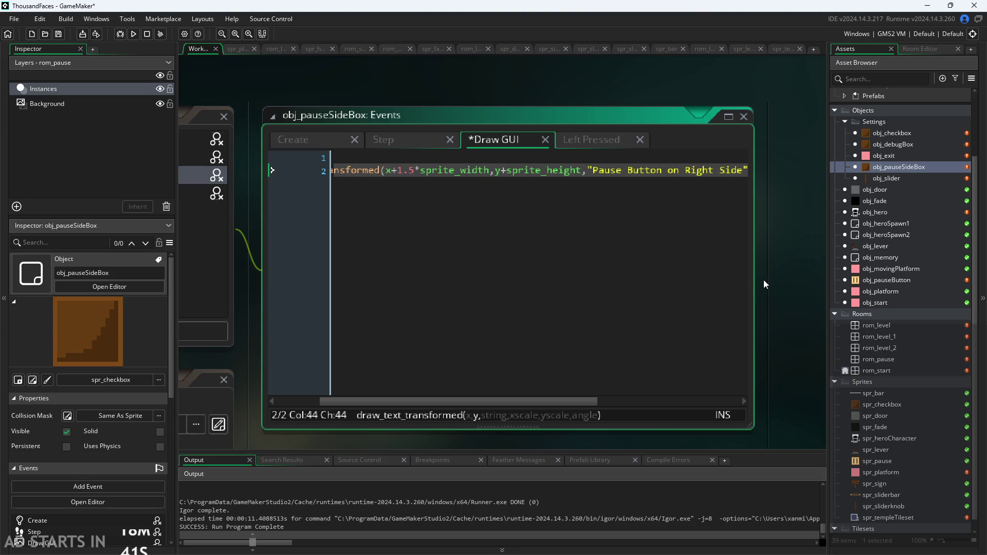
key(F5)
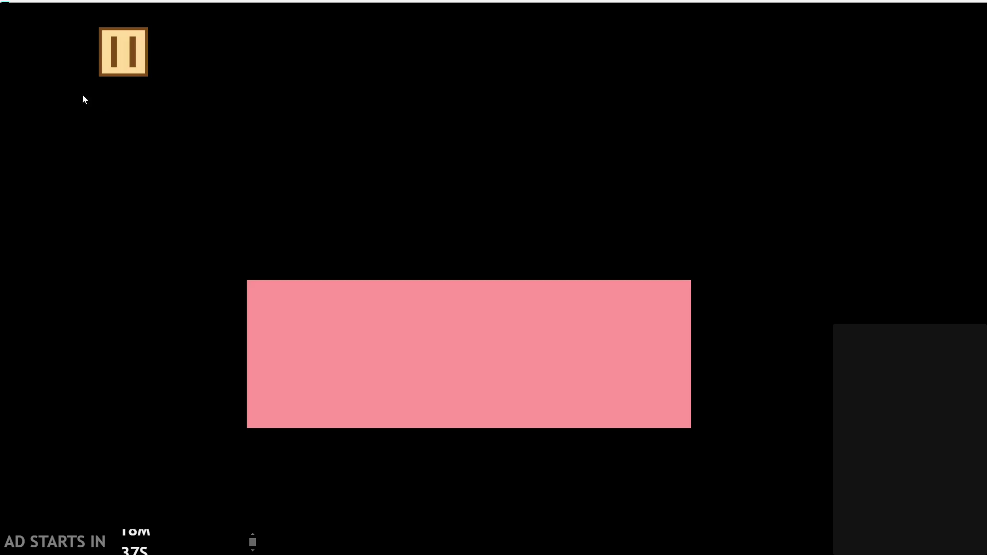
key(Escape)
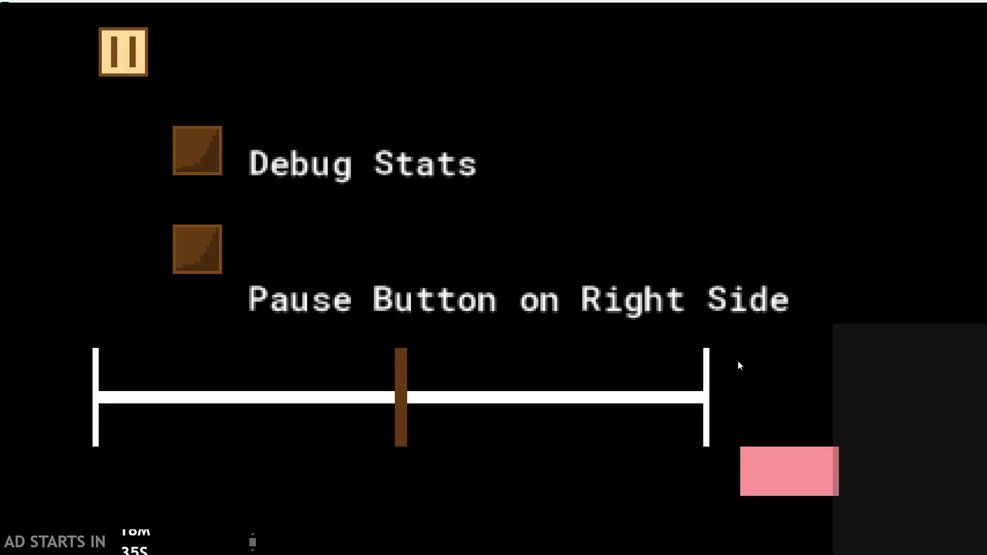
click(781, 461)
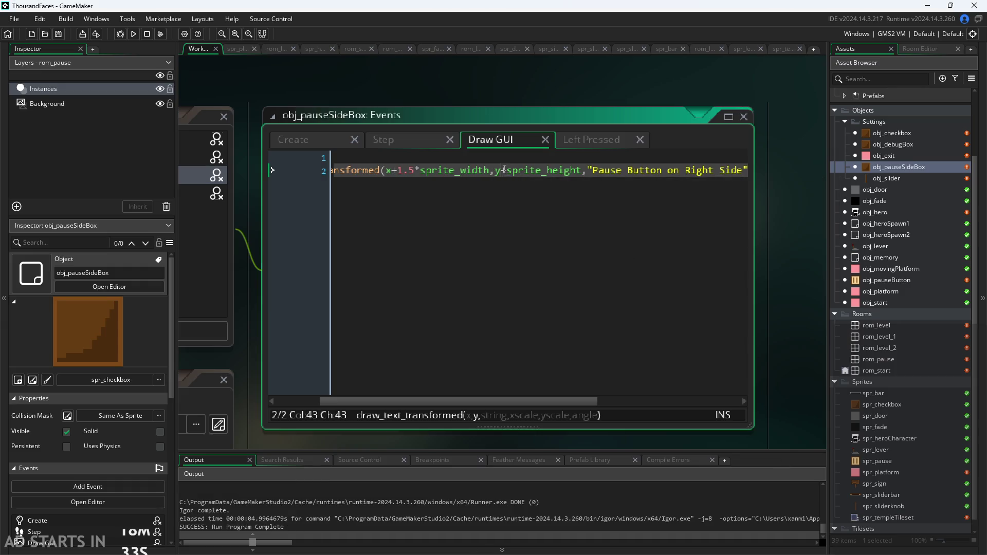
Remove +sprite_height so the label draws at plain y, then rerun to check alignment
drag(502, 170, 581, 172)
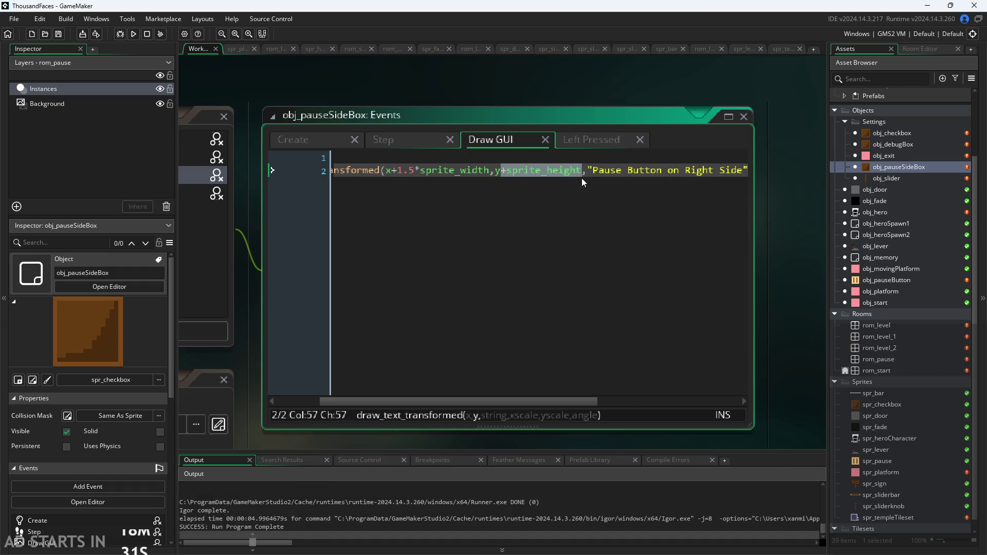
key(BackSpace)
click(577, 99)
click(133, 34)
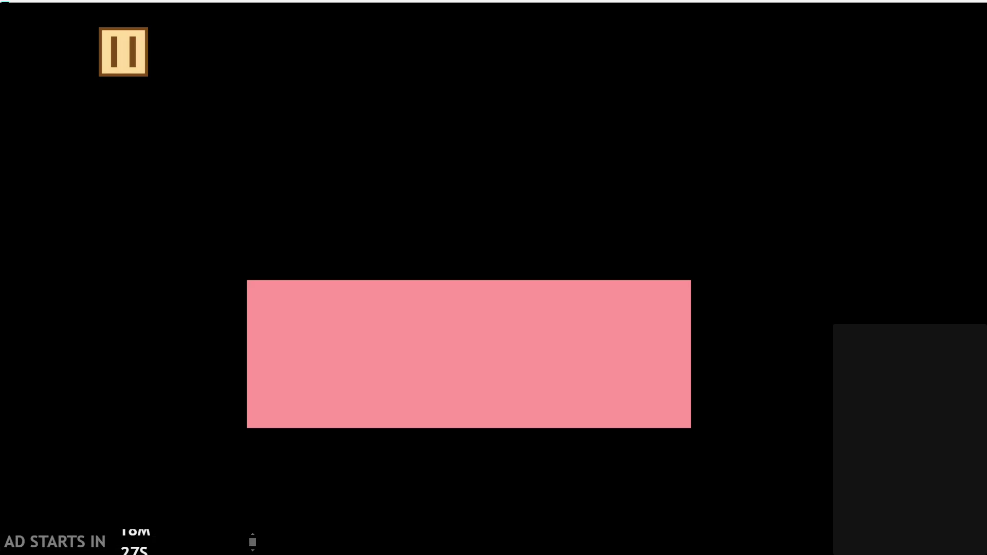
click(113, 59)
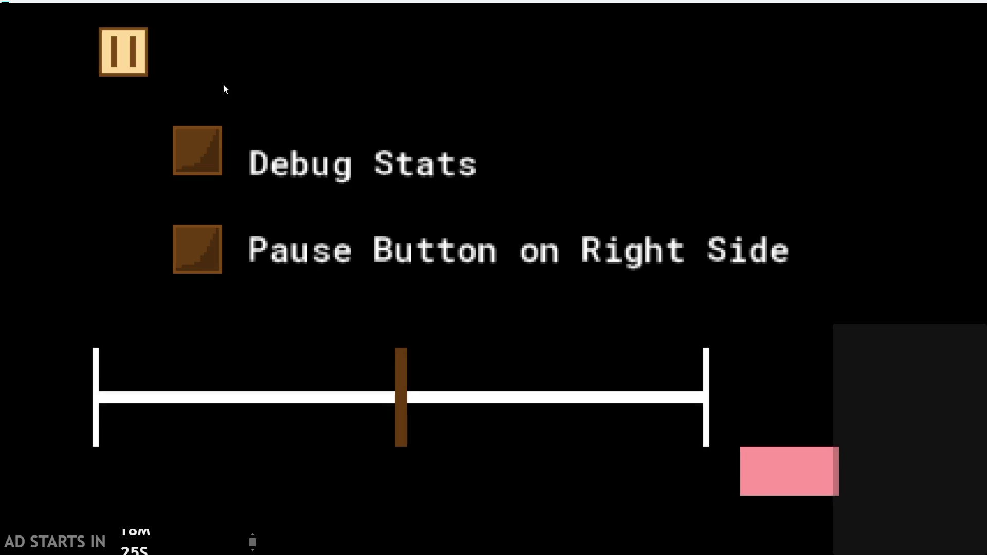
click(781, 481)
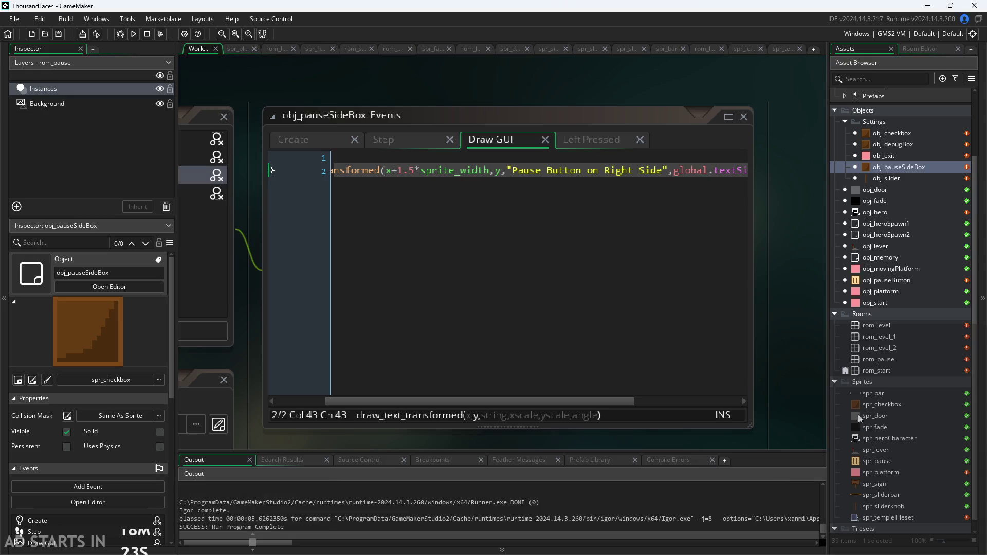
double_click(887, 406)
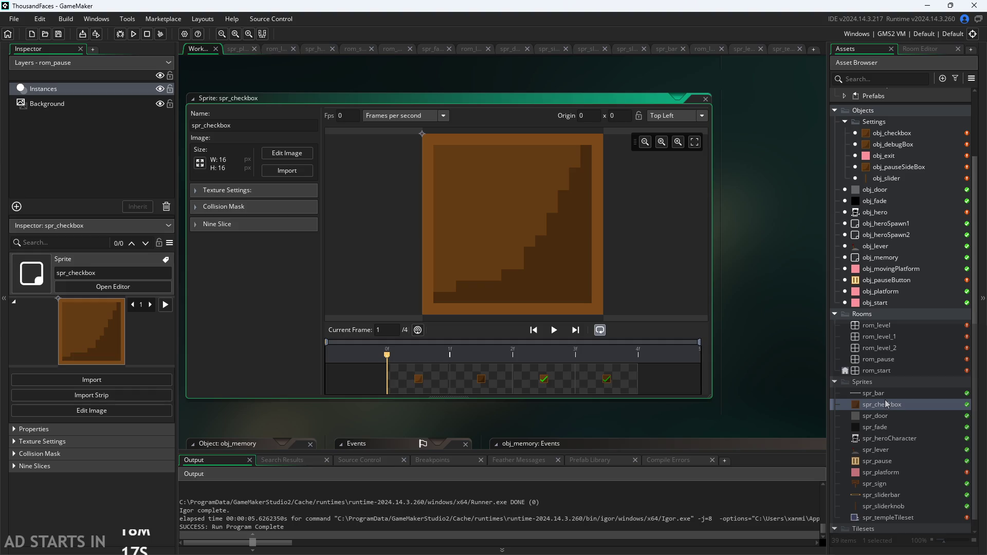
Open obj_debugBox's Draw GUI code from the Asset Browser
click(886, 145)
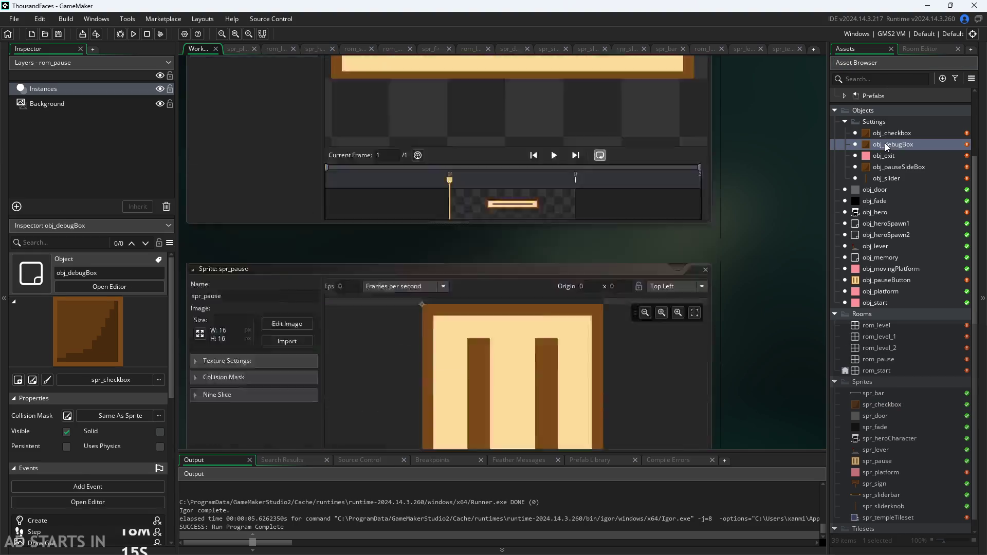
double_click(885, 144)
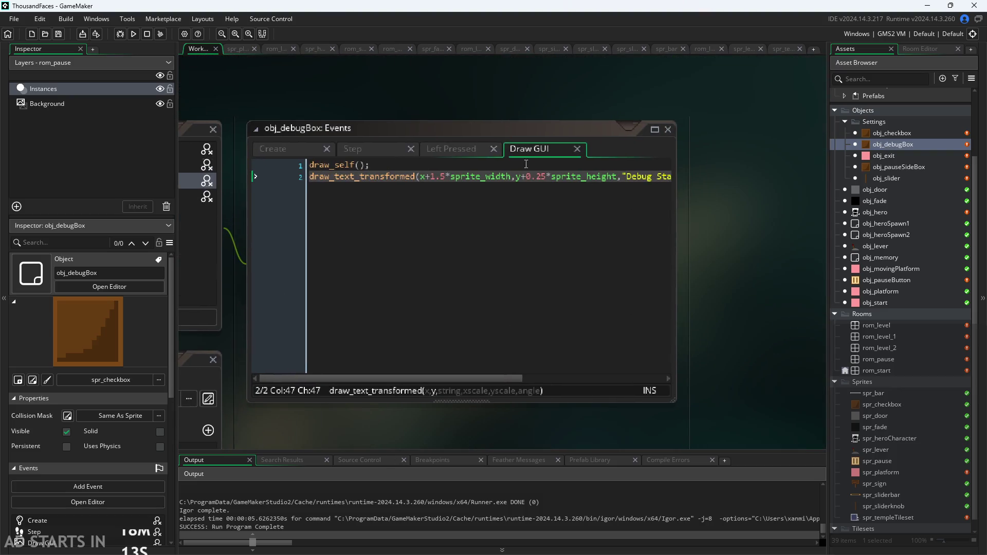
Remove the +0.25*sprite_height label offset in obj_debugBox and obj_checkbox Draw GUI
drag(521, 176, 617, 179)
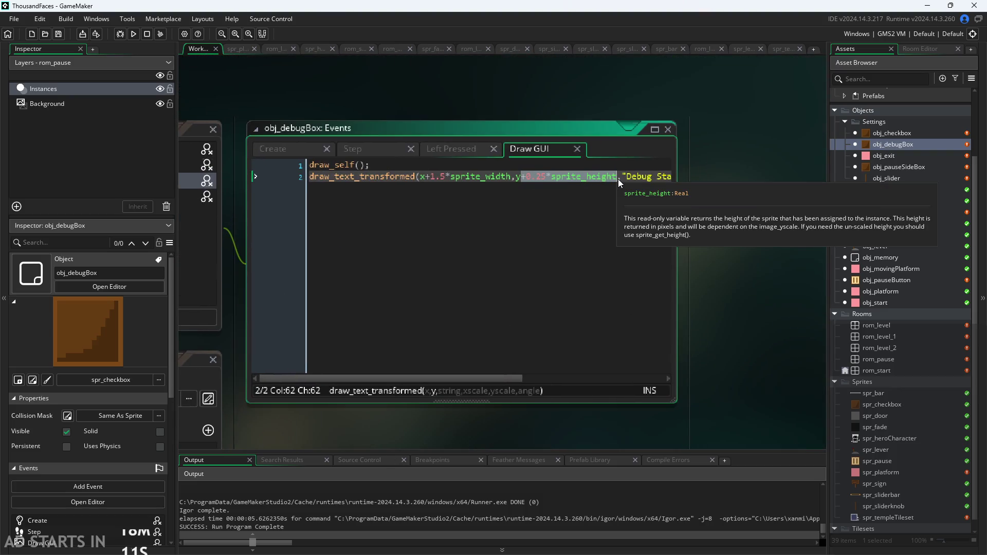
key(BackSpace)
click(875, 134)
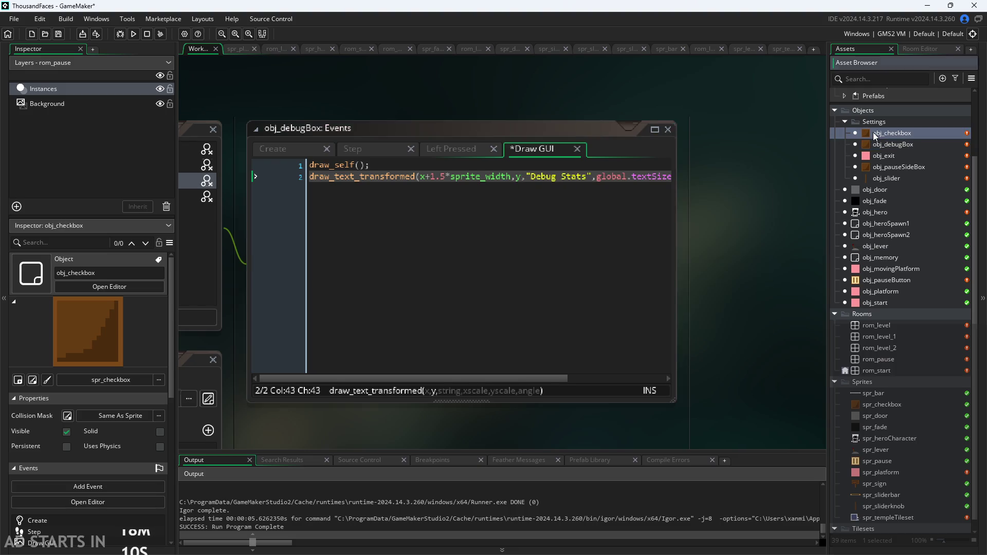
double_click(875, 134)
click(608, 142)
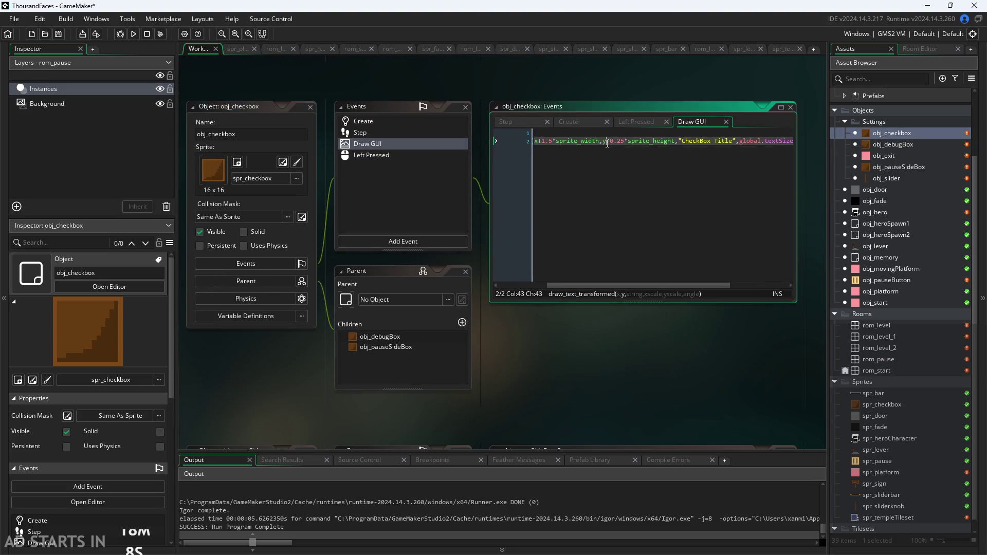
drag(608, 142, 675, 143)
key(BackSpace)
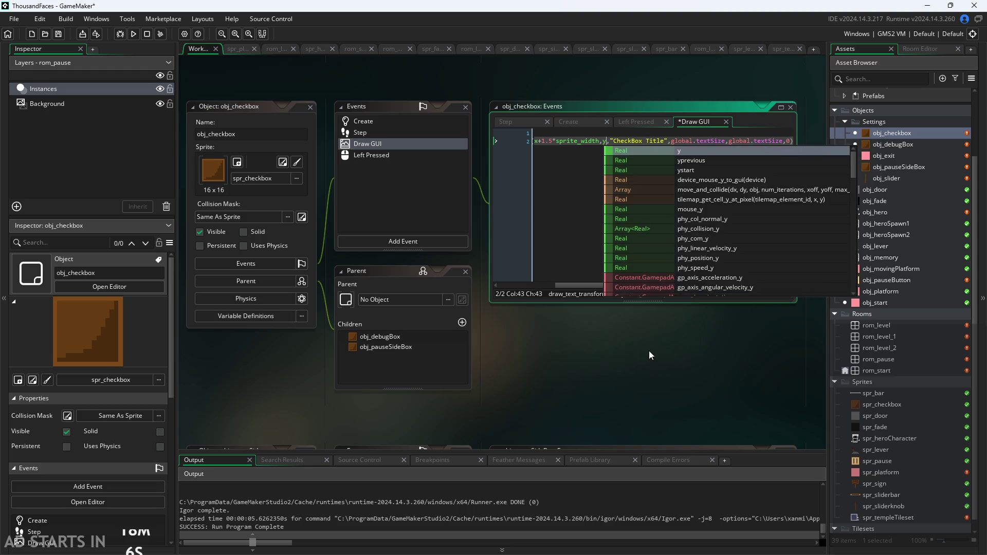
Reopen obj_debugBox and obj_pauseSideBox, then launch the game to test
double_click(899, 144)
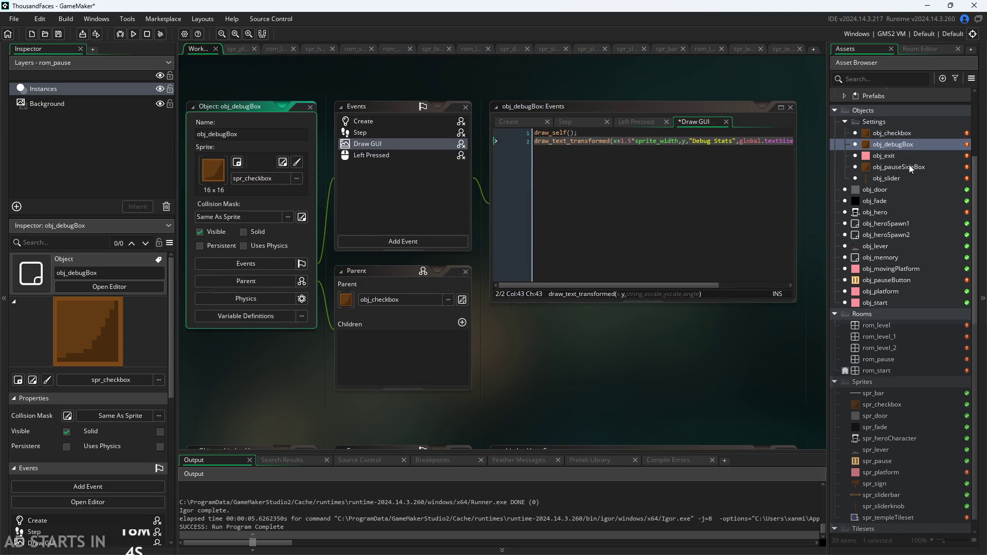
double_click(907, 167)
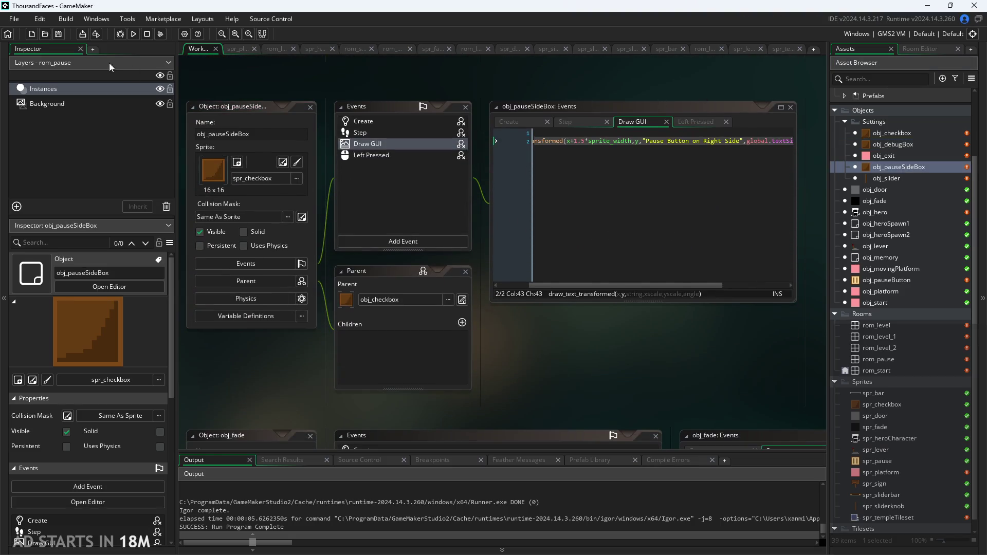
click(133, 33)
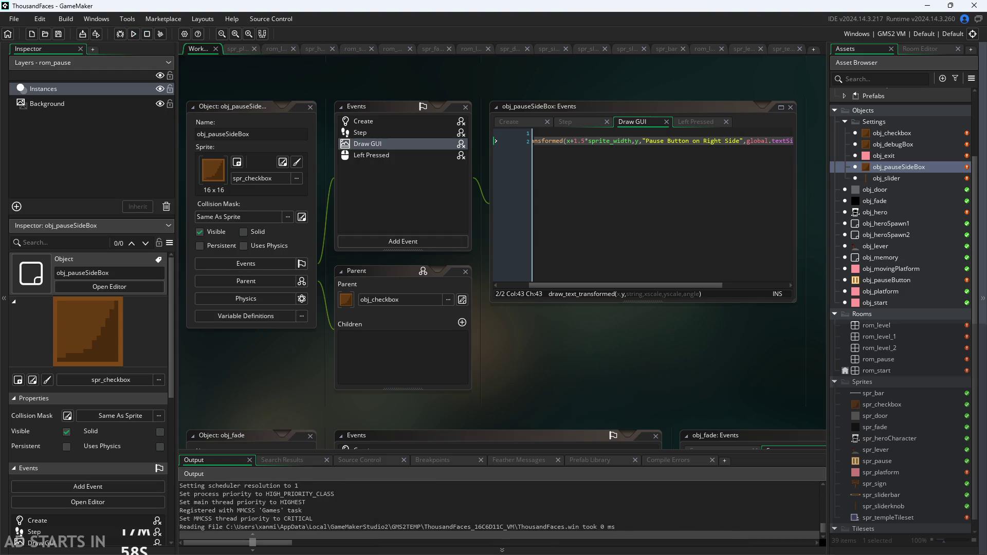
key(Escape)
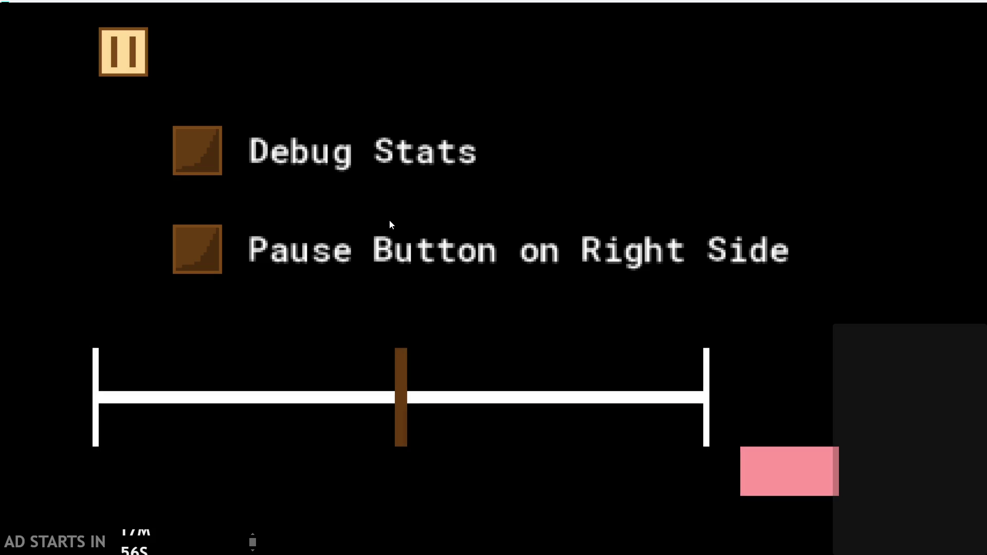
mouse_move(416, 404)
mouse_down()
mouse_move(298, 408)
mouse_move(2, 379)
mouse_move(529, 399)
mouse_move(823, 383)
mouse_move(676, 407)
mouse_move(709, 396)
mouse_move(699, 405)
mouse_move(458, 399)
mouse_move(362, 414)
mouse_move(717, 395)
mouse_move(511, 396)
mouse_move(656, 381)
mouse_move(754, 357)
mouse_move(439, 381)
mouse_move(383, 400)
mouse_move(396, 401)
mouse_up()
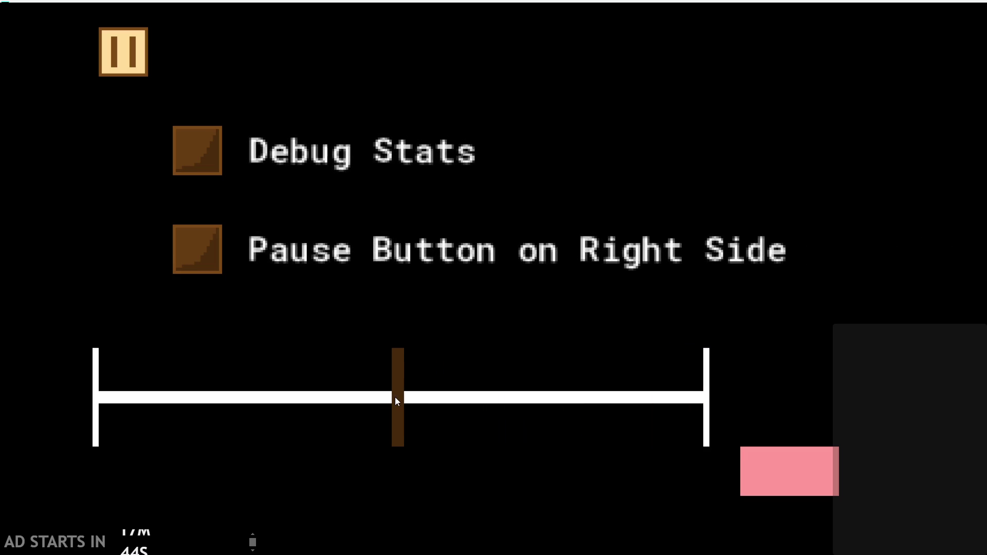
click(176, 153)
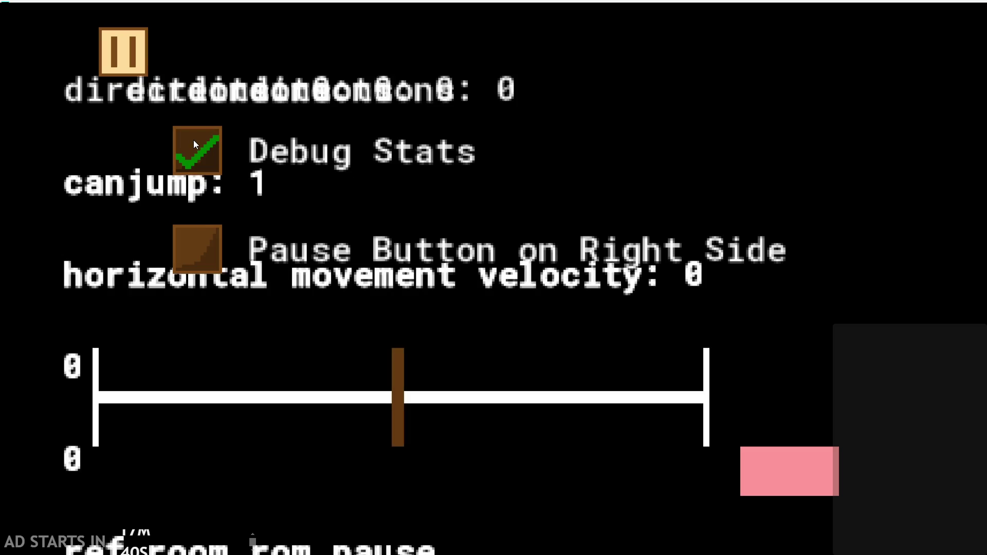
drag(396, 398, 32, 369)
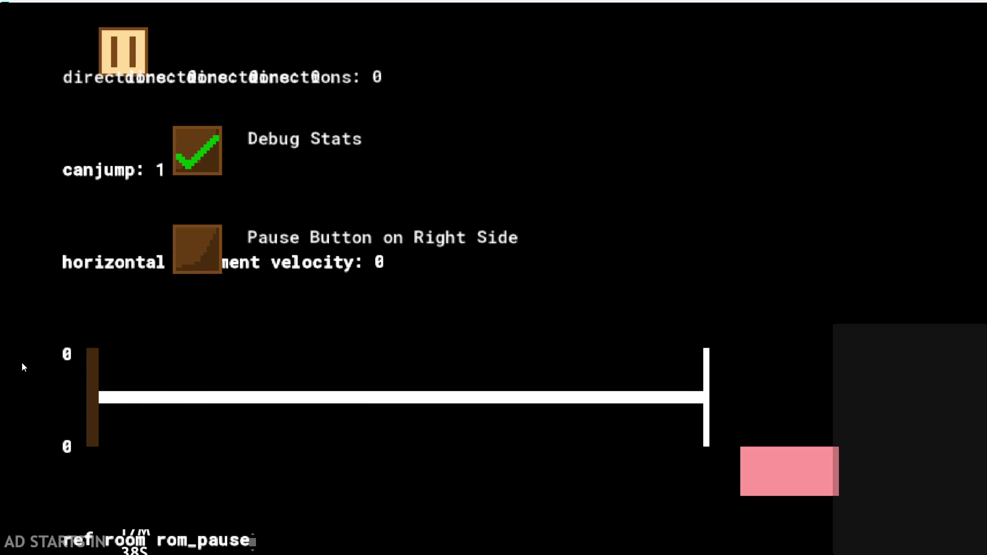
drag(92, 381, 414, 380)
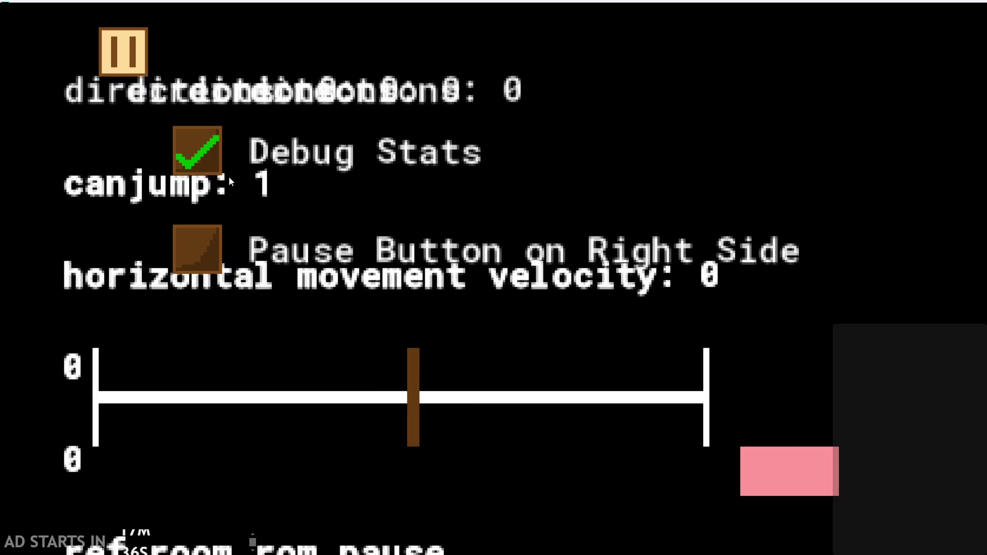
click(135, 50)
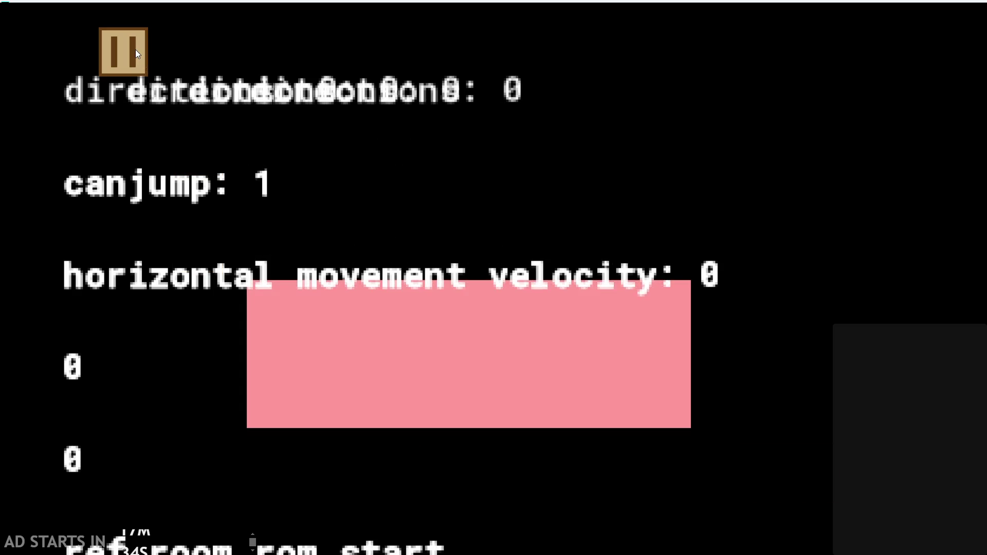
click(135, 50)
click(767, 477)
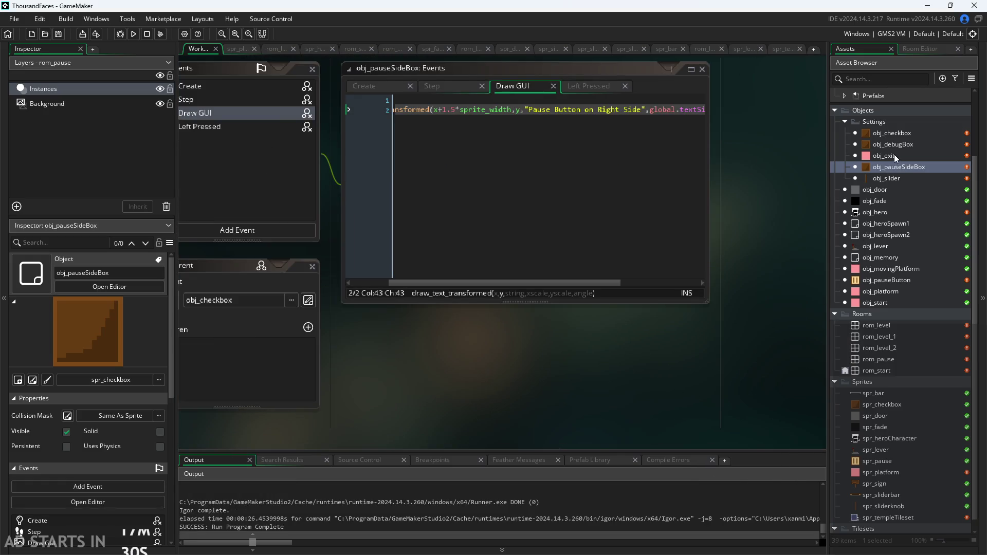
In obj_pauseButton Draw GUI, change the canjump line's y from 50 to 30 and save
double_click(899, 278)
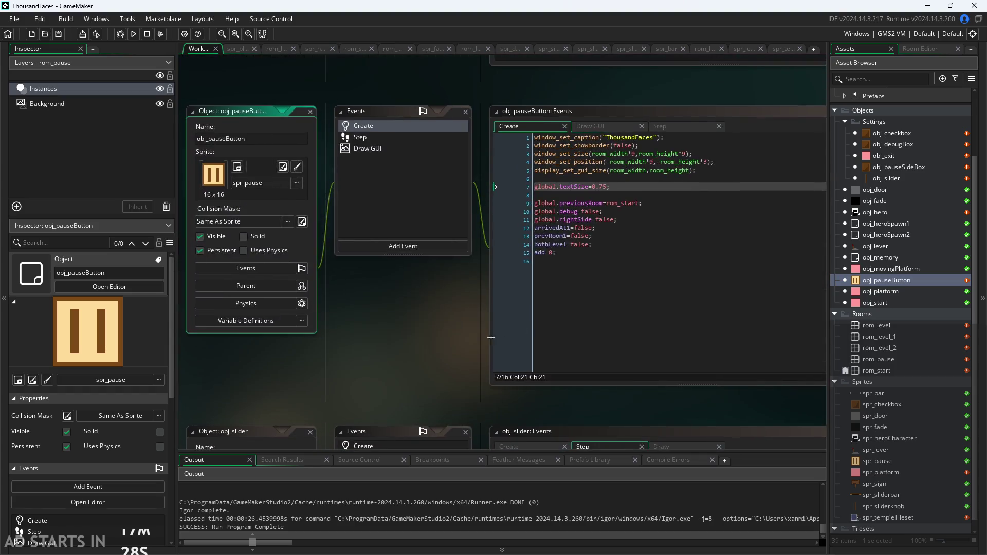
click(454, 142)
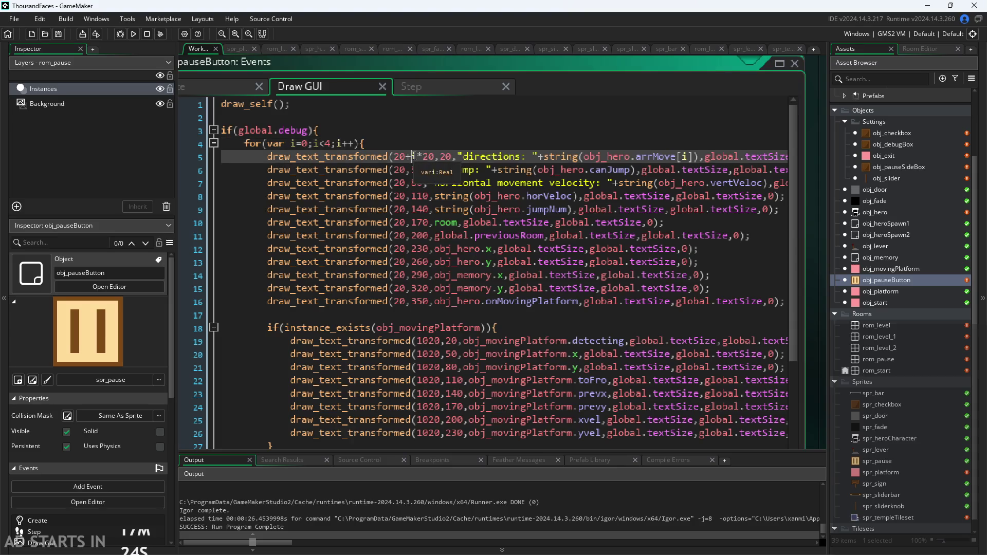
click(426, 165)
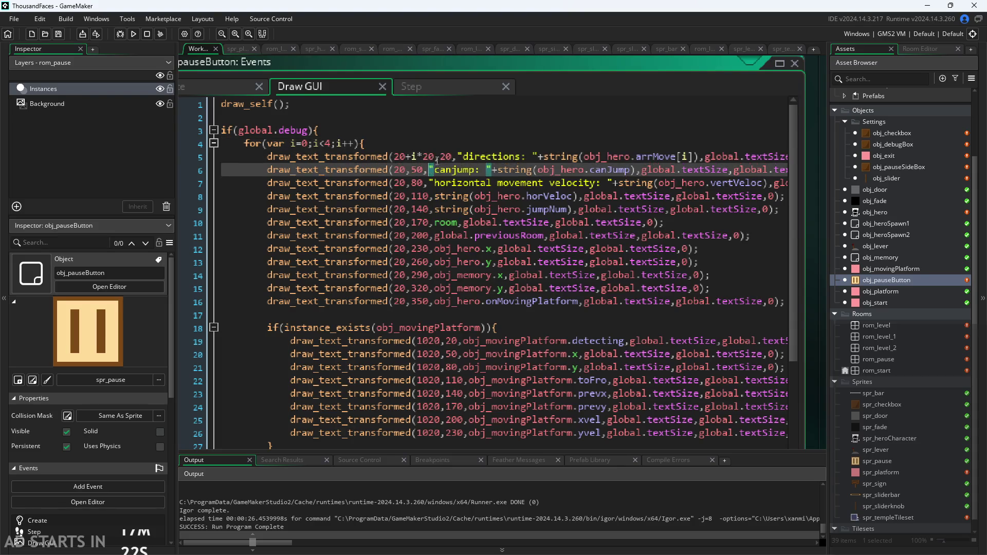
click(447, 158)
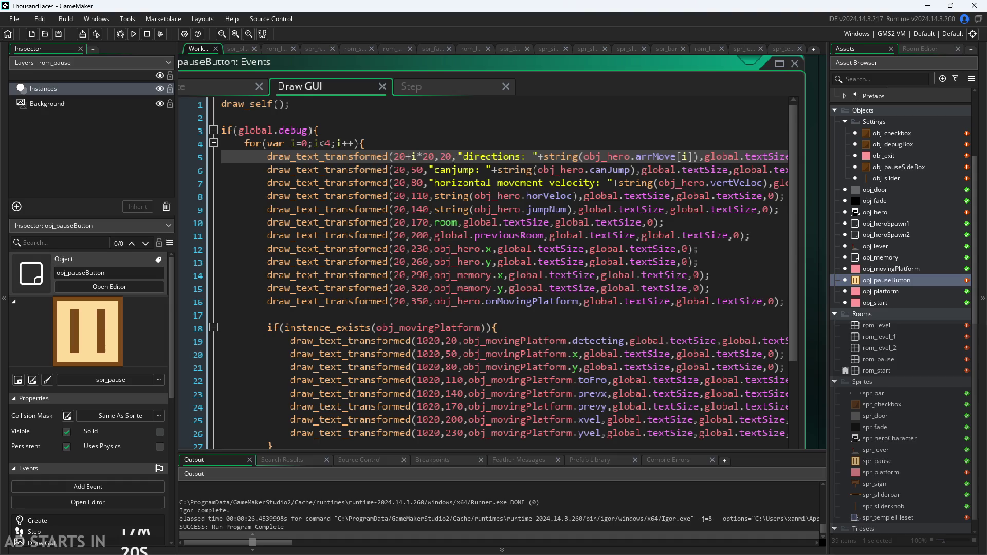
click(418, 170)
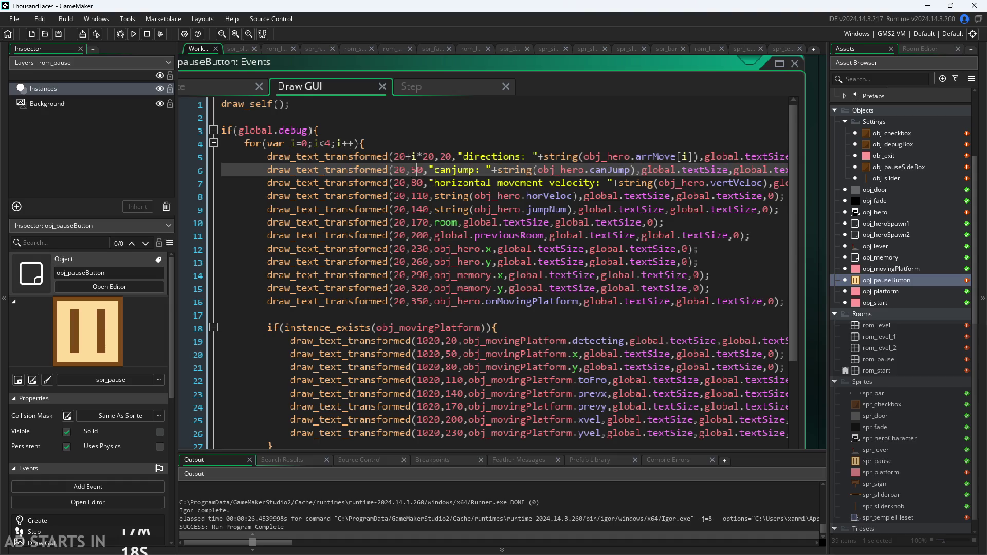
key(BackSpace)
text(3)
scroll(553, 94, down, 1)
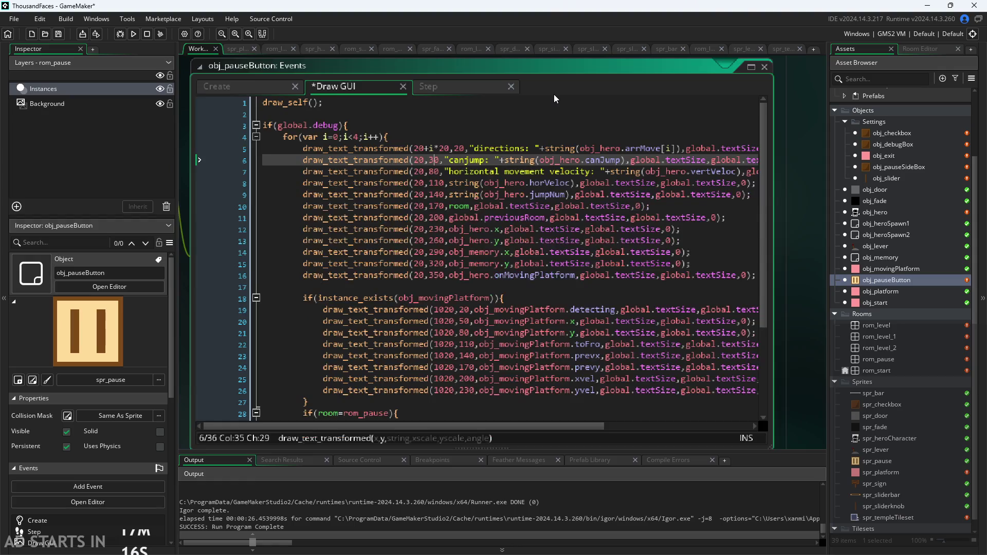
scroll(554, 94, down, 1)
key(ctrl+s)
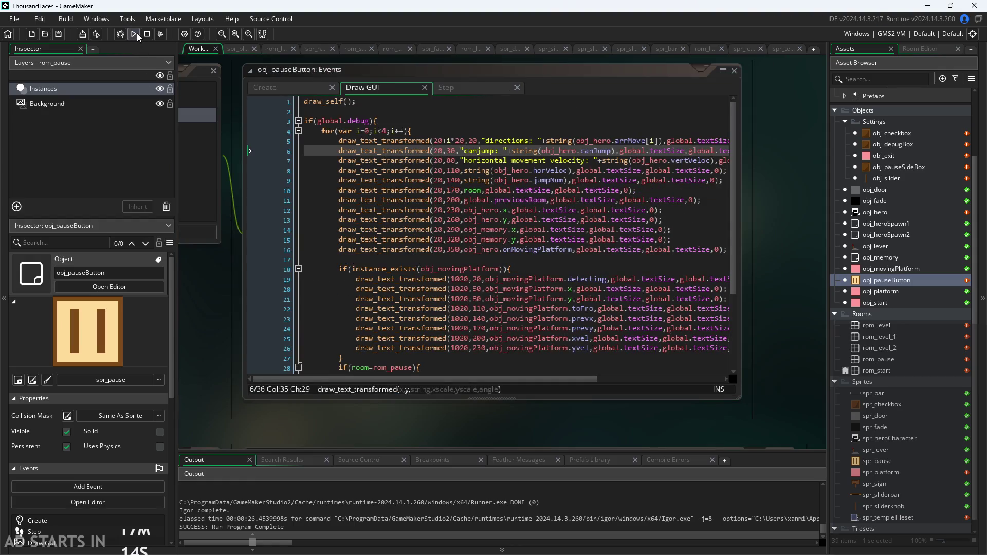
Run the game, toggle Debug Stats on and off in the pause menu, then quit
click(137, 36)
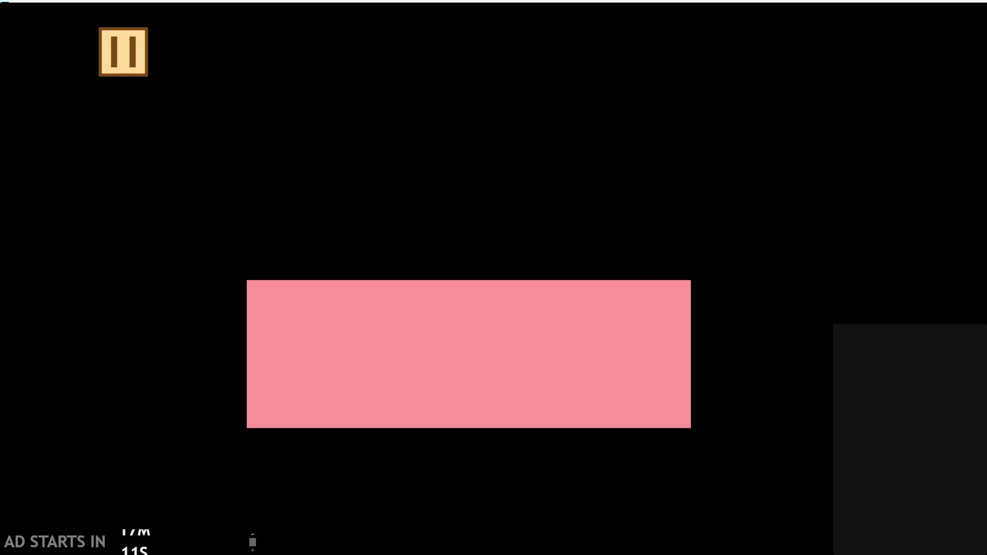
click(107, 52)
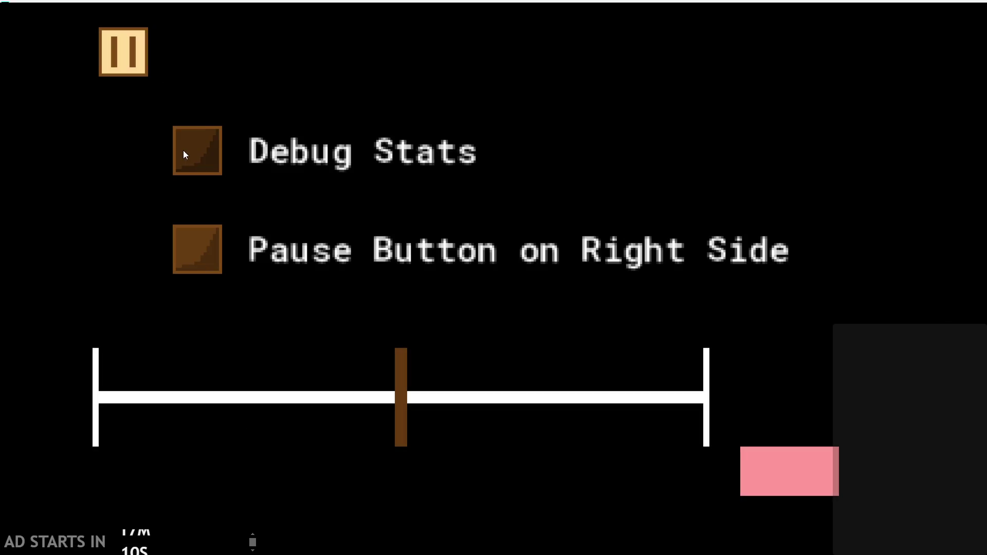
click(186, 153)
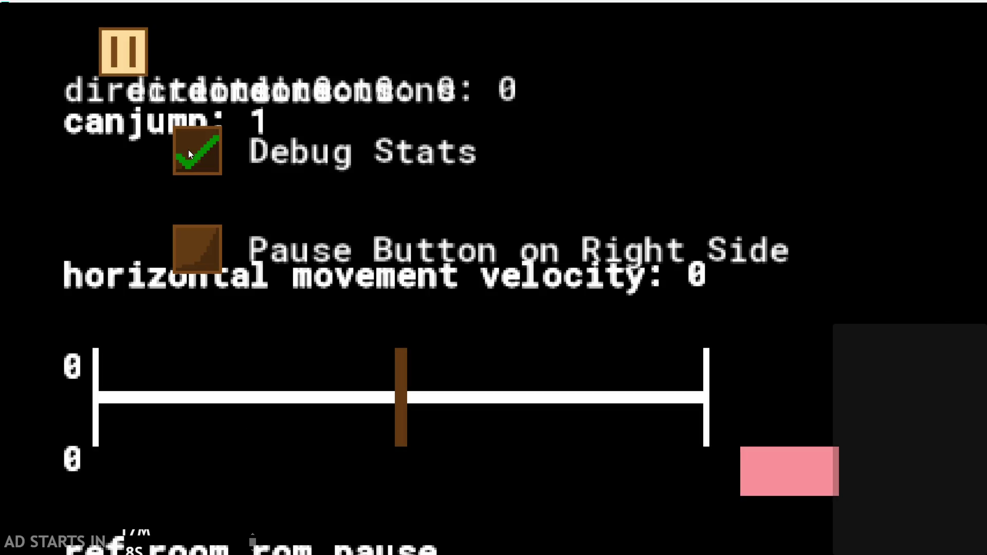
click(188, 150)
click(812, 474)
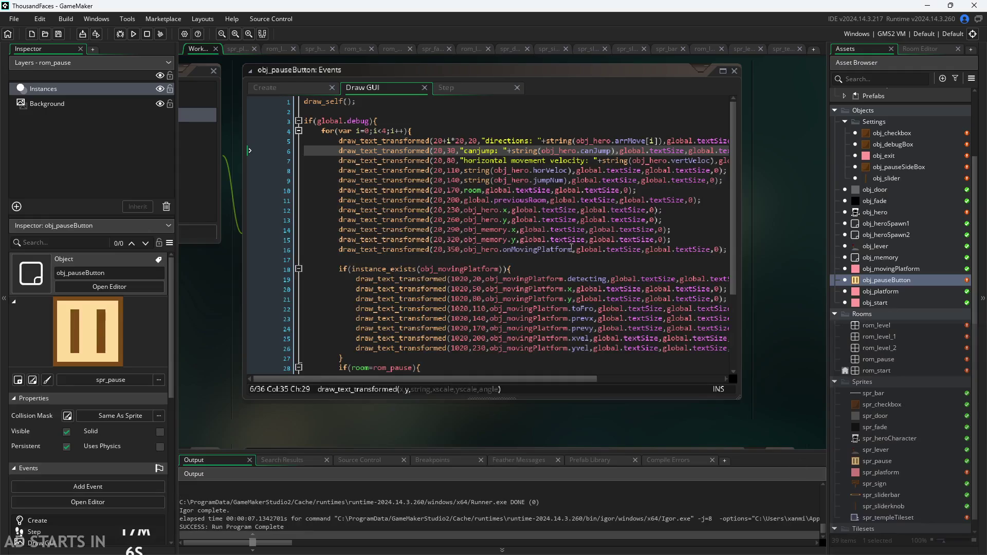
Enlarge the obj_pauseButton code editor to reach the horizontal velocity line
click(723, 71)
scroll(437, 205, up, 2)
click(437, 168)
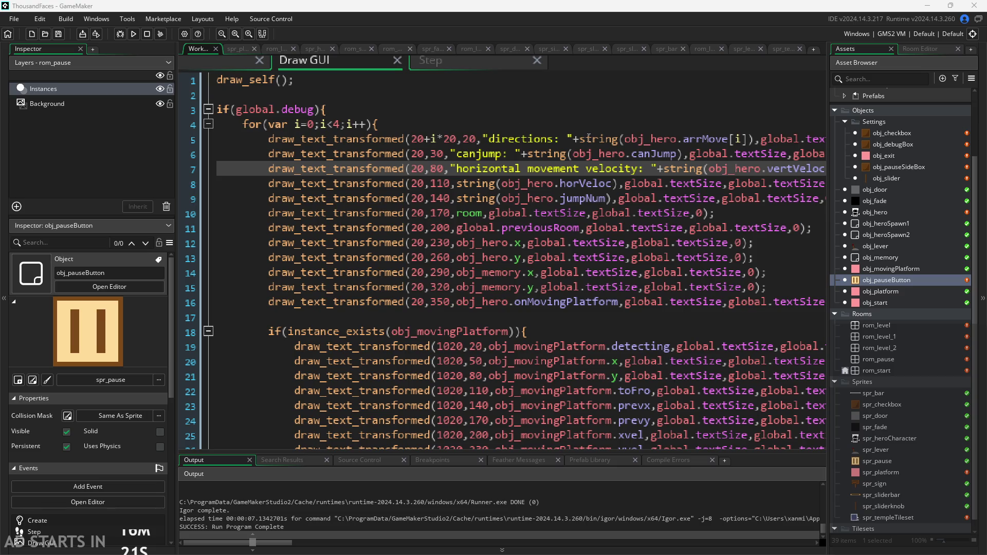
Respace the velocity, horVeloc, jumpNum, room and previousRoom debug lines to y 40–80
click(470, 139)
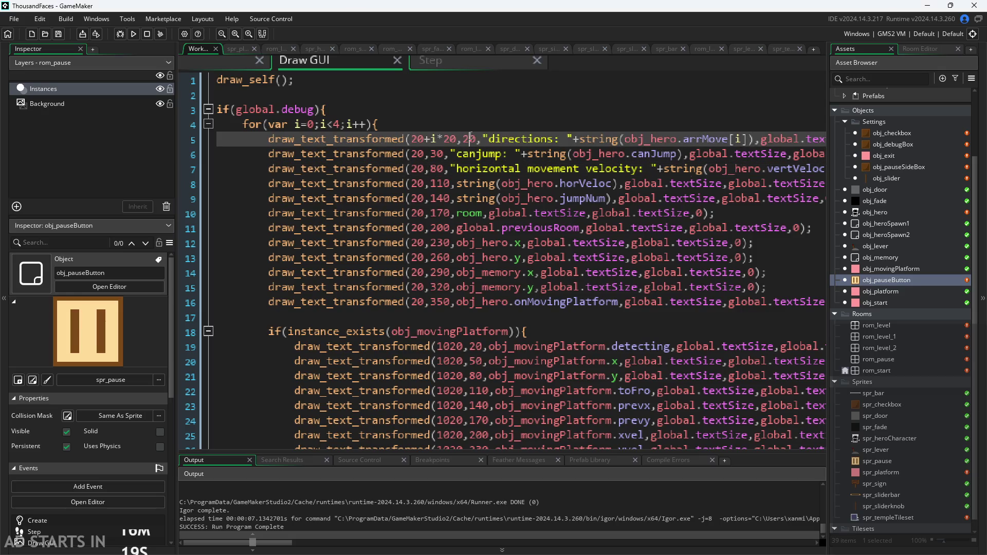
click(437, 169)
key(BackSpace)
text(4)
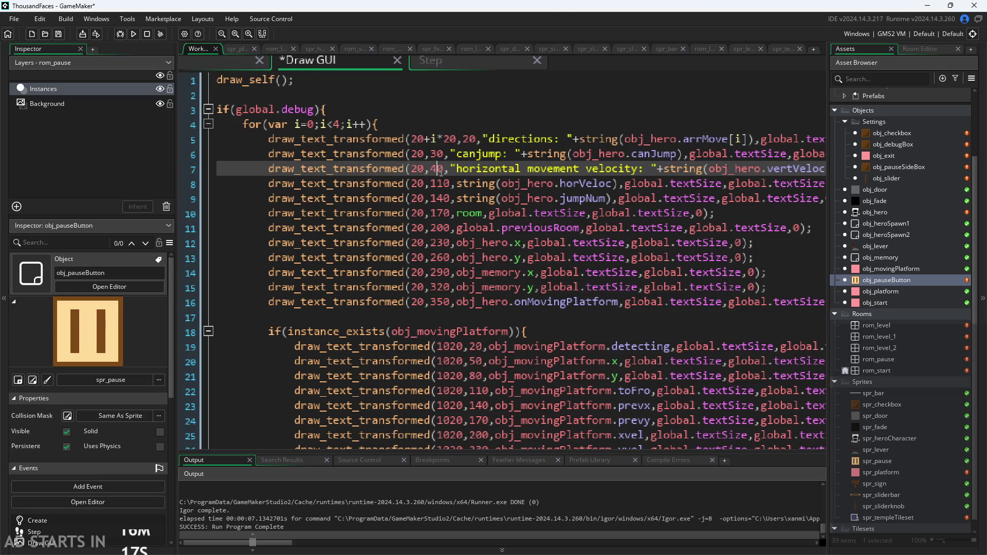
key(Down)
key(BackSpace)
text(5)
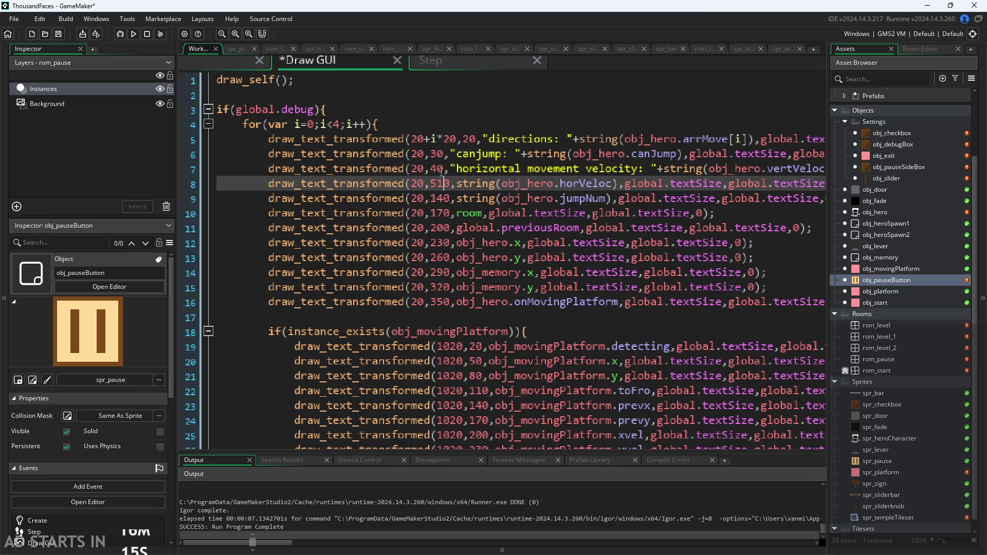
key(Delete)
key(Down)
key(BackSpace)
key(BackSpace)
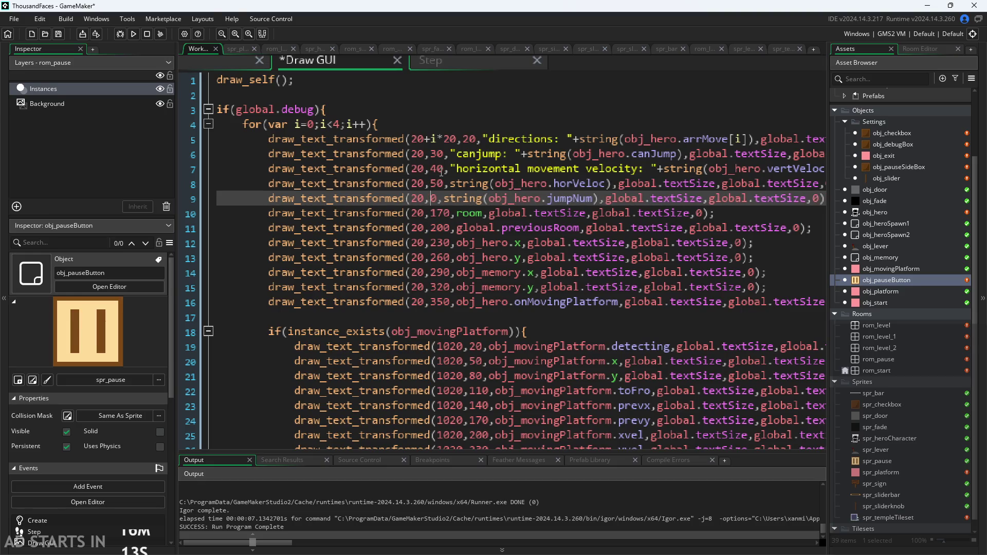
text(6)
key(Down)
key(BackSpace)
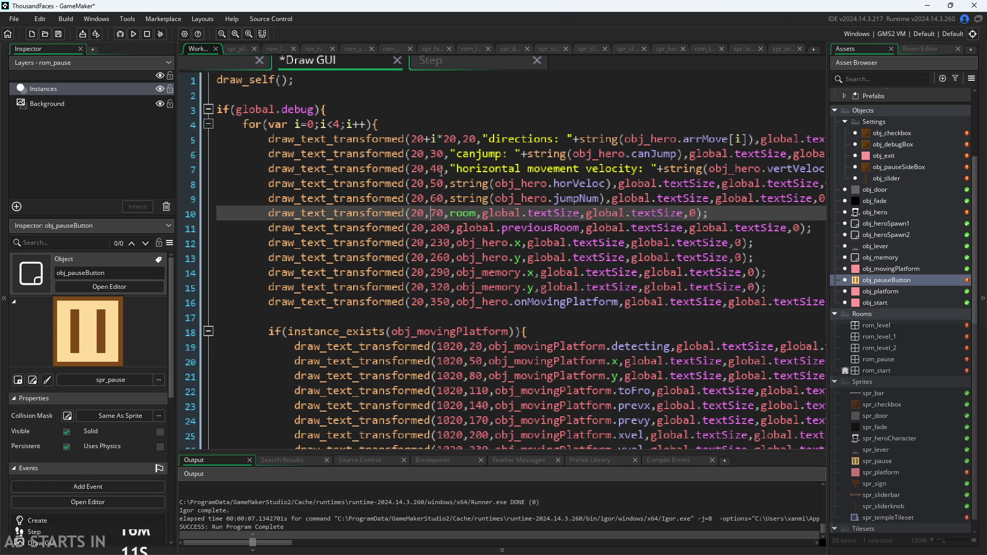
key(Down)
key(BackSpace)
text(7)
key(Delete)
key(BackSpace)
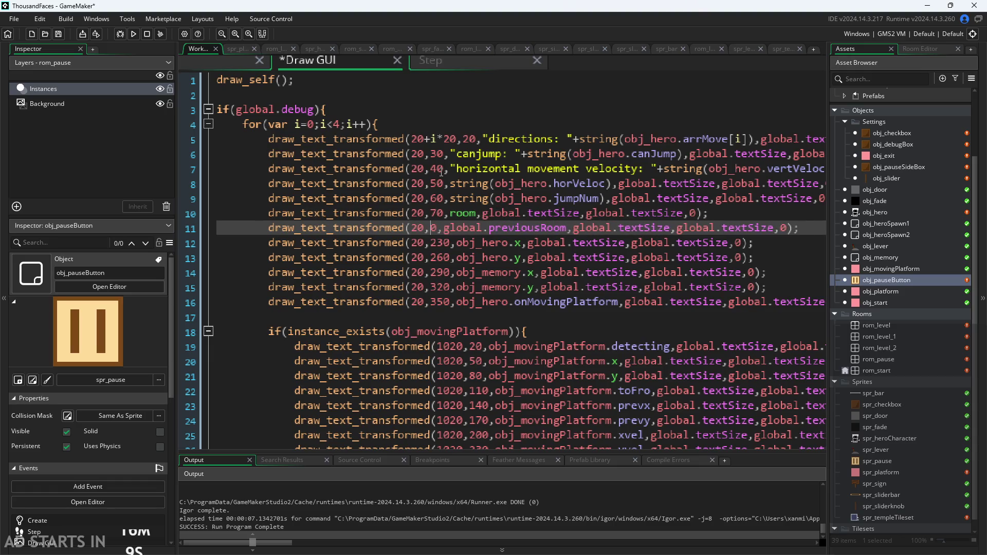
text(8)
Shift the obj_hero, memory and onMovingPlatform debug lines to y values up to 130
key(Down)
key(Delete)
key(BackSpace)
text(8)
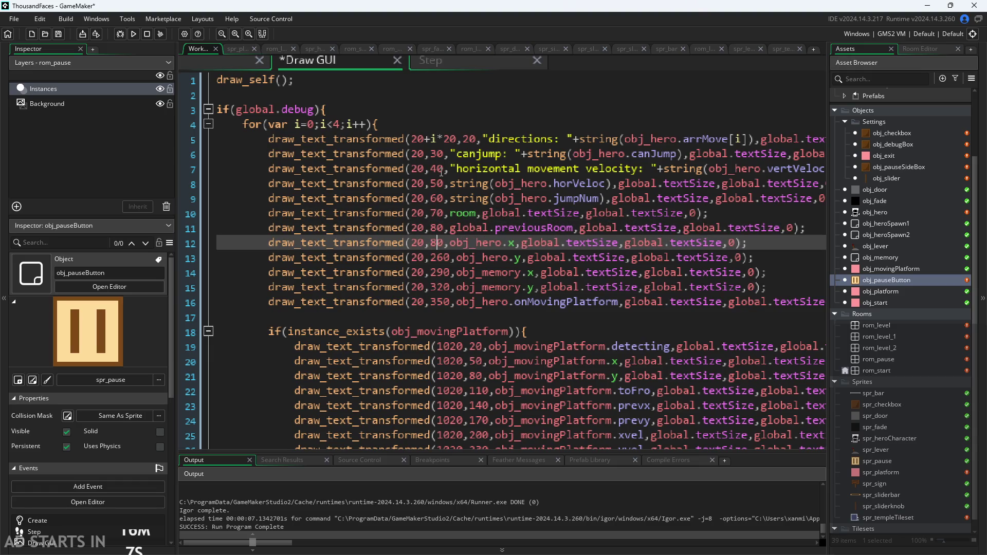
key(Down)
key(Right)
key(BackSpace)
key(BackSpace)
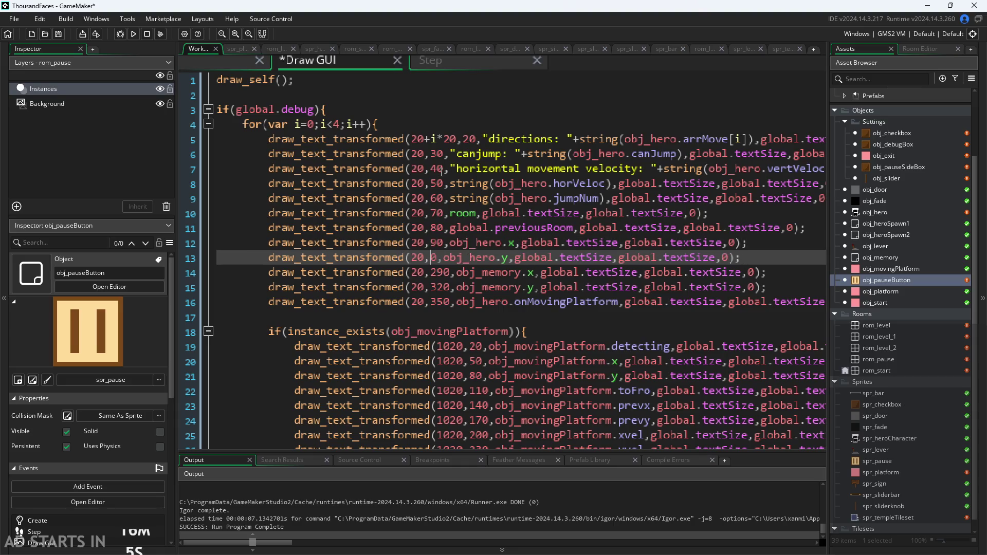
text(10)
key(Down)
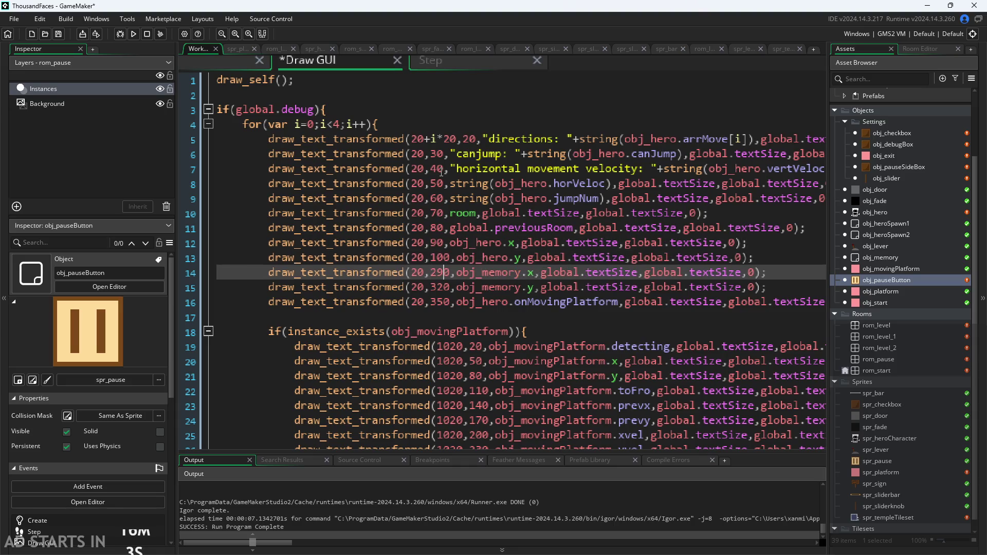
key(BackSpace)
key(BackSpace)
text(11)
key(Down)
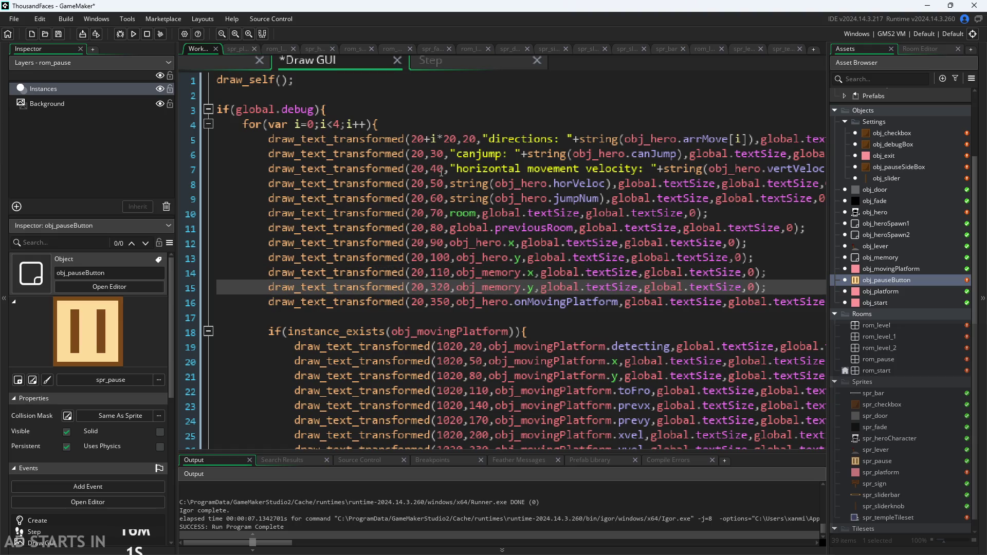
key(BackSpace)
text(1)
key(Down)
key(Delete)
key(BackSpace)
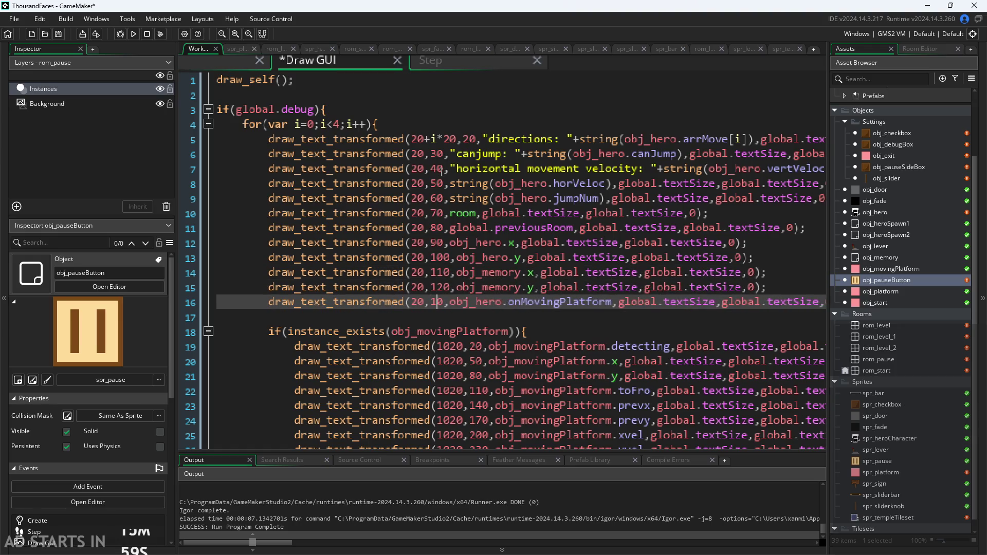
text(13)
Set the moving-platform debug lines' y values to 30–90 in steps of 10
scroll(445, 173, down, 2)
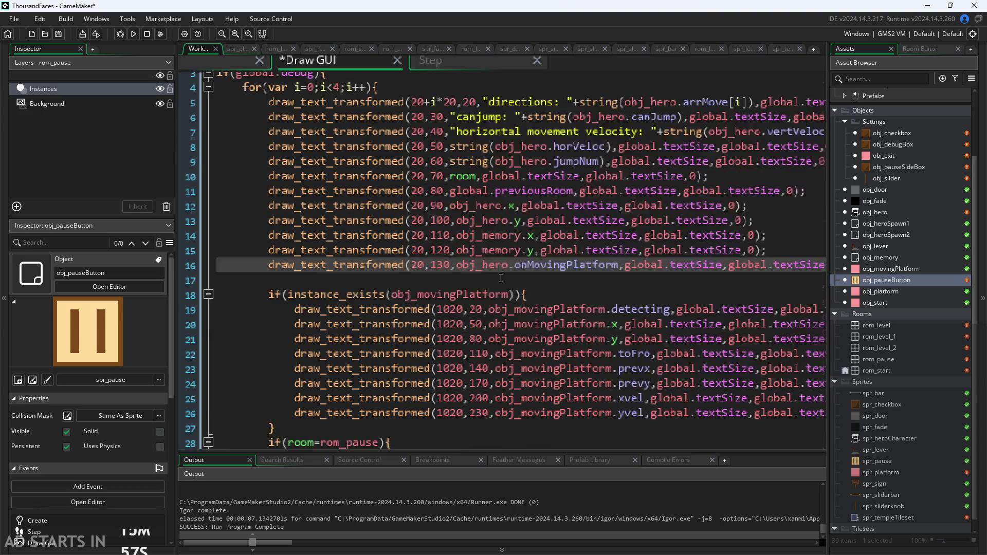
click(478, 287)
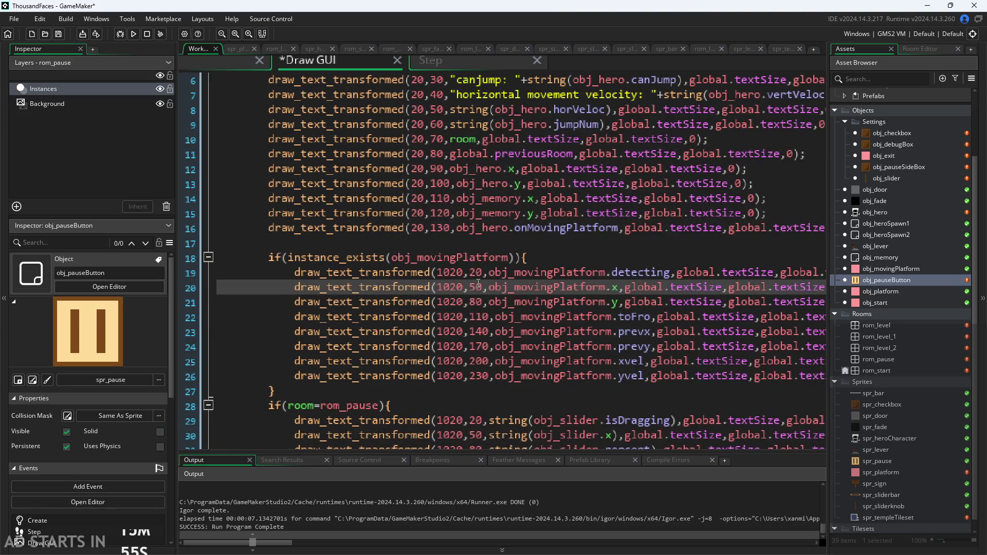
key(BackSpace)
text(3)
key(Down)
key(BackSpace)
text(4)
key(Down)
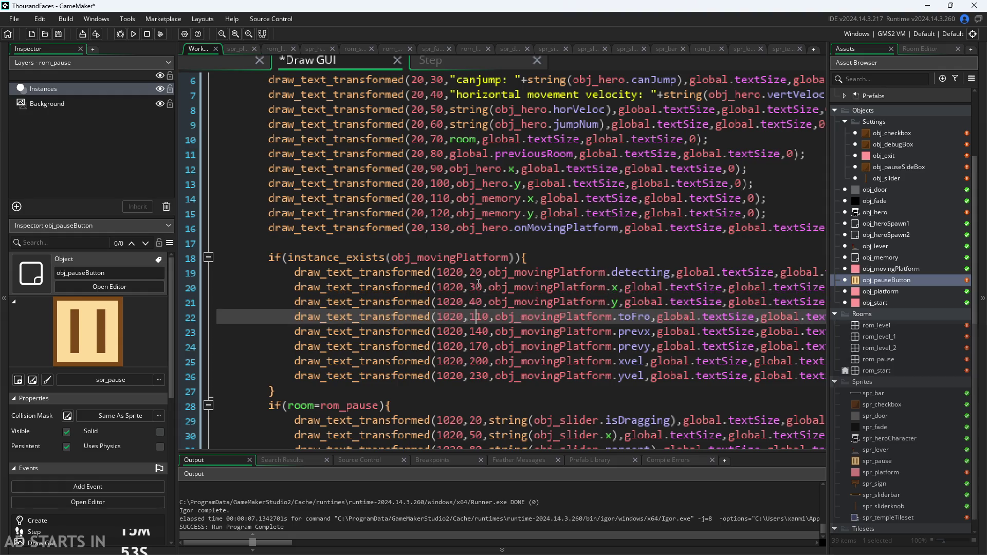
key(BackSpace)
key(BackSpace)
text(5)
key(Down)
key(BackSpace)
key(BackSpace)
text(6)
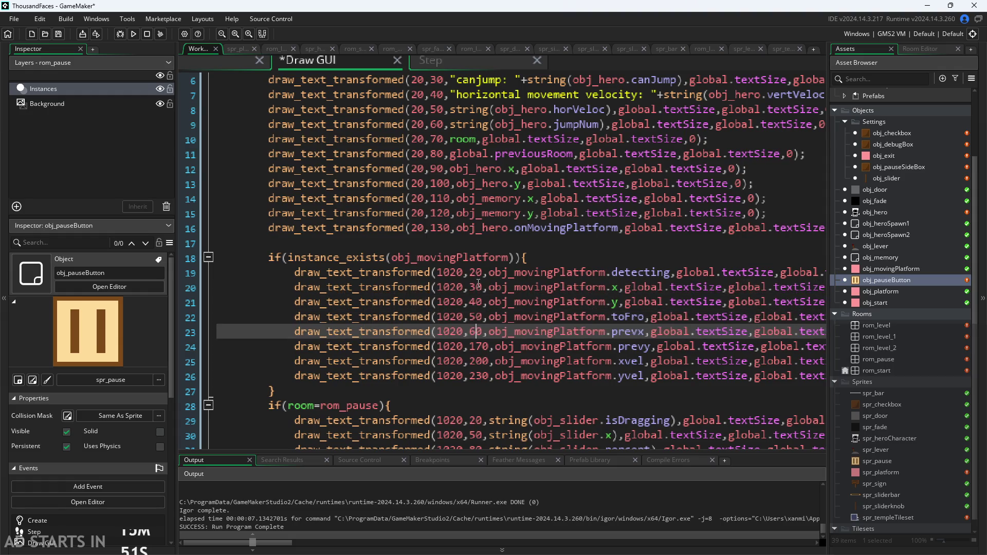
key(Down)
key(BackSpace)
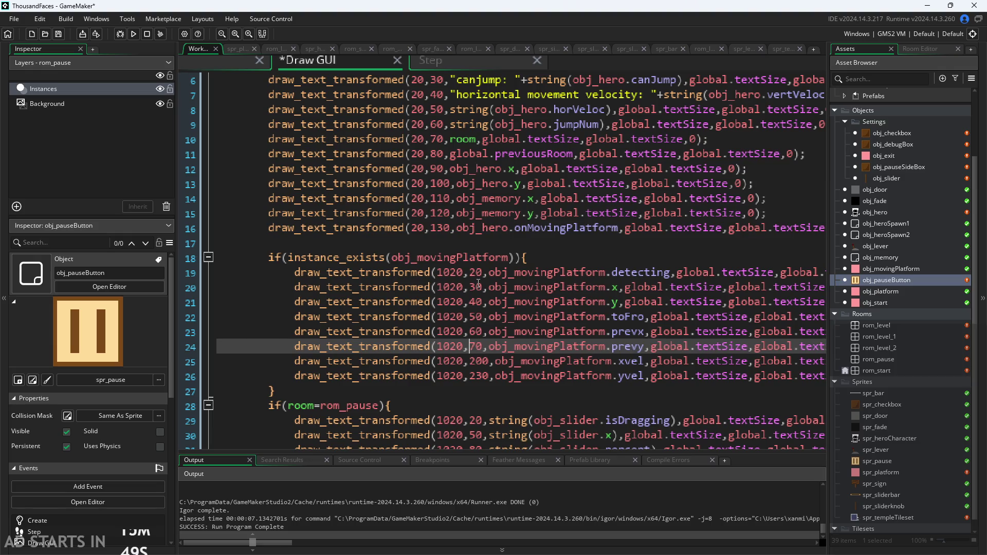
key(Down)
key(BackSpace)
key(BackSpace)
text(8)
key(Down)
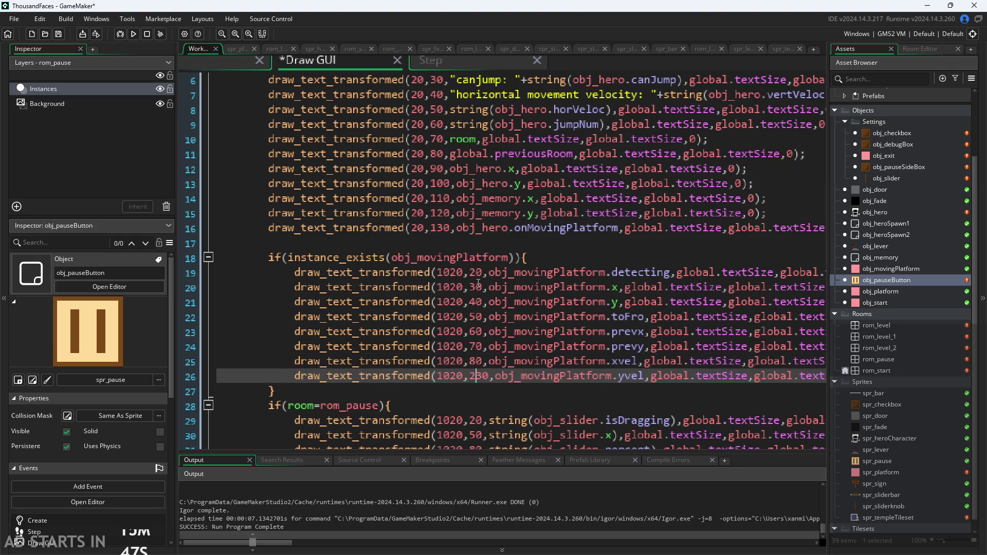
key(BackSpace)
key(BackSpace)
text(9)
Respace the slider debug lines to y 30–40, then save and run the game
scroll(563, 276, down, 2)
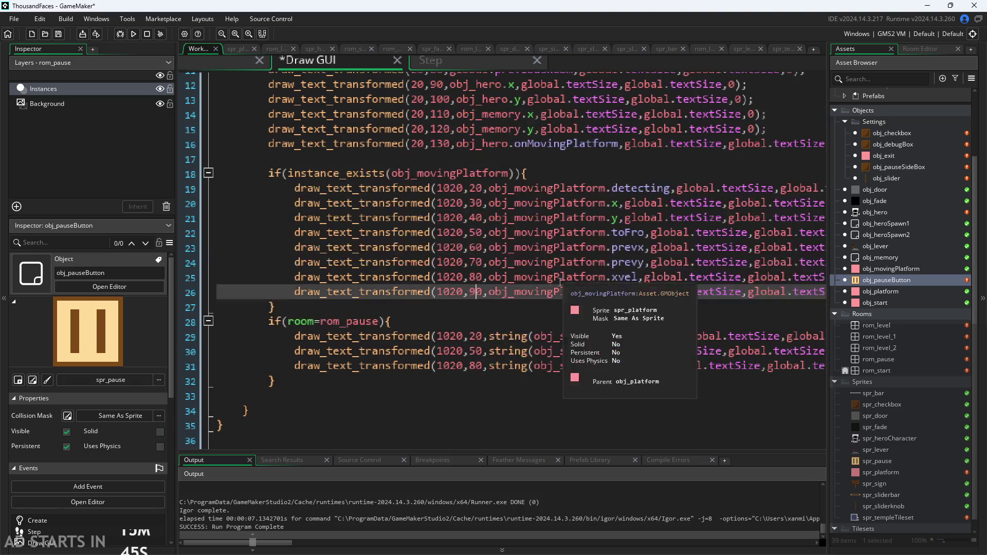
click(476, 340)
key(Down)
key(Left)
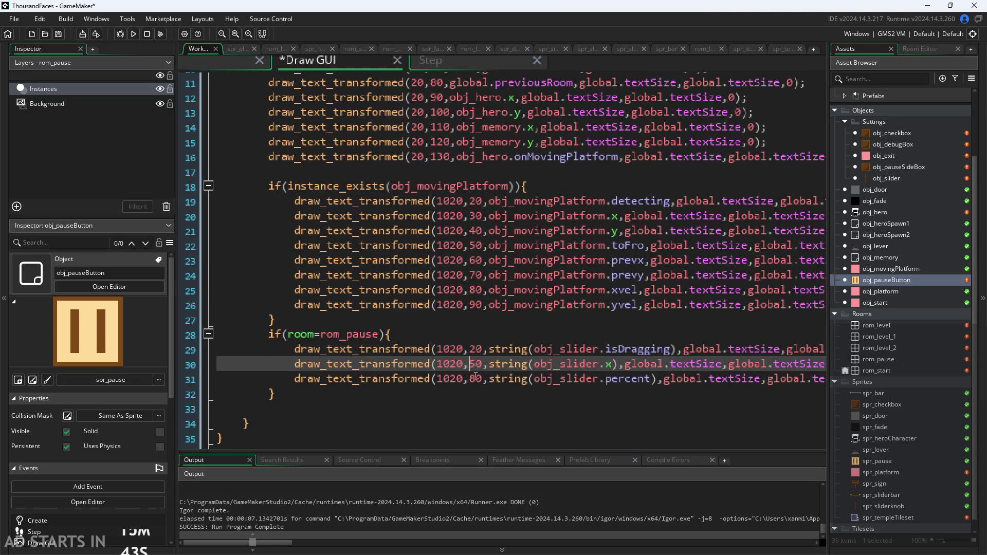
key(Down)
key(BackSpace)
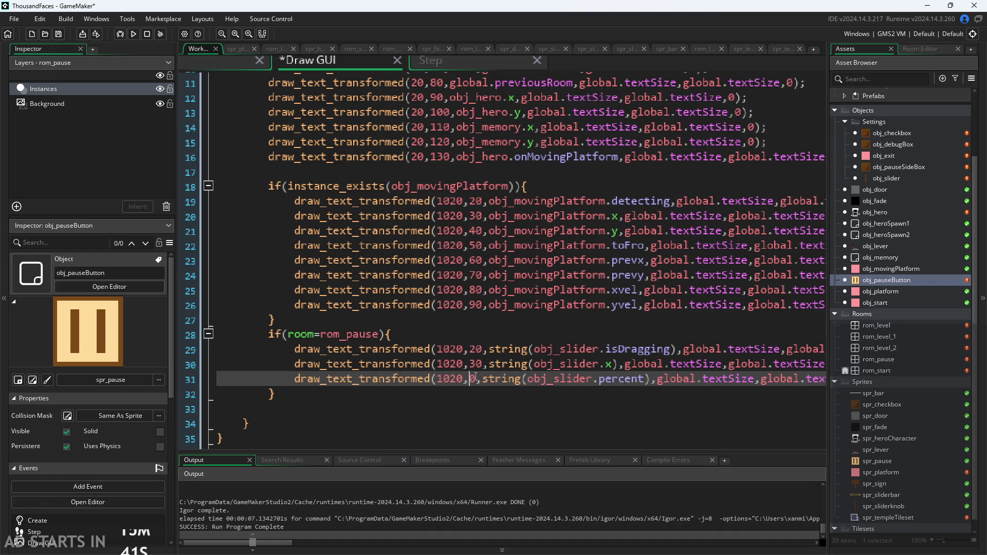
text(4)
key(shift+space)
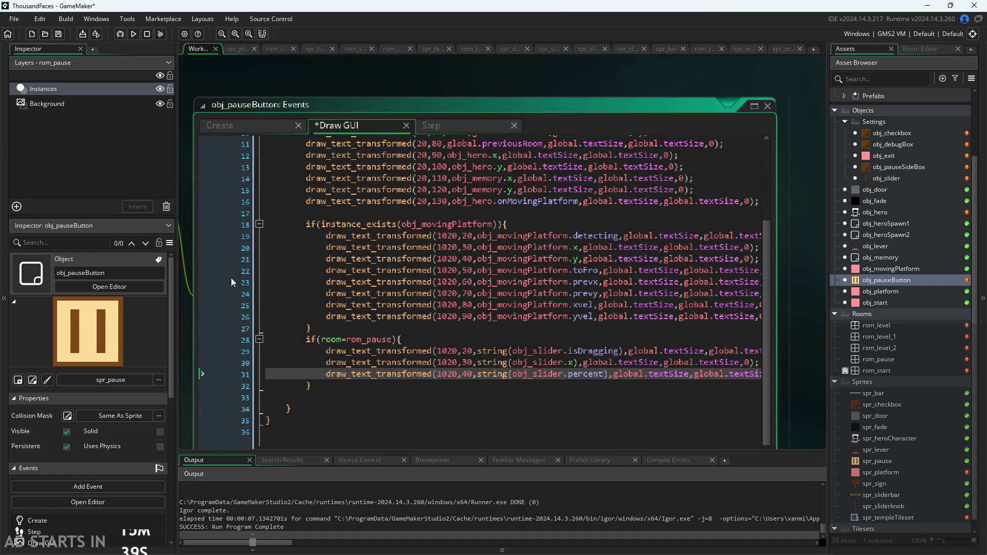
key(F5)
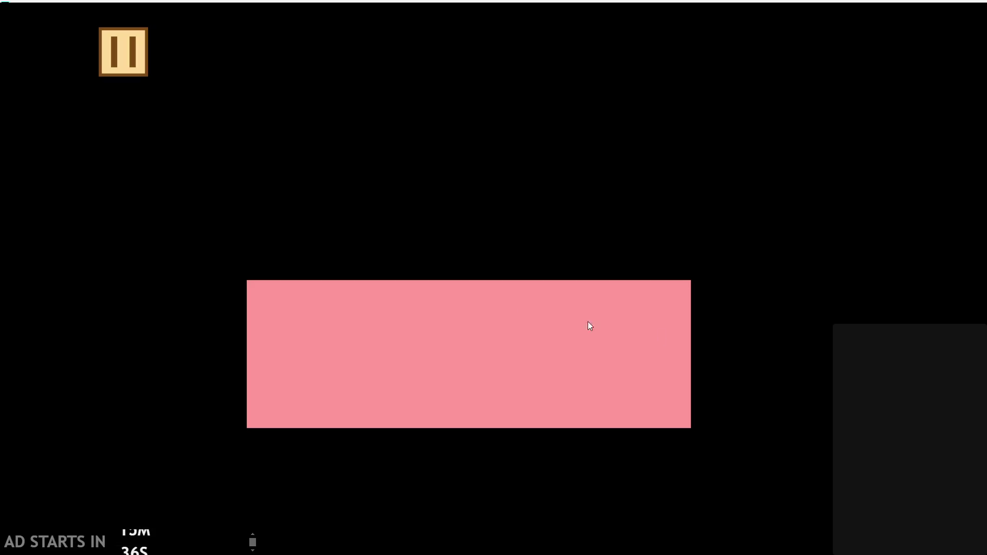
Pause the game, enable Debug Stats, shrink the debug text with the slider, then close it
click(128, 59)
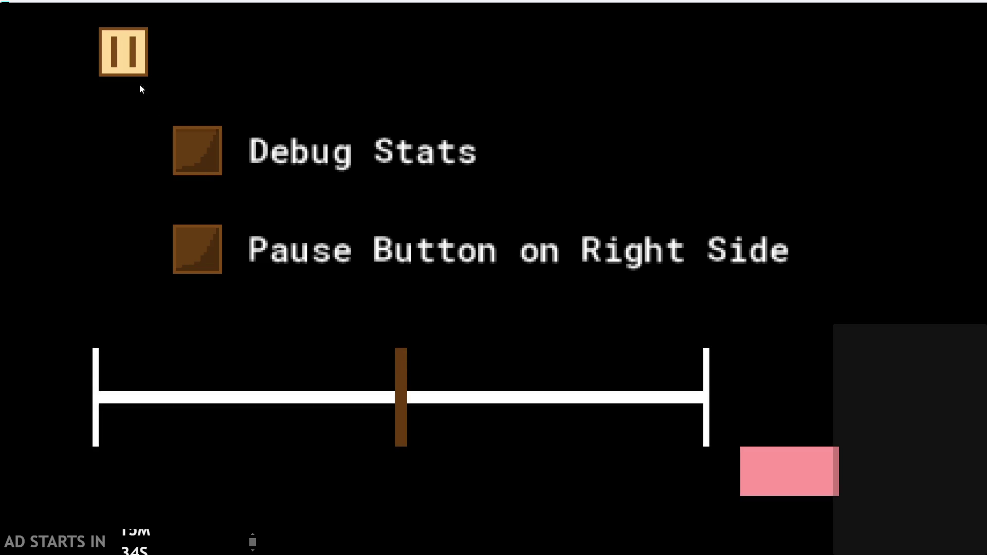
click(198, 150)
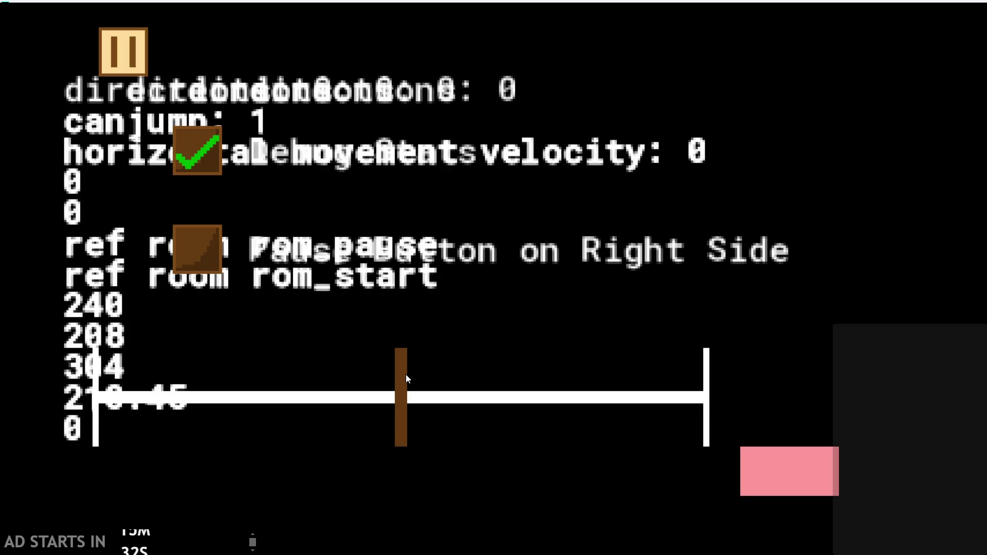
mouse_move(407, 376)
mouse_down()
mouse_move(26, 375)
mouse_move(379, 383)
mouse_move(2, 408)
mouse_move(152, 412)
mouse_move(1, 408)
mouse_up()
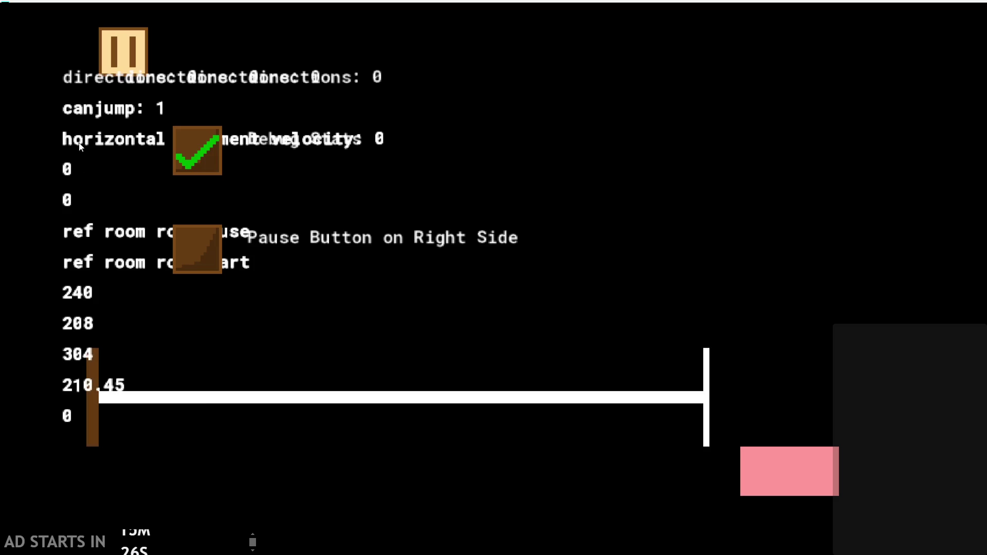
click(803, 465)
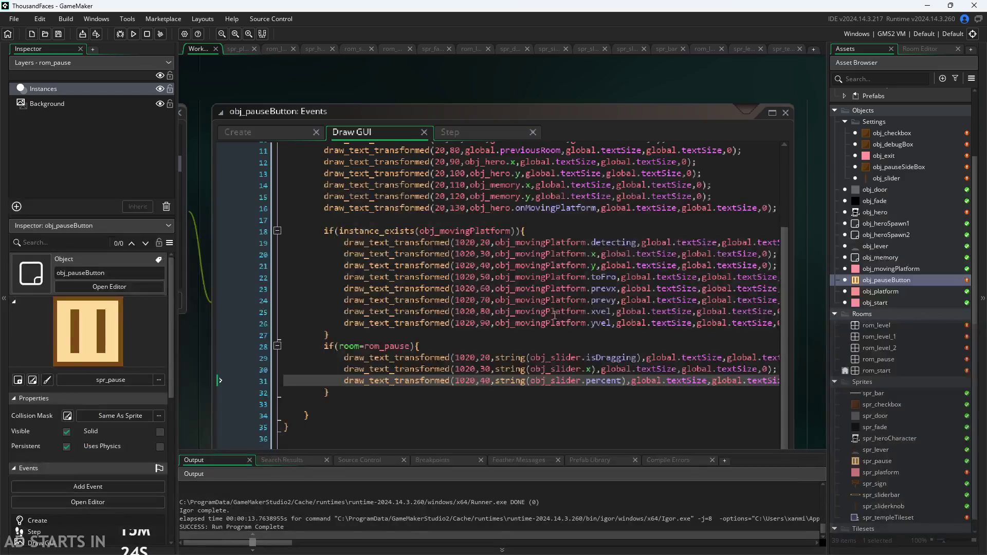
Change the directions line's y from 20 to 0, save, and run the game
scroll(555, 315, up, 4)
ctrl+scroll(481, 177, up, 2)
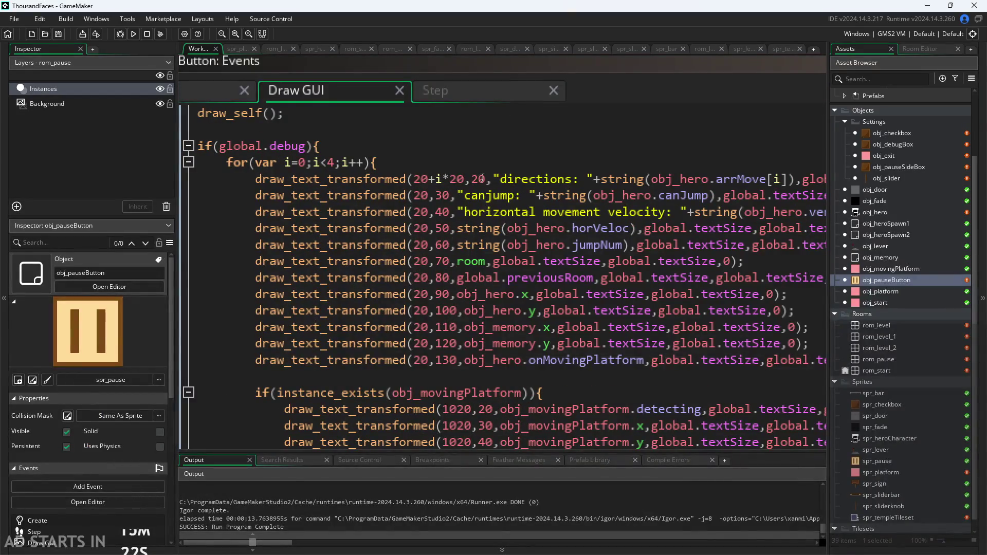
click(480, 180)
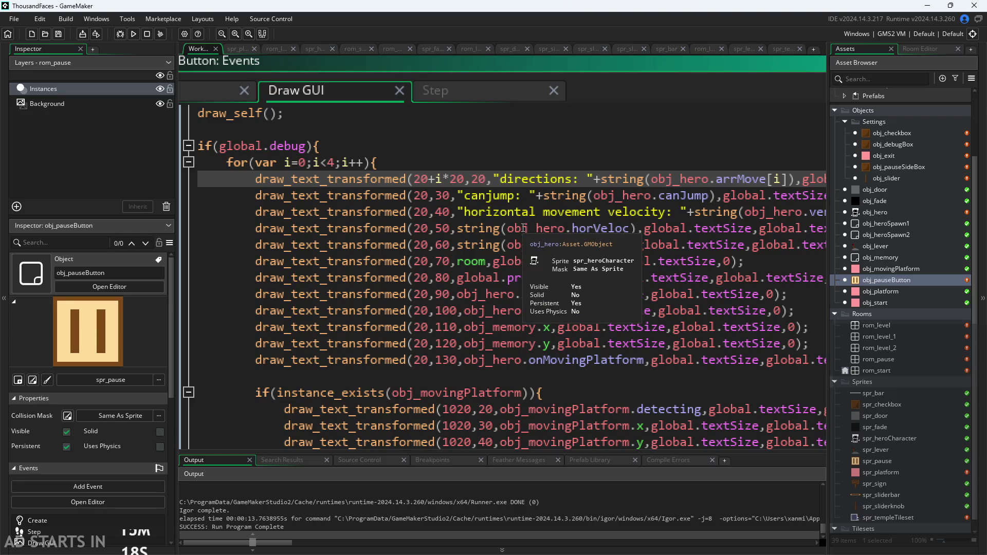
key(BackSpace)
key(BackSpace)
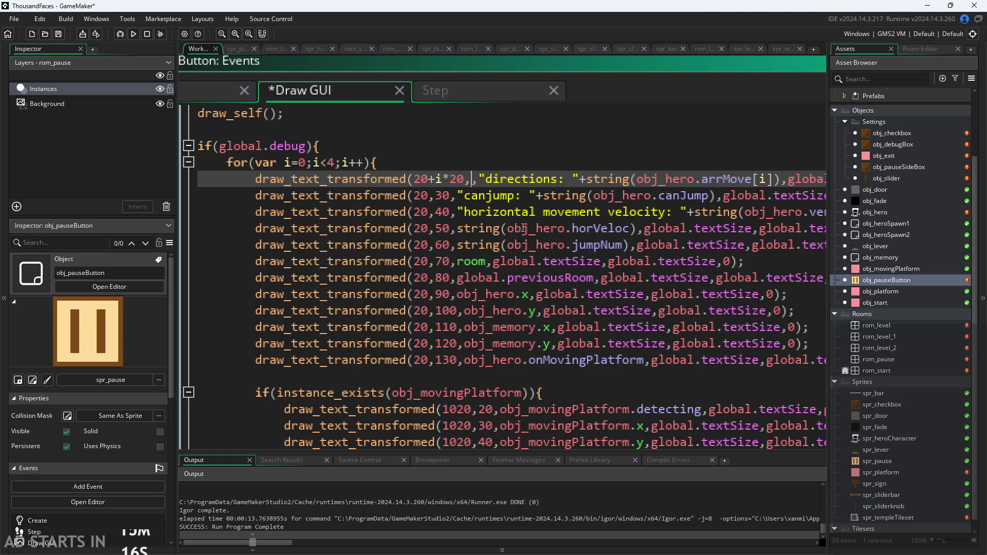
text(0)
key(ctrl+s)
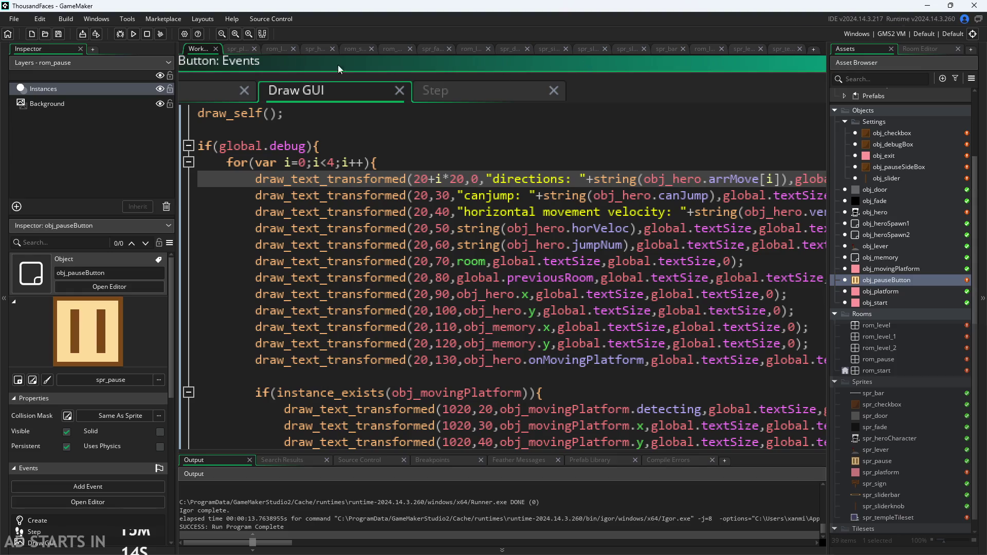
click(133, 33)
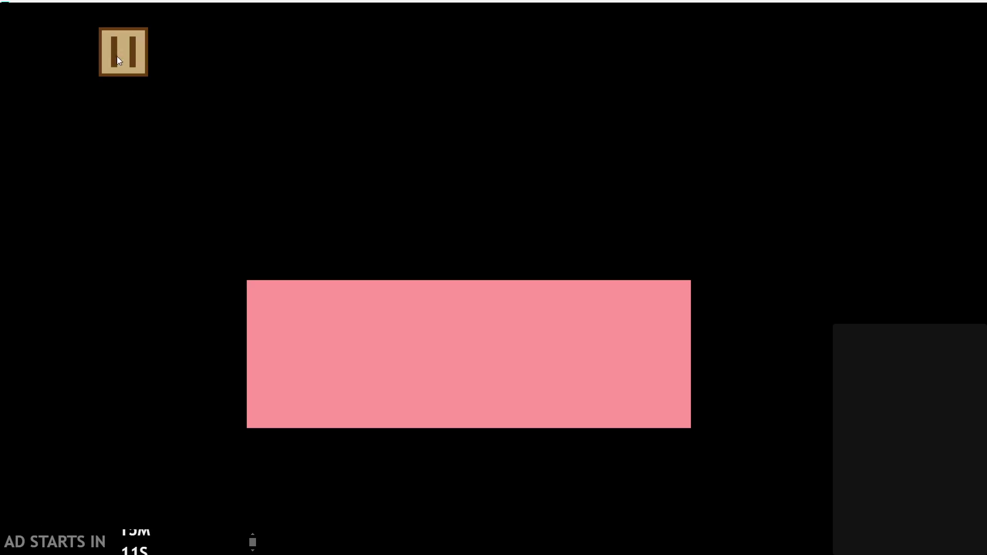
Retest the Debug Stats overlay at the smallest text size, then close the game window
click(110, 53)
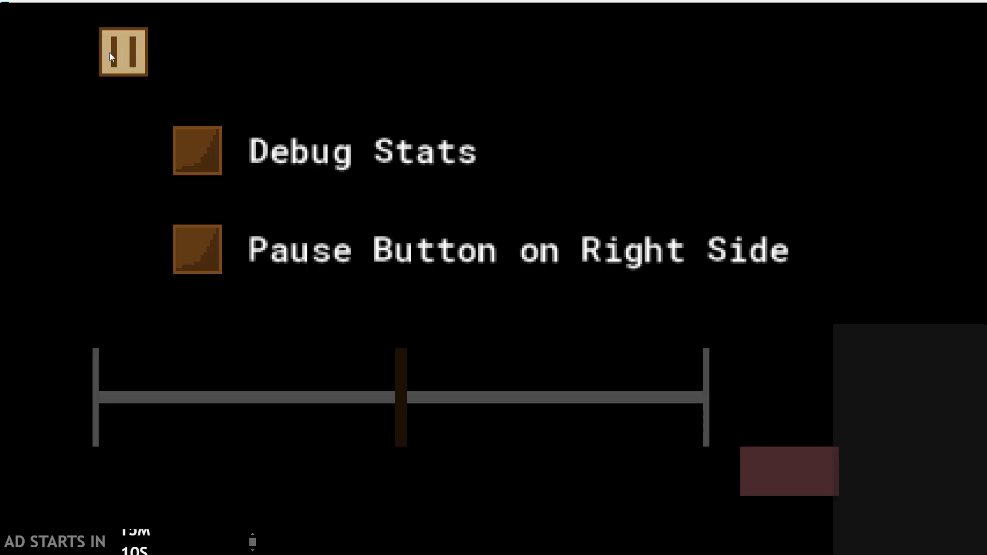
click(204, 157)
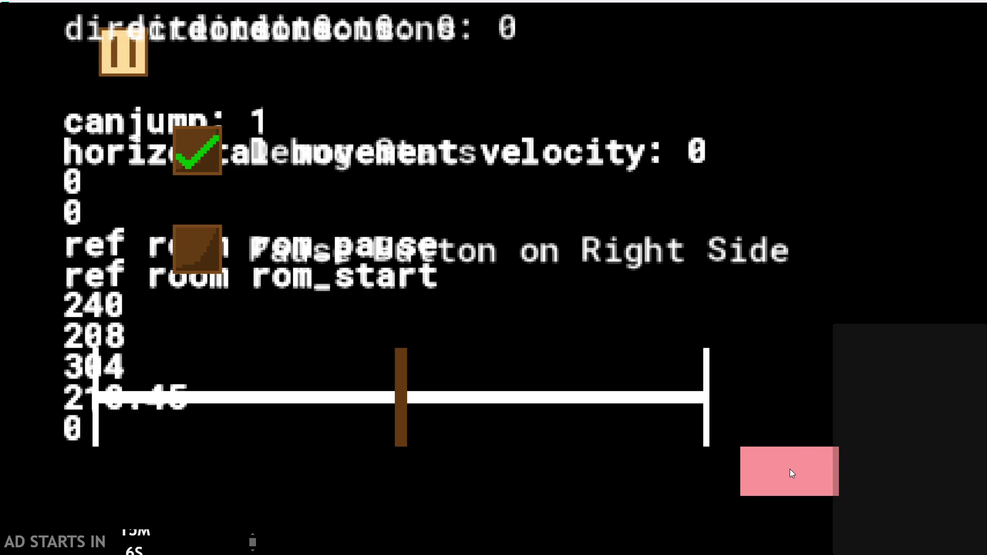
mouse_move(401, 406)
mouse_down()
mouse_move(323, 419)
mouse_move(77, 396)
mouse_move(131, 395)
mouse_move(377, 437)
mouse_move(93, 409)
mouse_up()
click(815, 484)
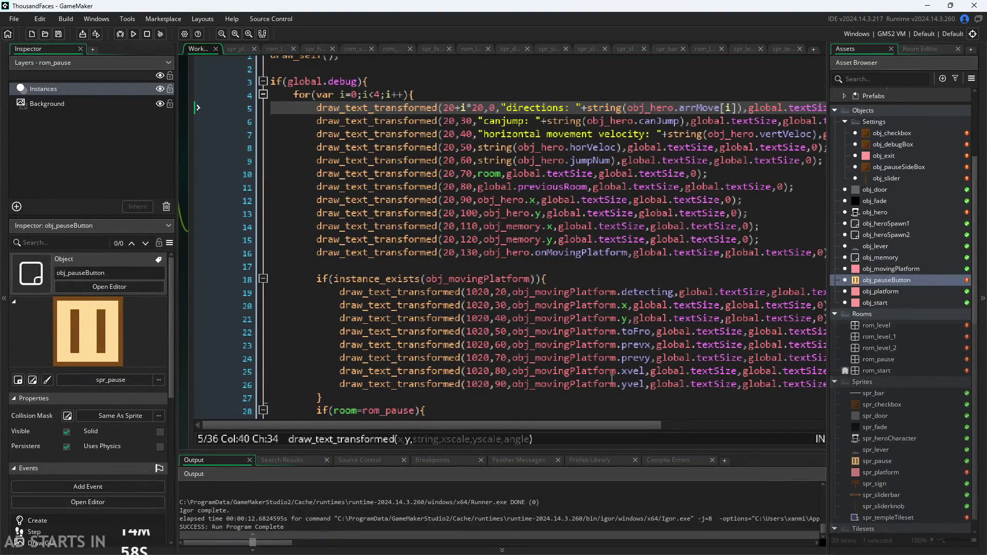
mouse_move(610, 426)
mouse_down()
mouse_move(777, 413)
mouse_move(650, 391)
mouse_up()
scroll(649, 391, down, 2)
scroll(653, 370, down, 4)
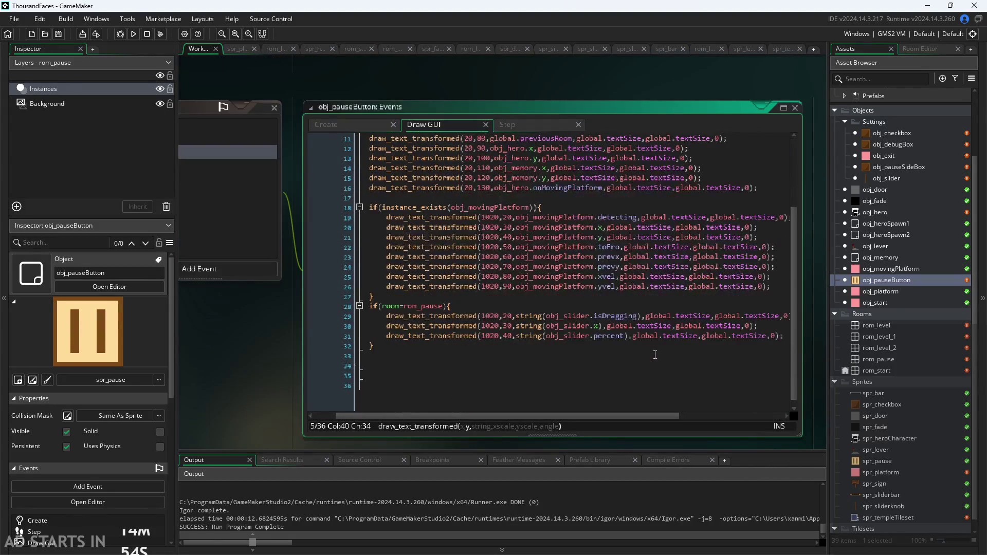
scroll(631, 415, right, 1)
scroll(632, 415, down, 1)
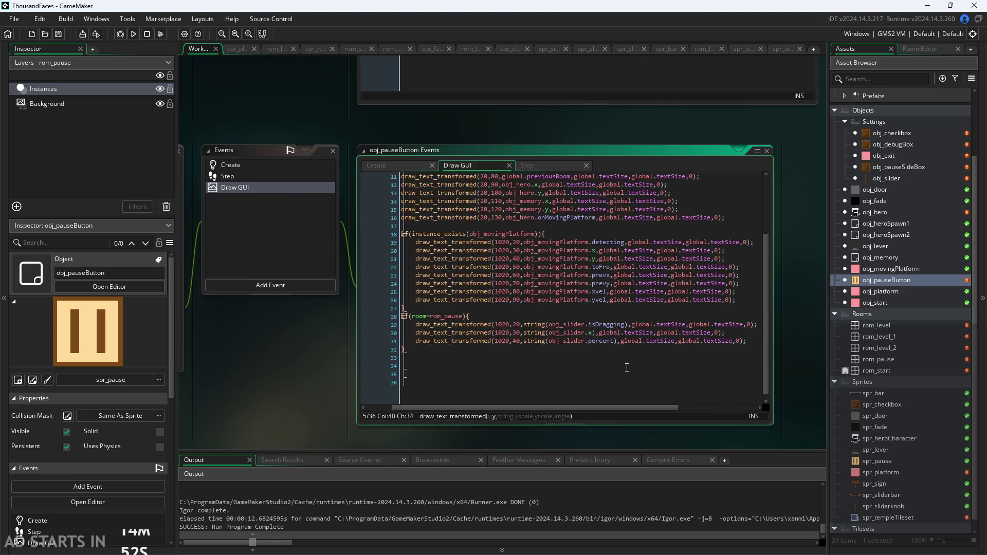
drag(771, 420, 822, 450)
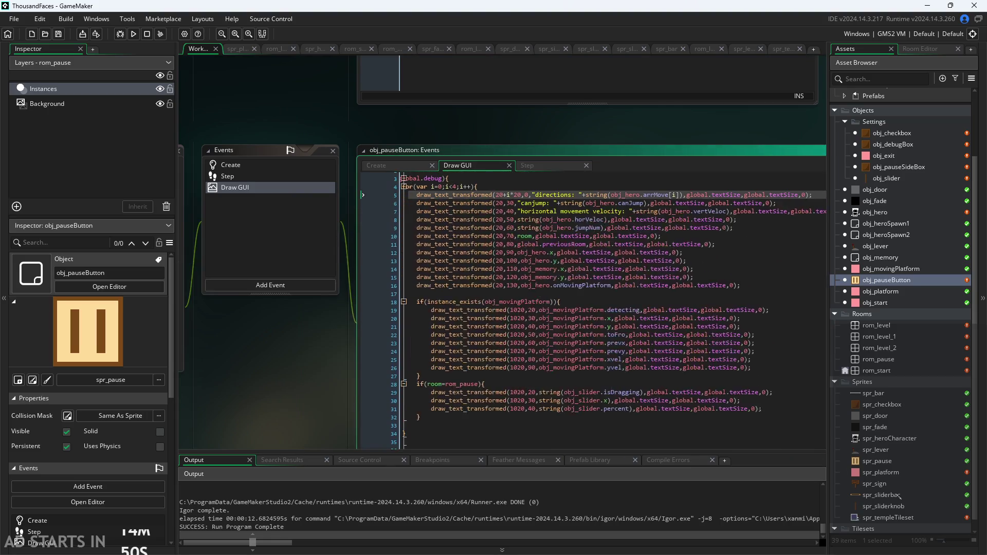
scroll(315, 382, up, 5)
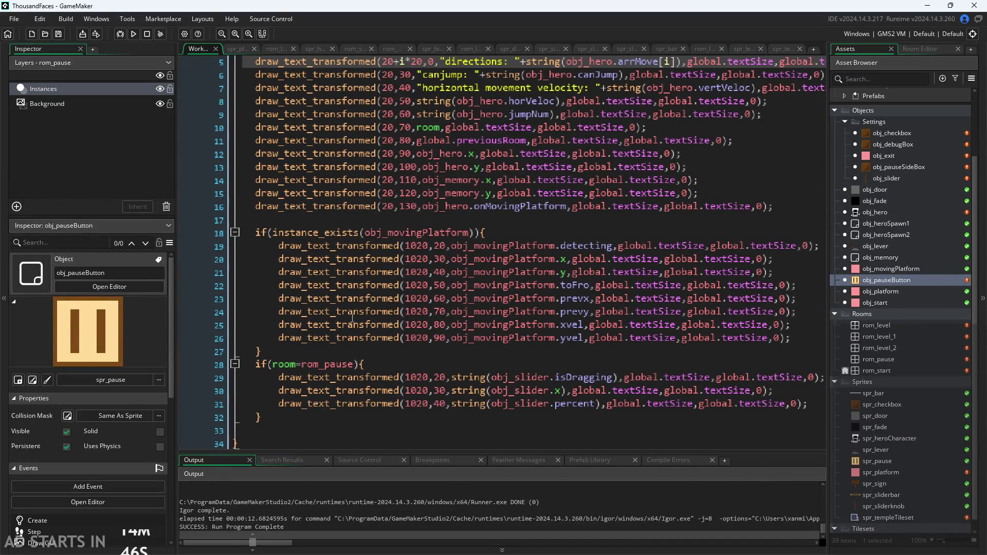
scroll(190, 362, down, 2)
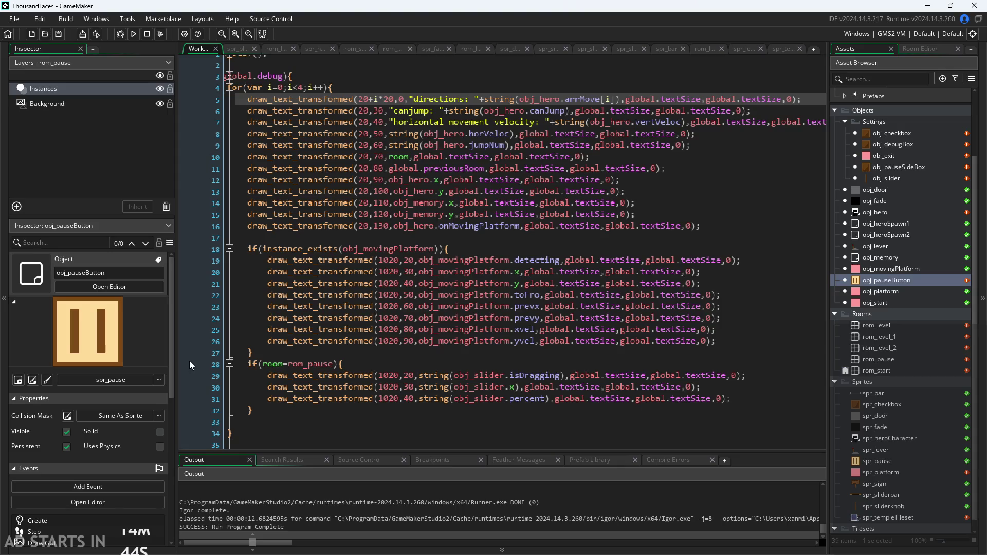
click(186, 240)
scroll(516, 204, up, 3)
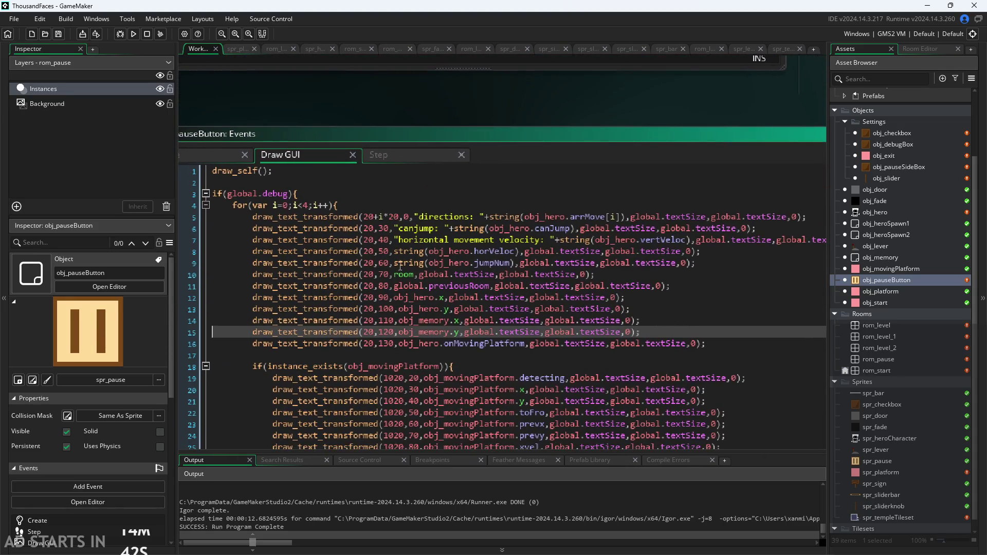
click(516, 204)
click(443, 215)
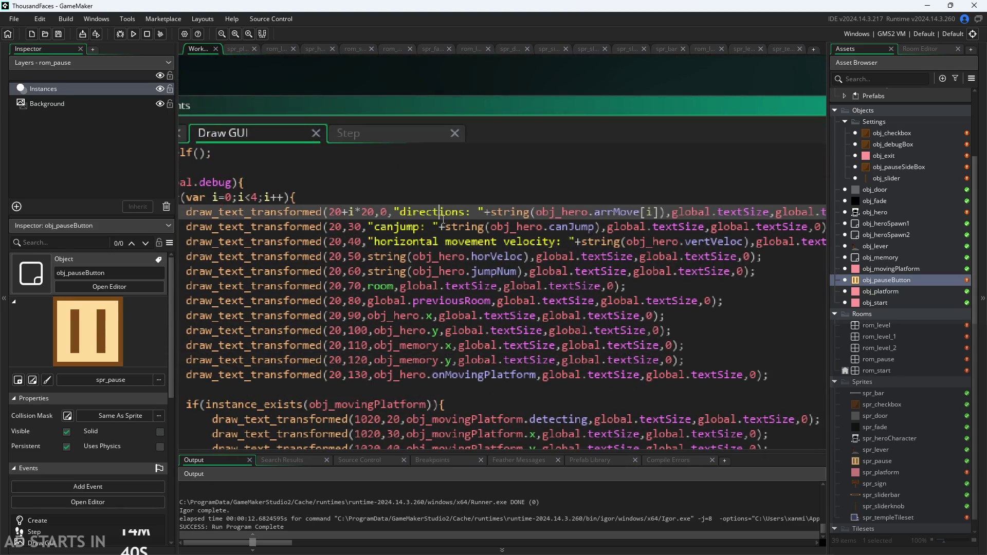
click(415, 75)
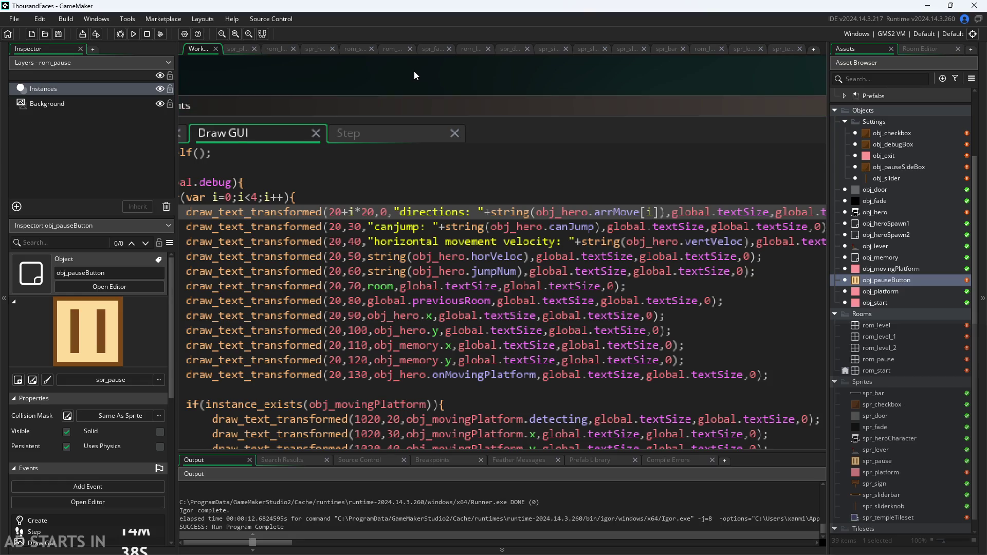
click(136, 34)
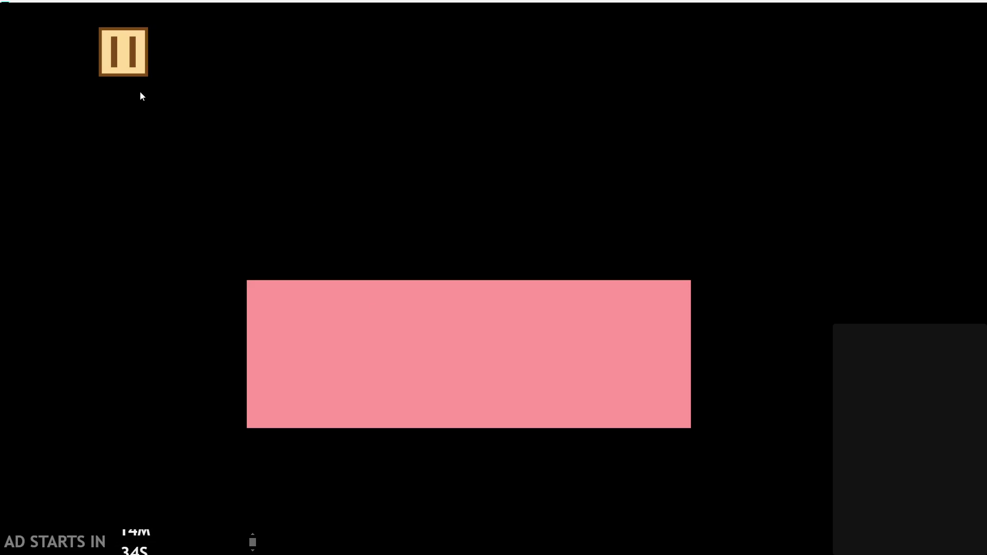
key(Escape)
click(190, 143)
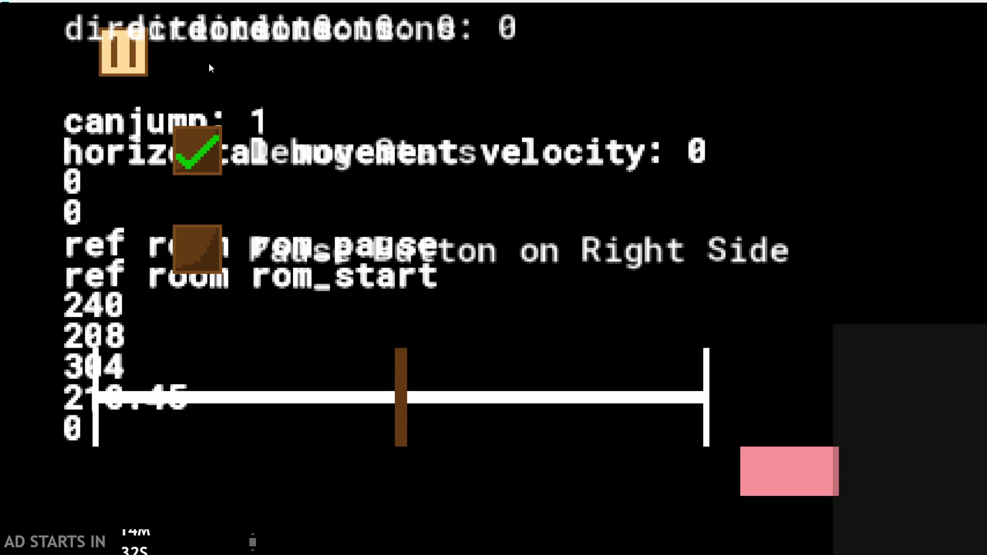
mouse_move(401, 380)
mouse_down()
mouse_move(93, 379)
mouse_move(318, 363)
mouse_move(49, 357)
mouse_move(496, 349)
mouse_move(7, 346)
mouse_move(123, 349)
mouse_move(103, 354)
mouse_up()
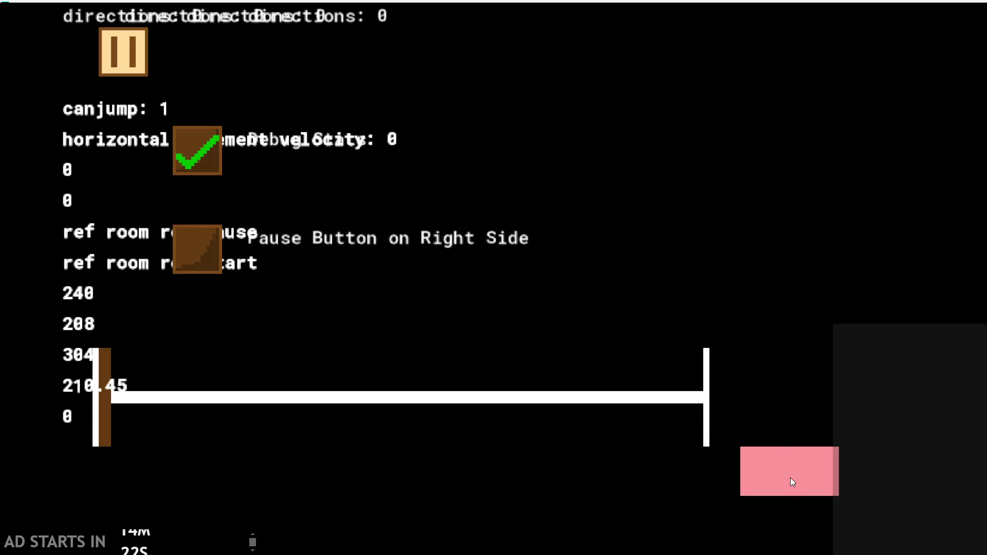
click(791, 478)
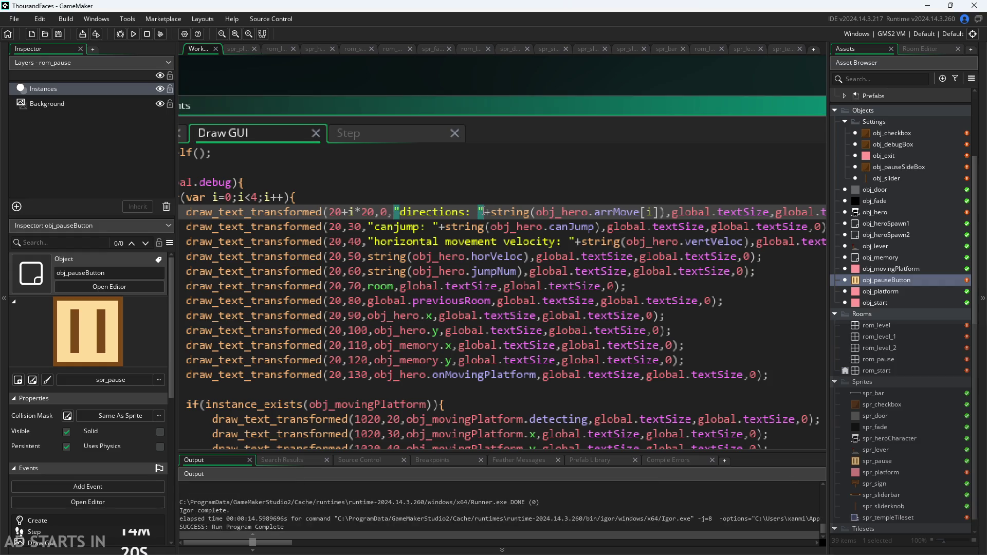
Delete the "directions: "+ label from the directions draw line on line 5
scroll(480, 212, down, 1)
click(478, 216)
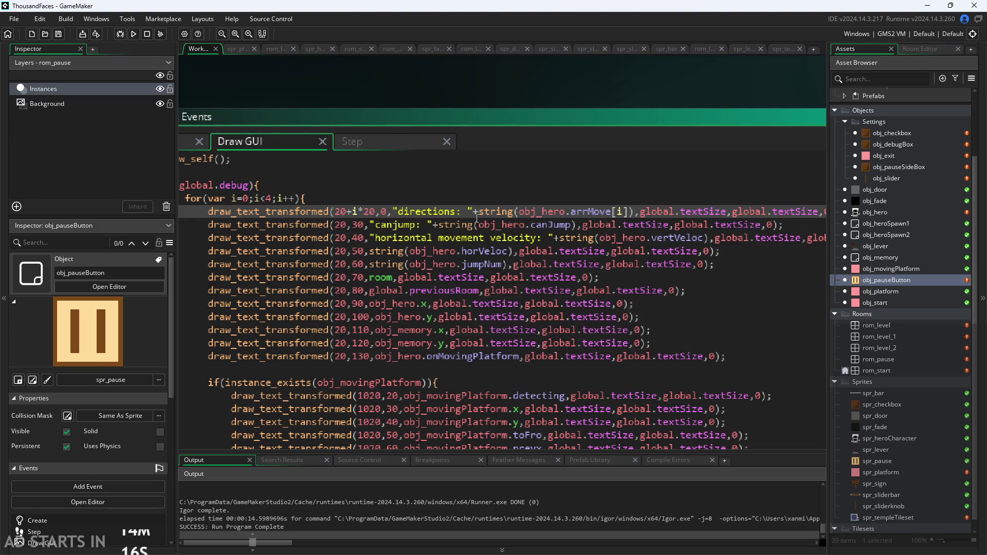
scroll(469, 220, down, 1)
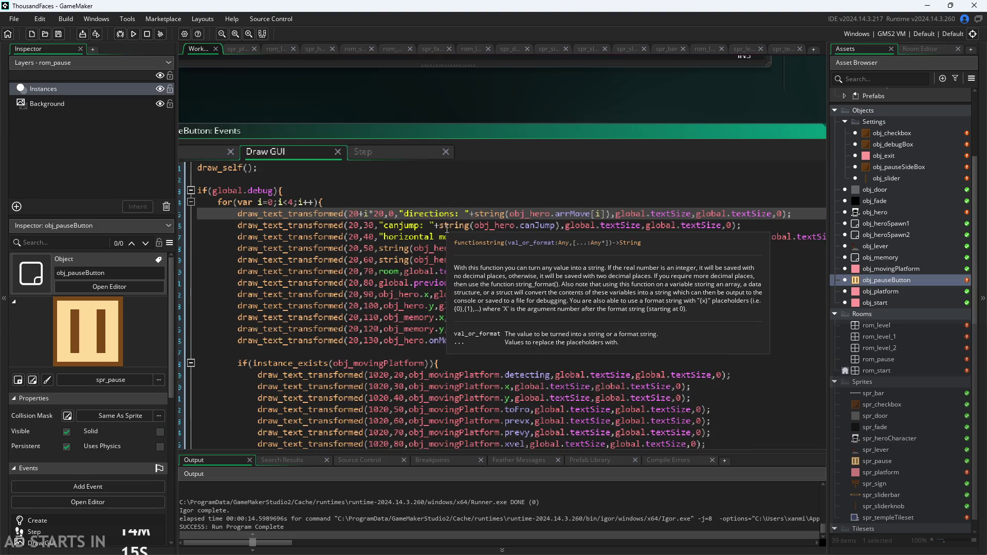
click(340, 206)
scroll(364, 256, down, 1)
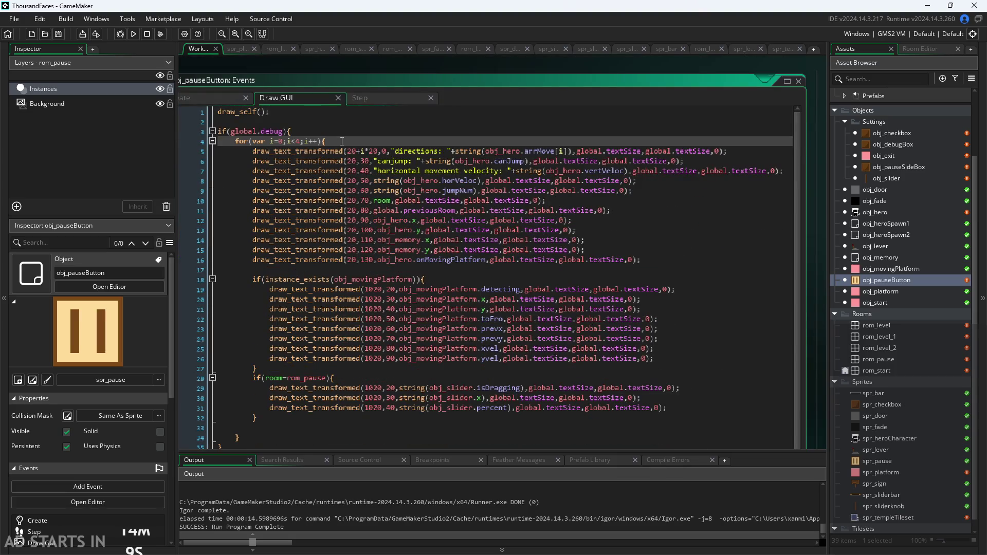
drag(342, 141, 176, 140)
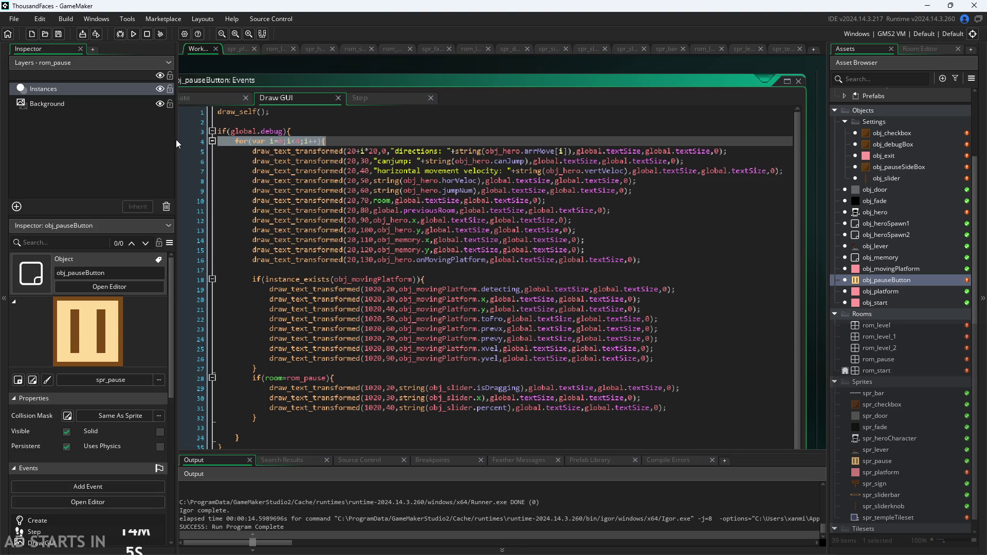
click(364, 151)
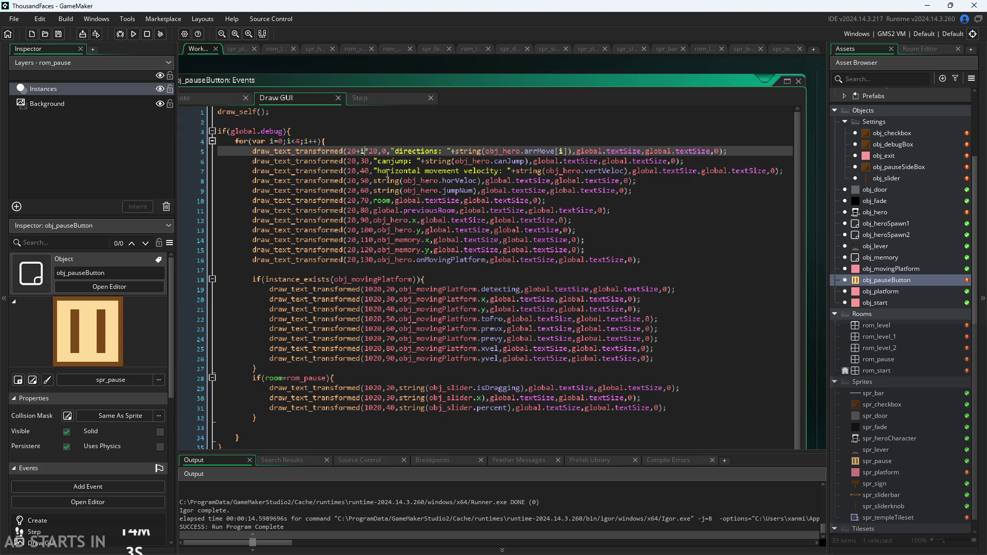
scroll(387, 175, up, 2)
drag(386, 137, 492, 140)
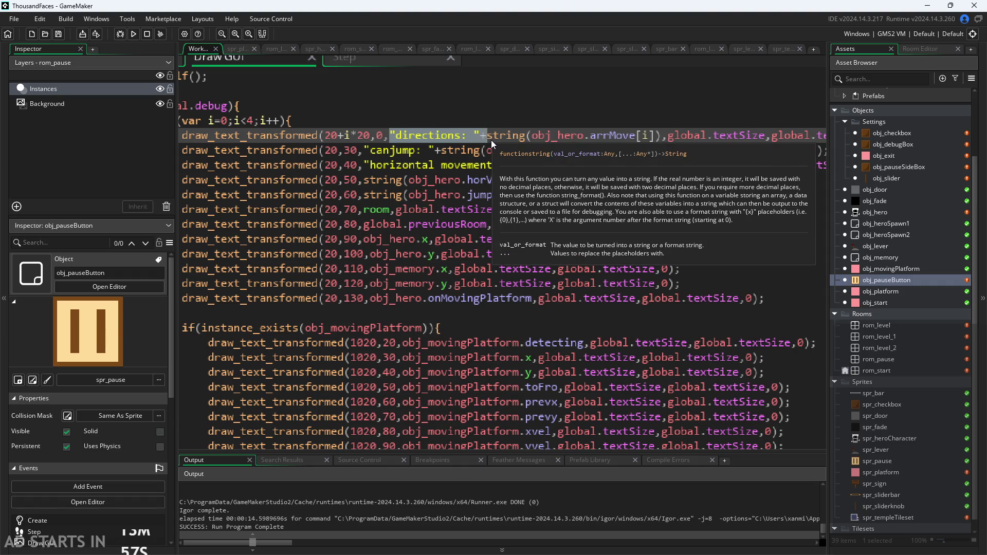
key(BackSpace)
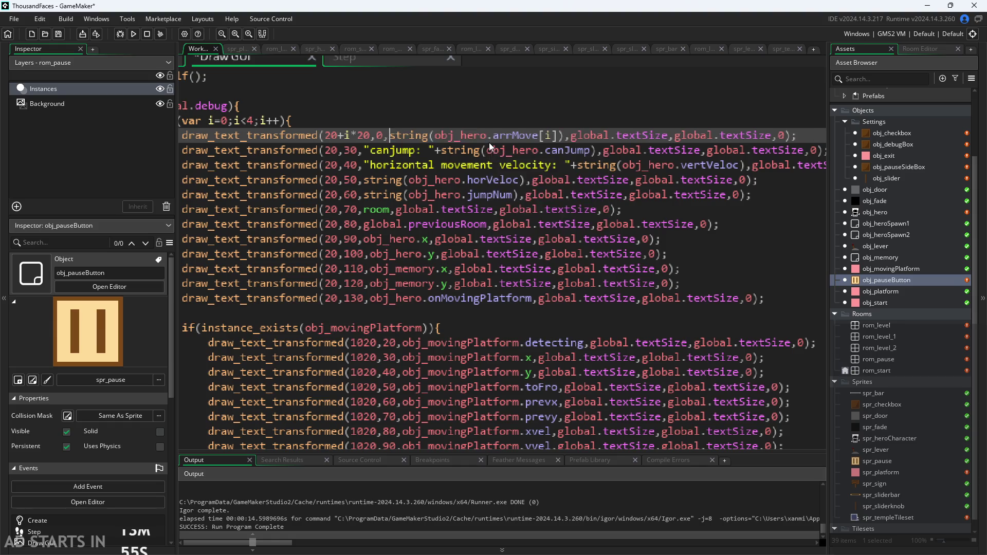
Duplicate the directions draw line below itself
scroll(489, 143, down, 2)
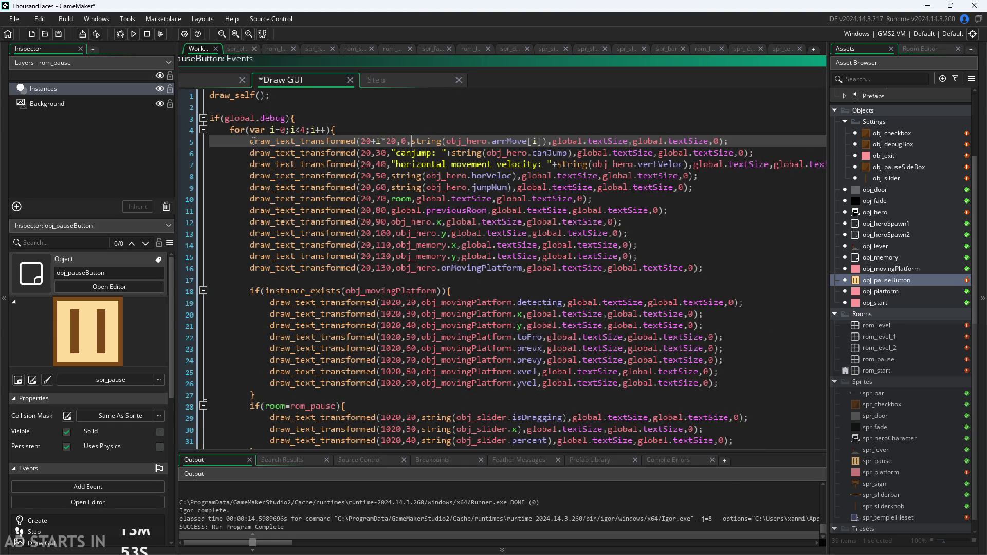
mouse_move(251, 141)
mouse_down()
mouse_move(740, 159)
mouse_move(748, 142)
mouse_up()
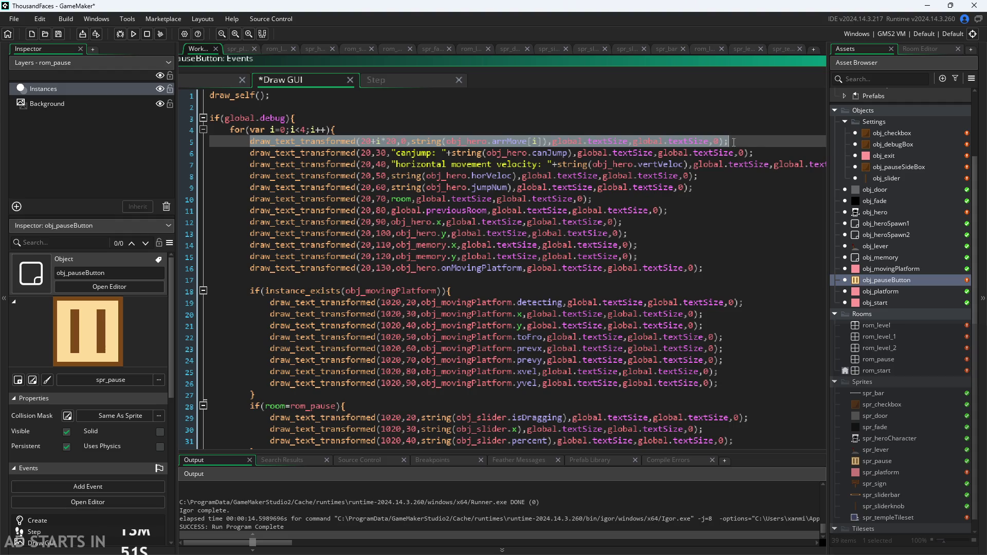
key(End)
key(ctrl+d)
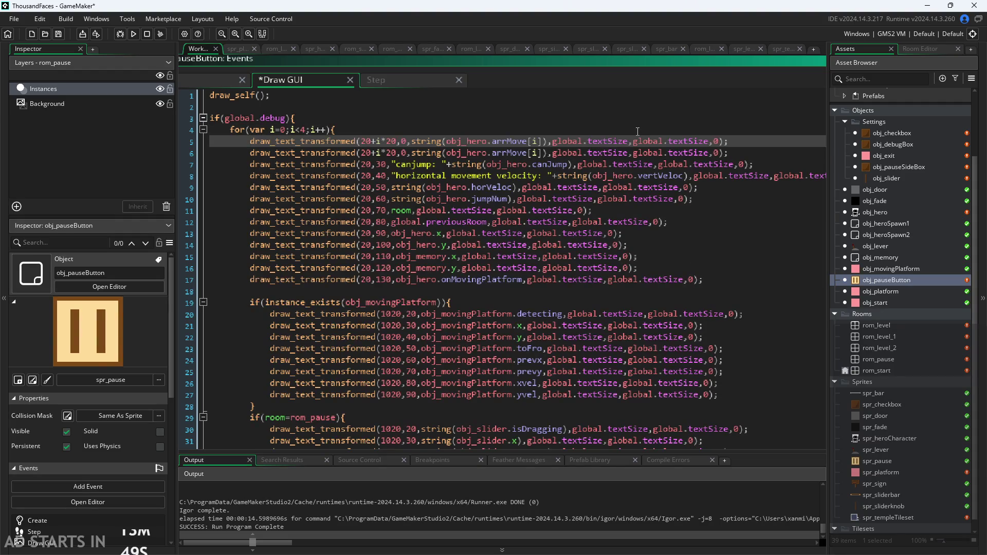
Change line 5's x position from 20+i*20 to 20
click(382, 141)
ctrl+scroll(380, 140, up, 2)
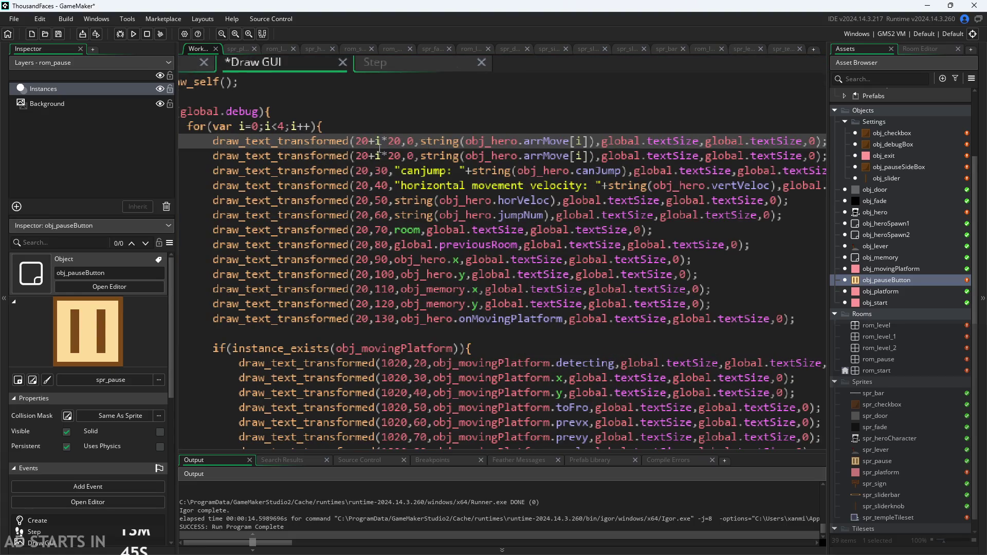
key(BackSpace)
key(BackSpace)
key(BackSpace)
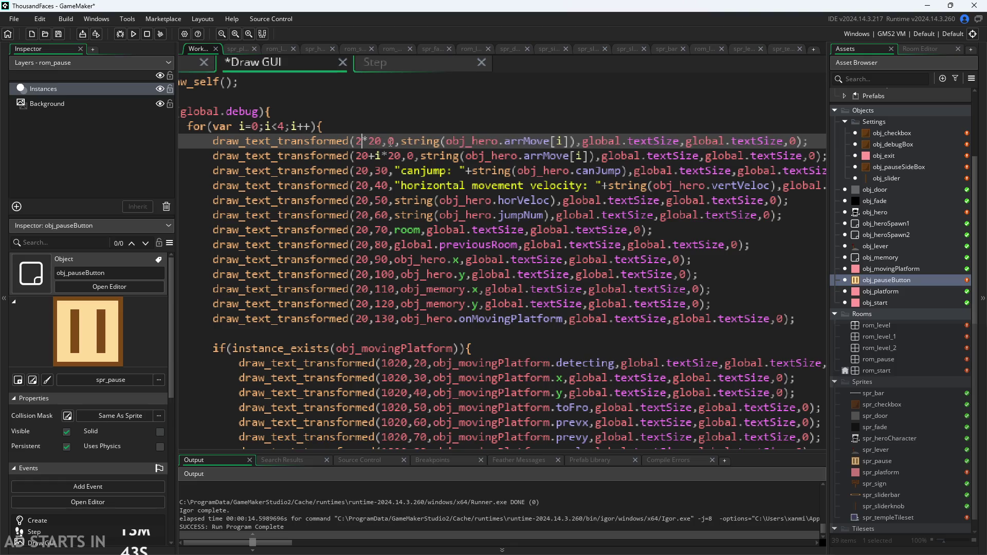
text(0)
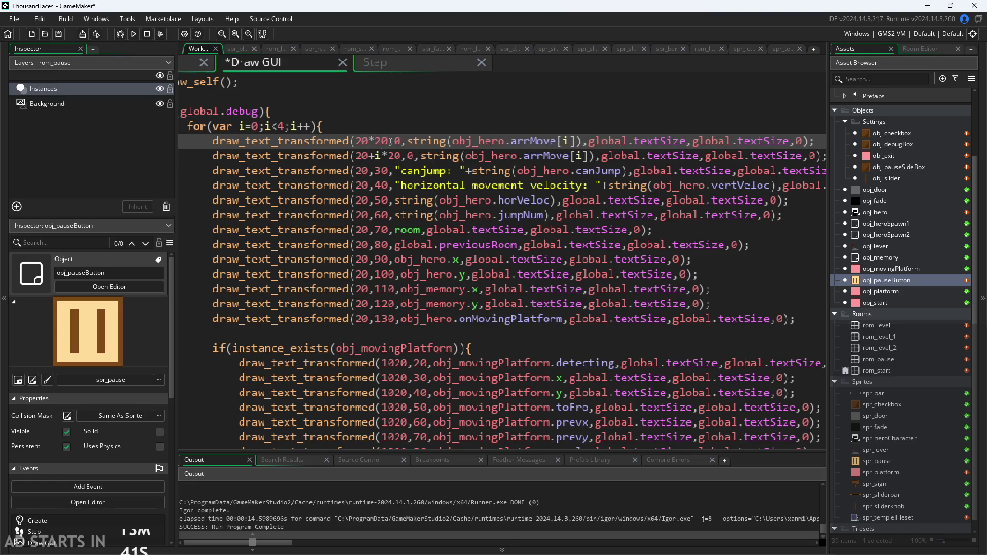
key(BackSpace)
key(BackSpace)
key(BackSpace)
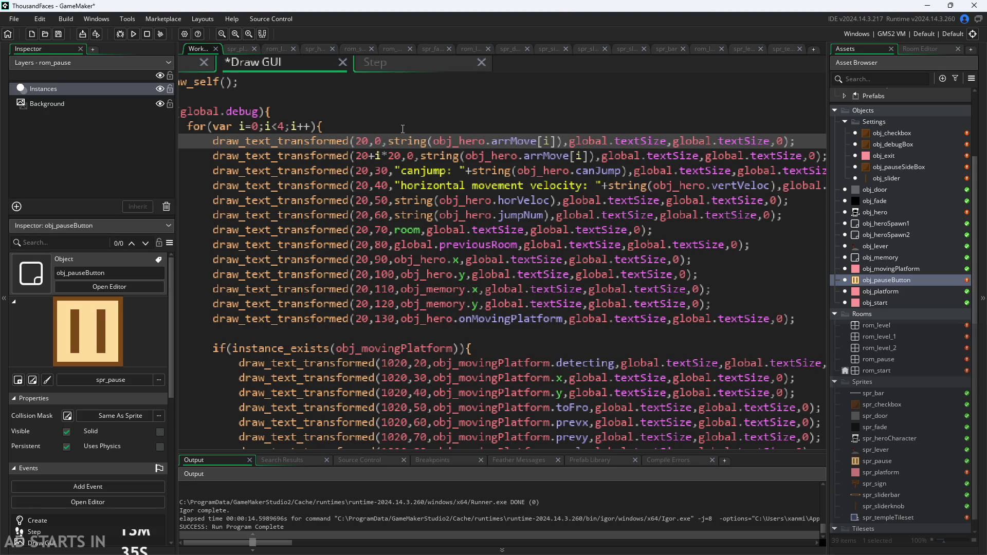
Change the arrMove line's x position to use an (i+1) offset with a 5 multiplier
click(375, 157)
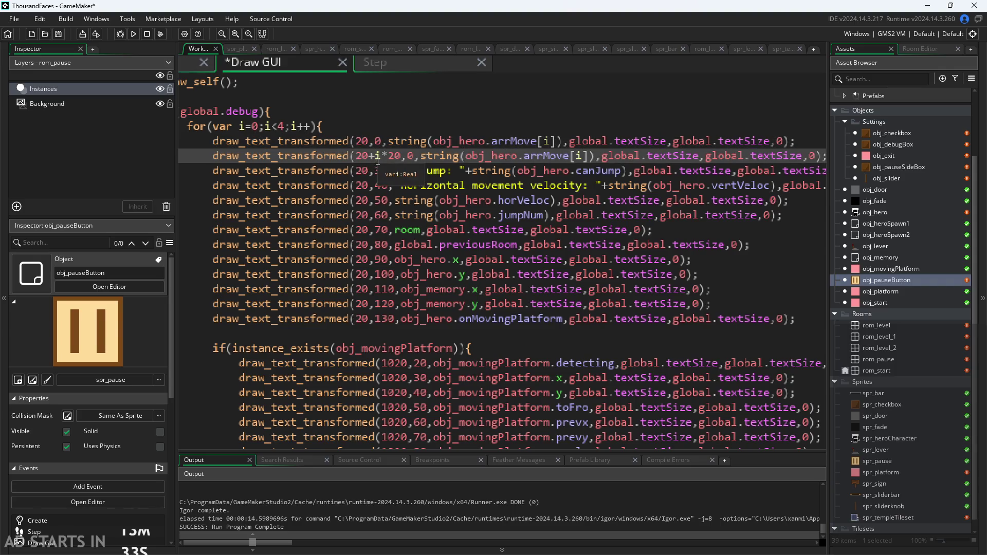
text((i)
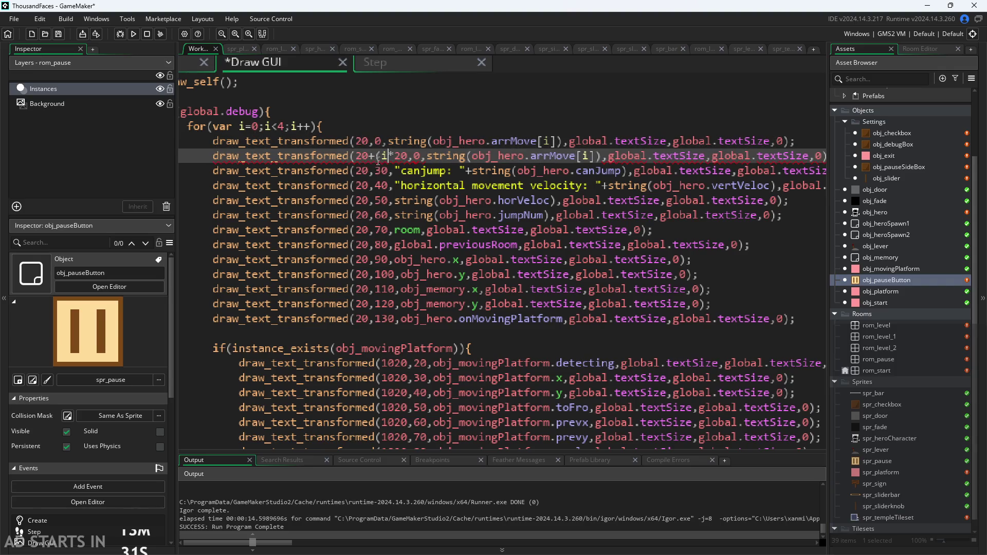
text())
key(Down)
key(Up)
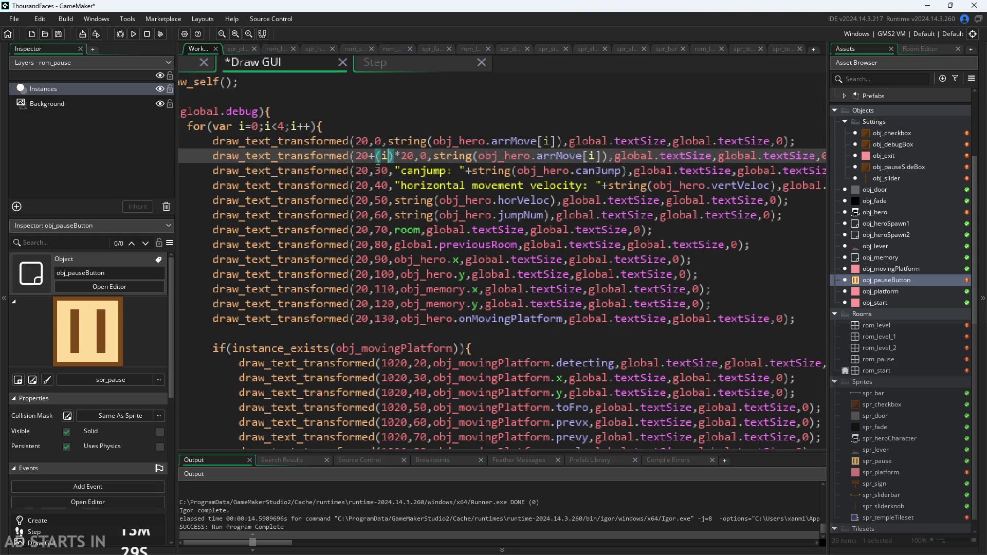
text(+1)
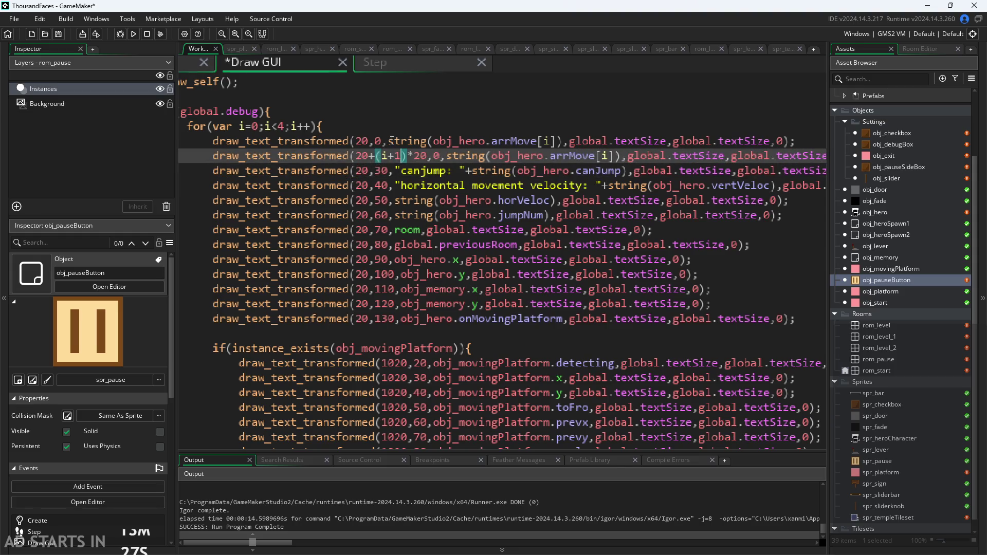
click(414, 155)
mouse_move(405, 145)
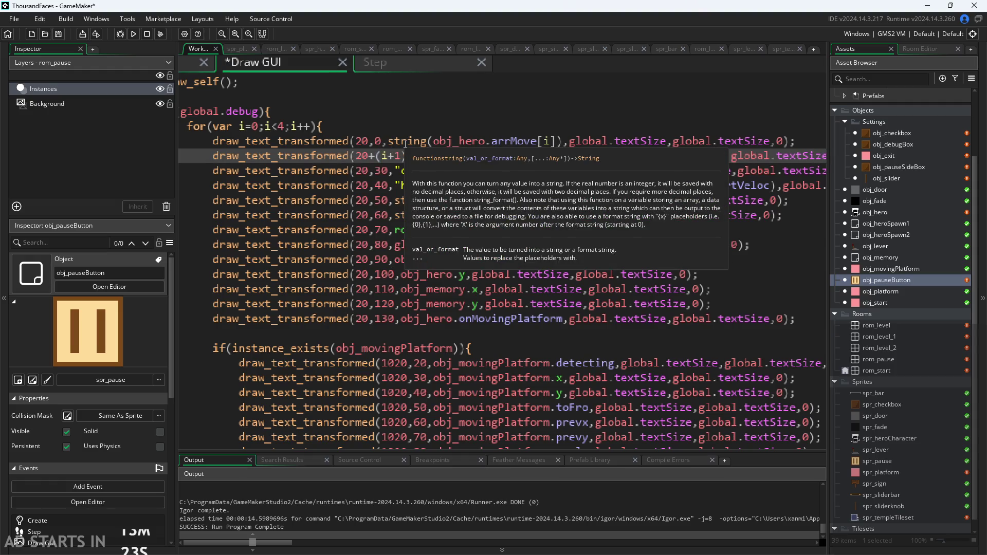
key(Delete)
key(Delete)
text(5)
Set the first debug line's y to 20 and compare the coordinates of the debug lines
click(378, 142)
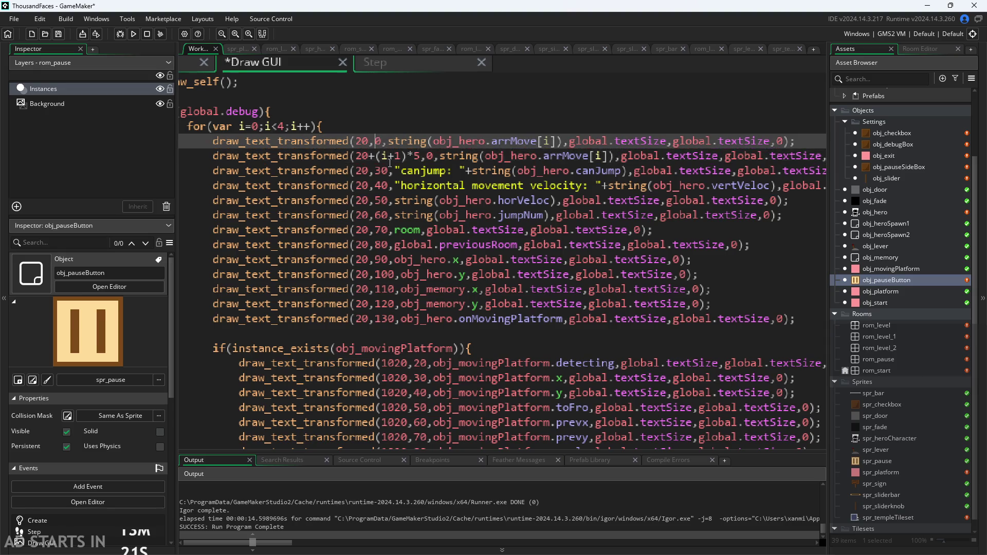
text(2)
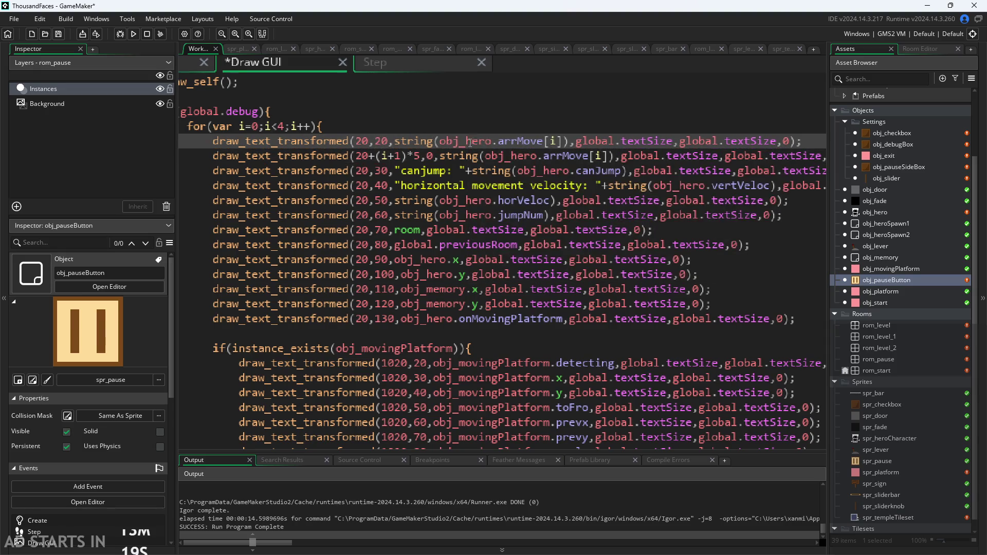
click(377, 157)
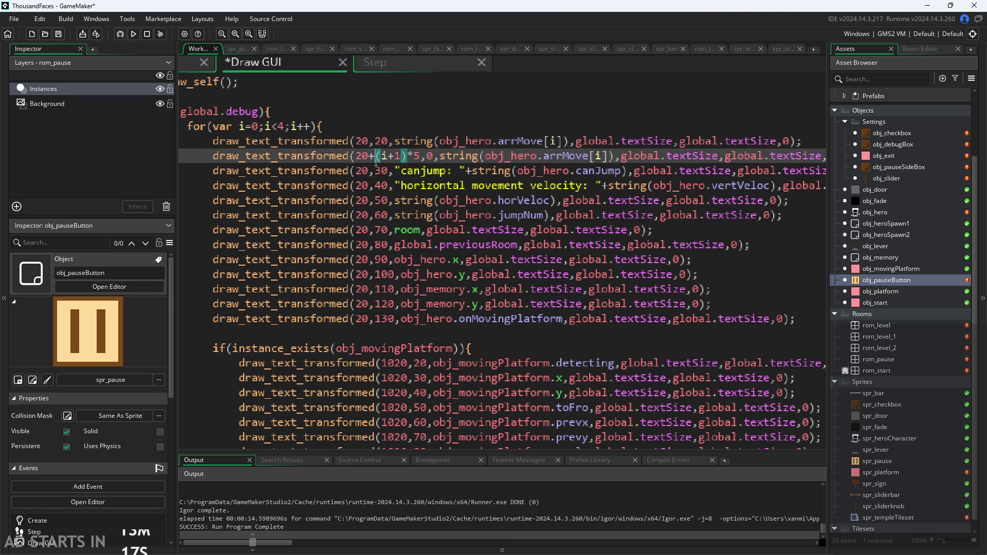
click(358, 142)
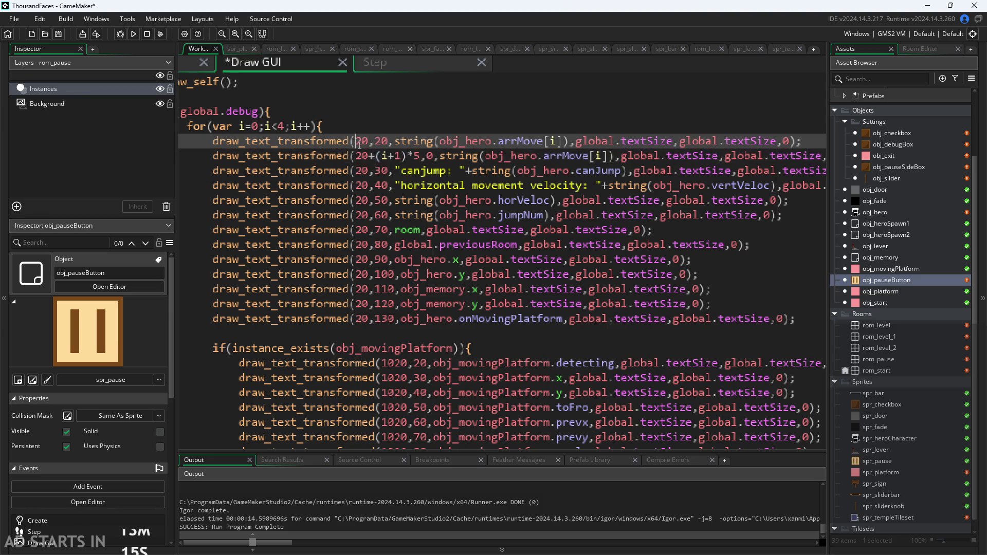
click(366, 155)
click(366, 143)
click(363, 154)
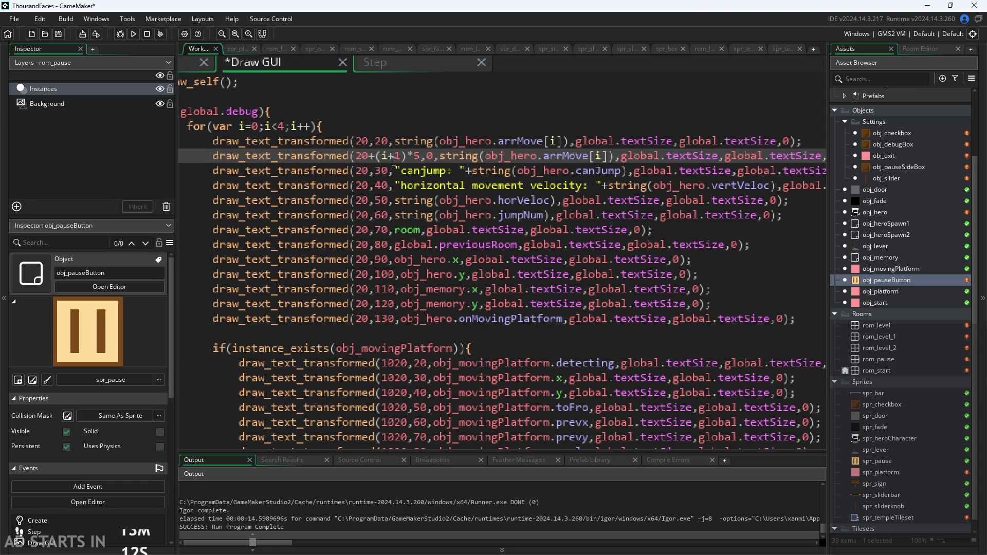
click(543, 170)
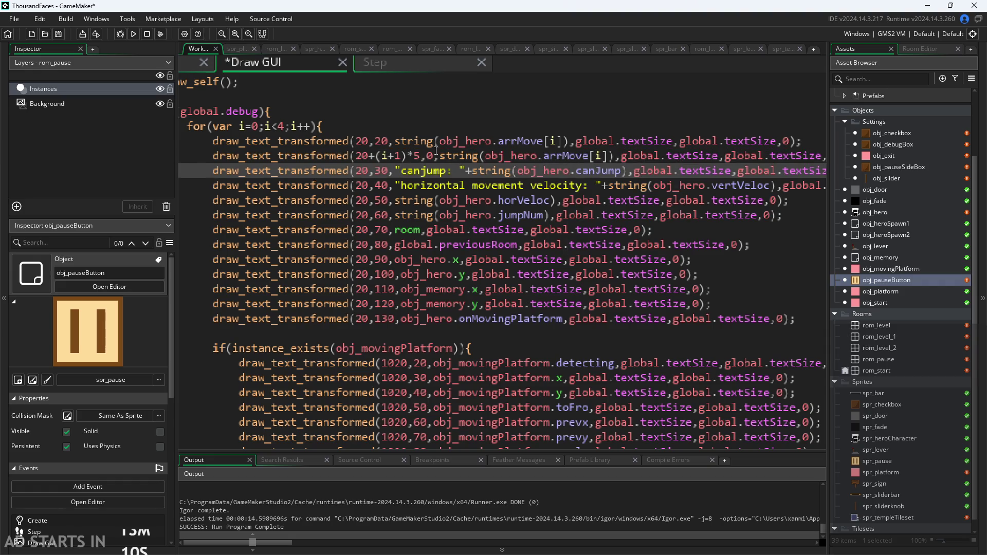
Restore the spacing multiplier to 20 so x reads 20+(i+1)*20
click(421, 156)
key(BackSpace)
text(20)
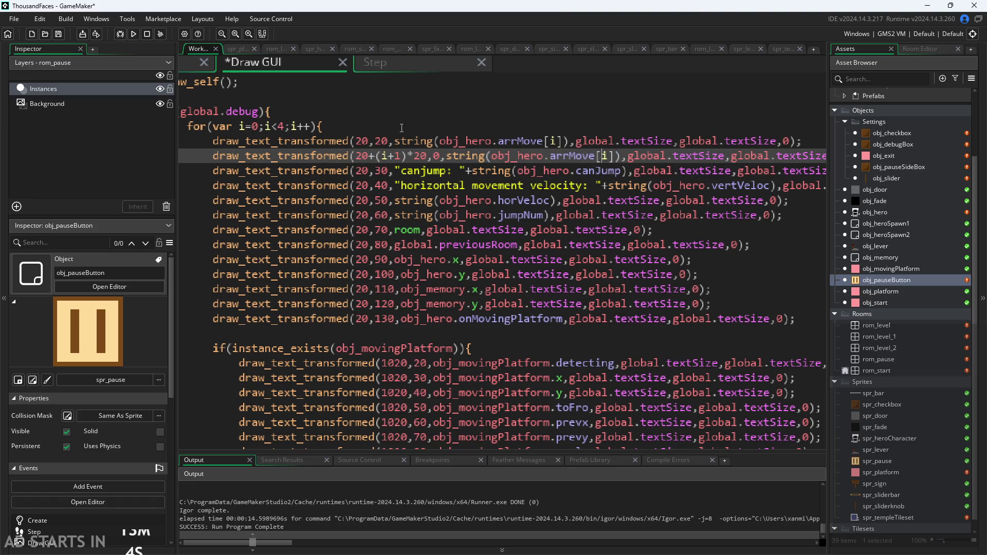
Replace the first line's arrMove string with the "directions: " label and save
double_click(410, 144)
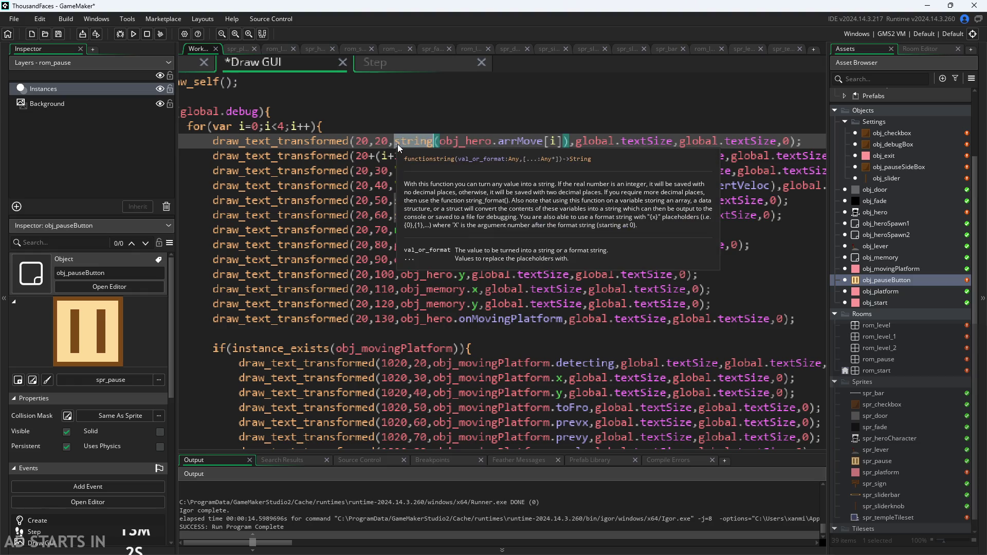
drag(397, 144, 570, 148)
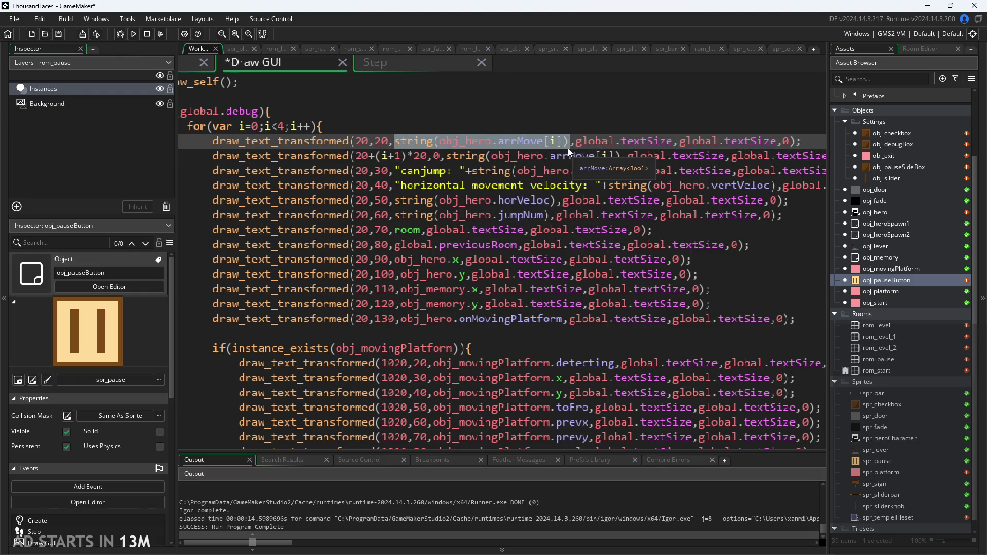
text("dire)
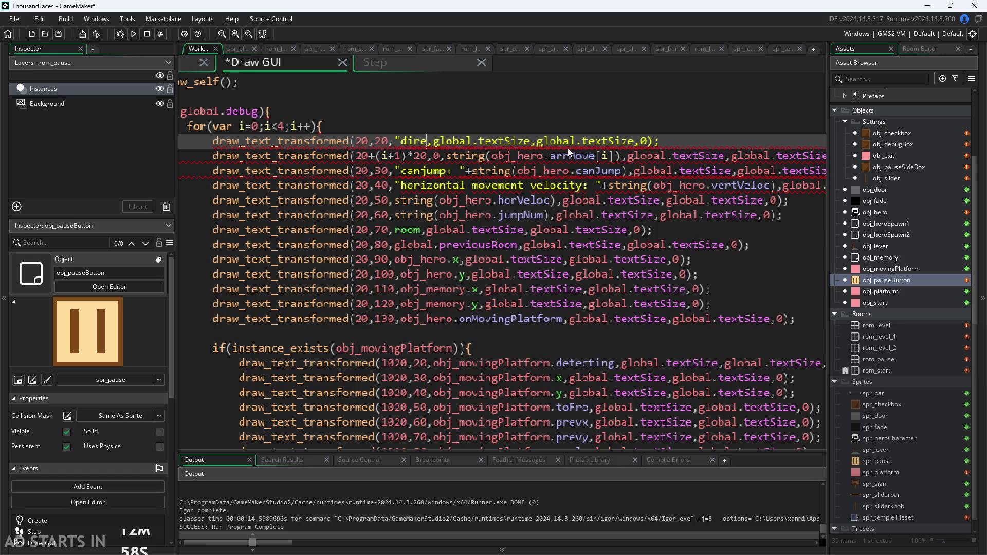
text(ctions: )
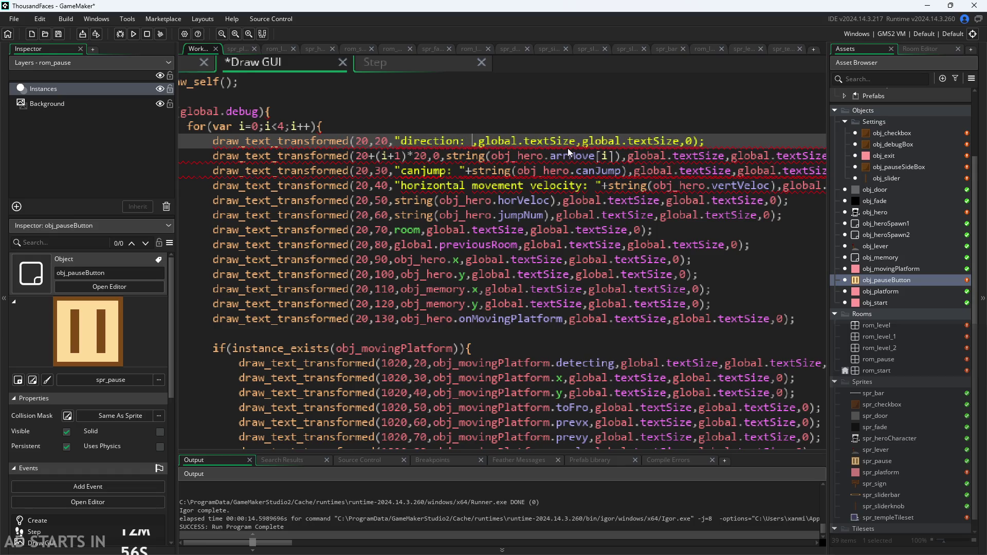
text(")
key(Left)
key(Left)
key(Left)
text(s)
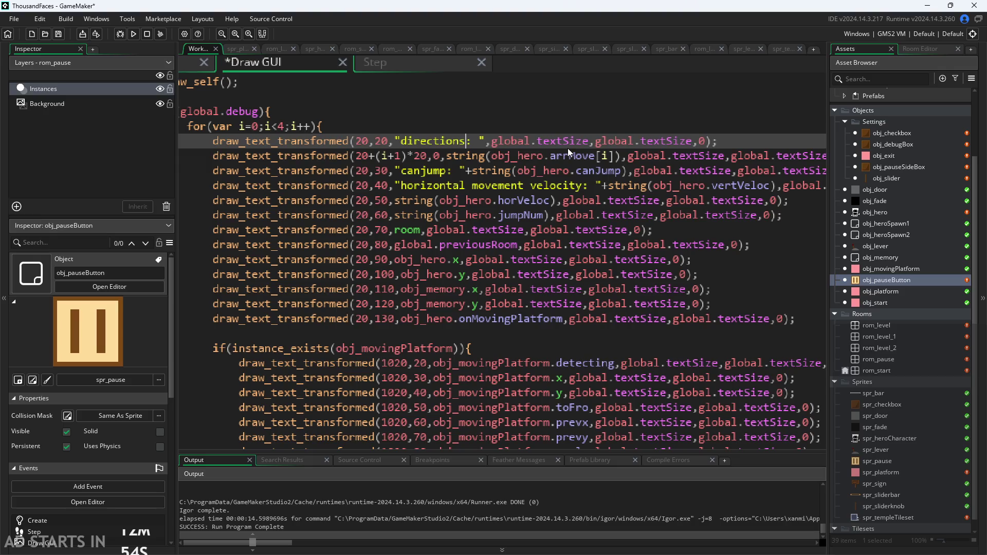
scroll(232, 174, down, 3)
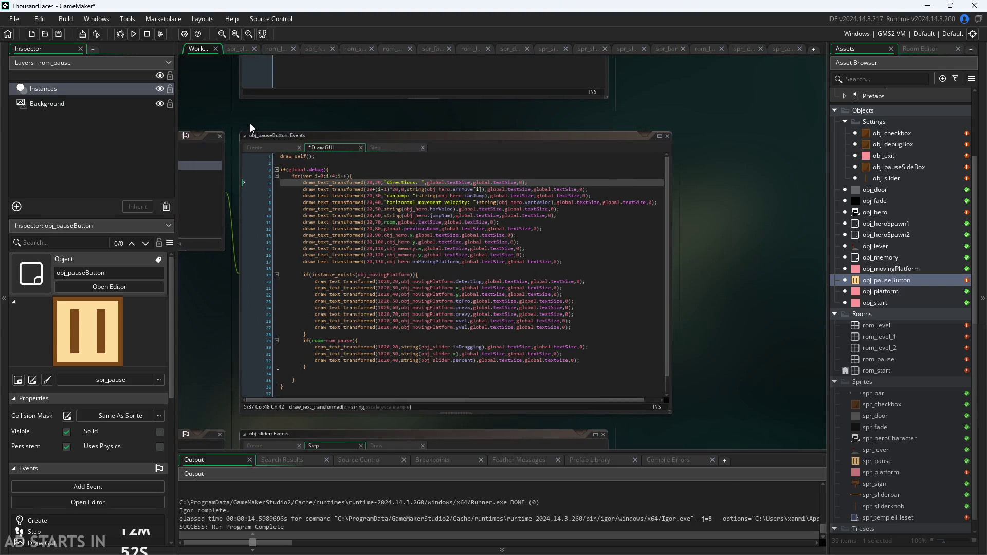
key(ctrl+s)
Test-run the game, enable Debug Stats from the pause menu, then exit
click(133, 34)
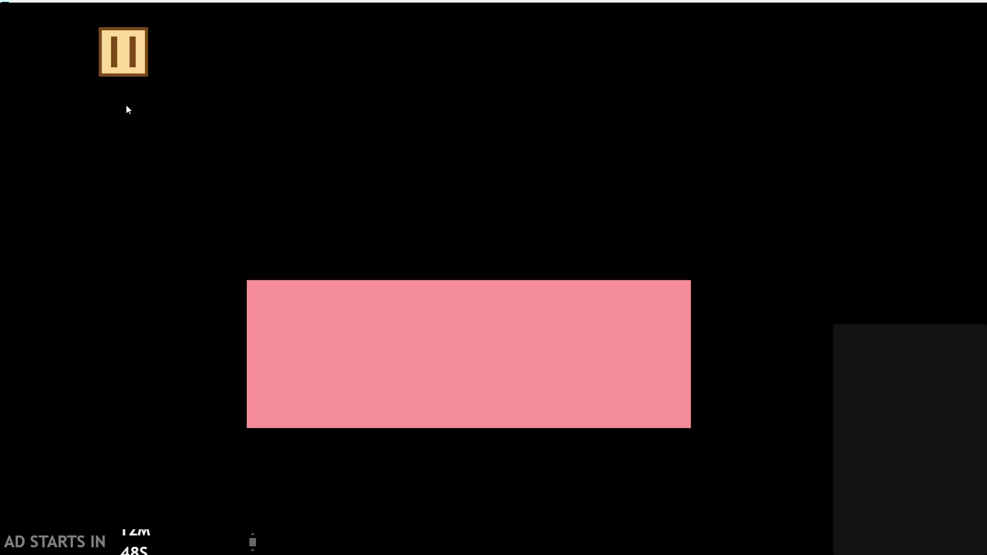
click(144, 75)
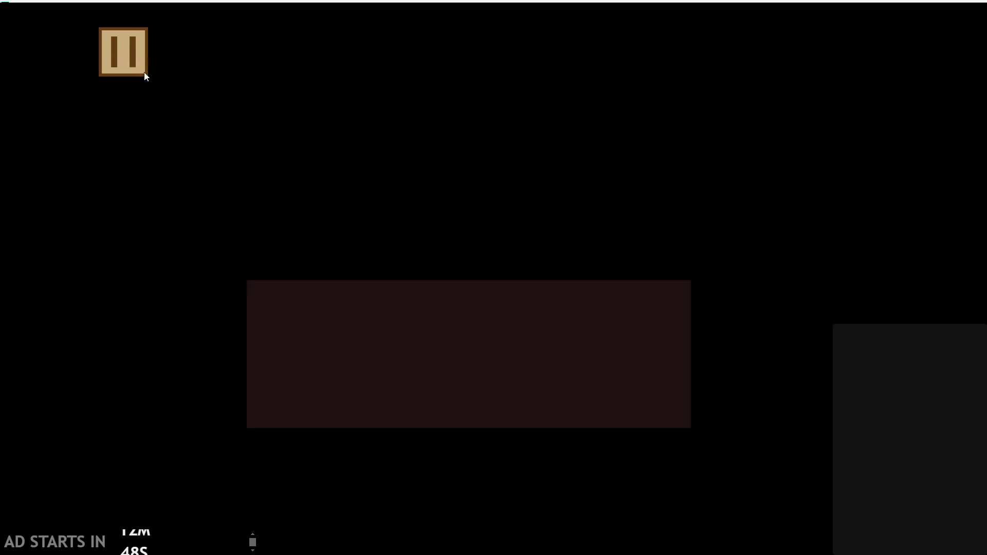
click(212, 147)
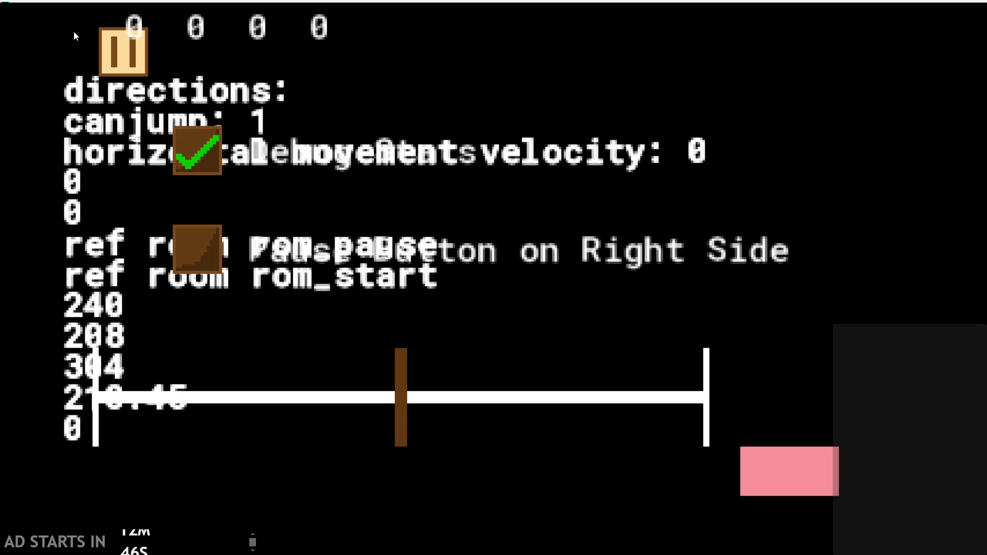
click(793, 459)
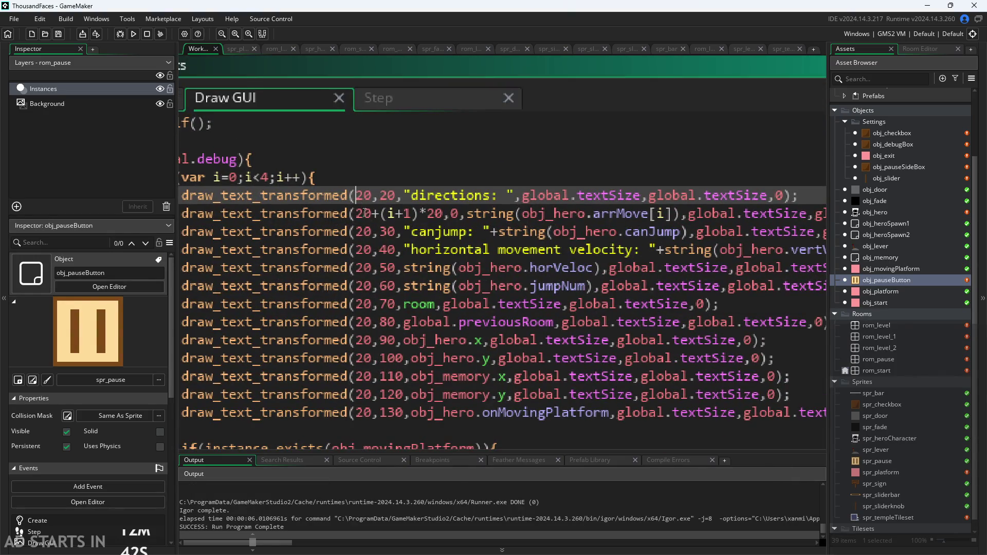
Change the arrMove values line's y from 0 to 20 and save
click(454, 214)
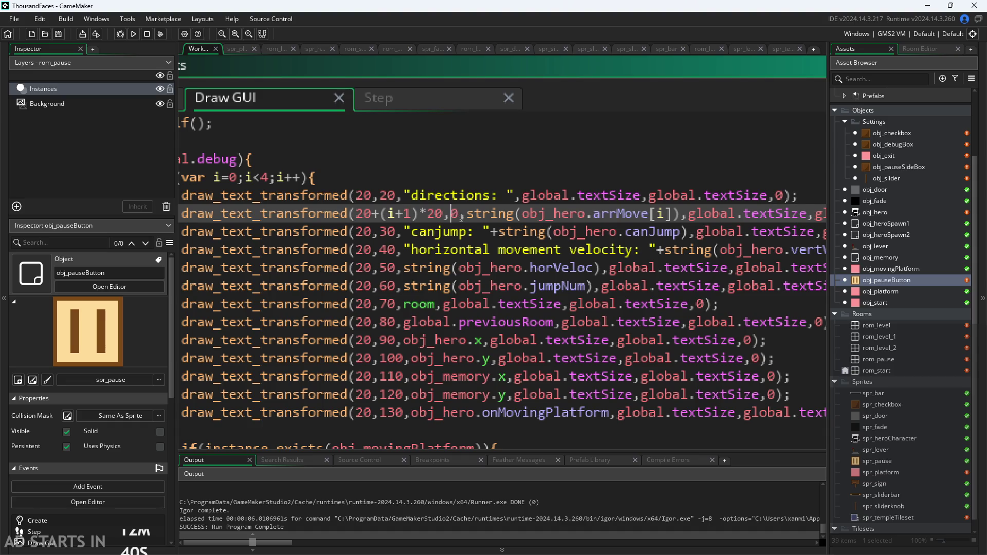
text(2)
scroll(499, 114, down, 3)
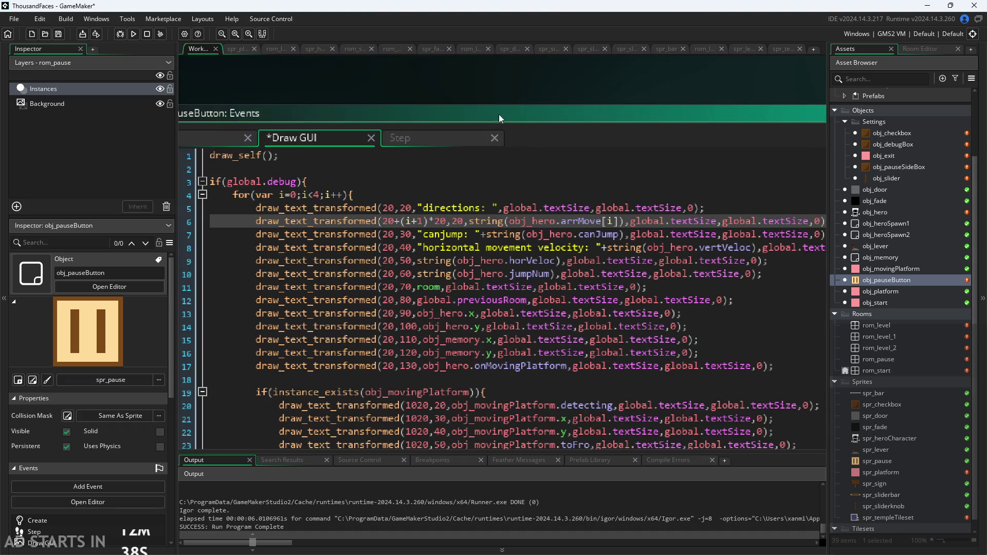
key(ctrl+s)
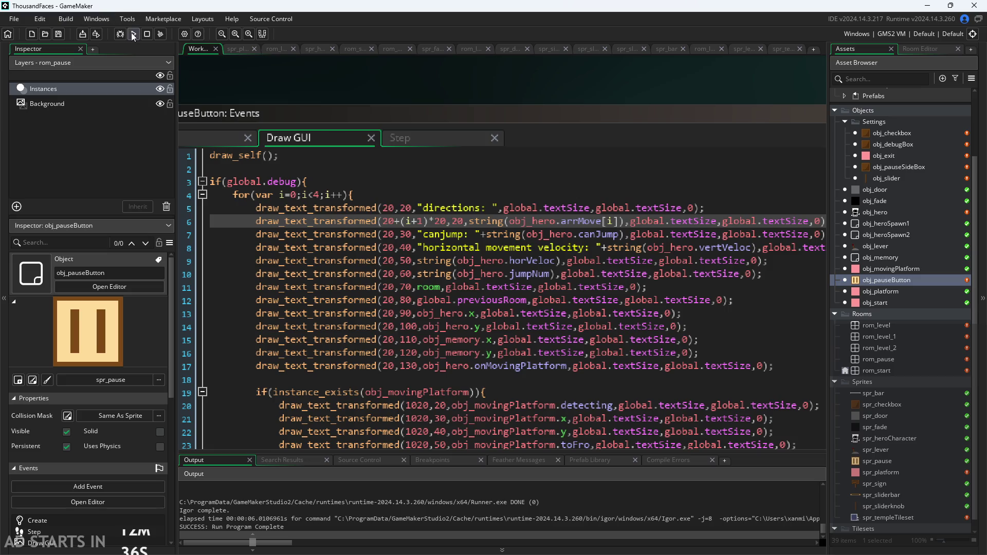
Rerun the game to check the overlay, turn Debug Stats off, and close it
click(133, 34)
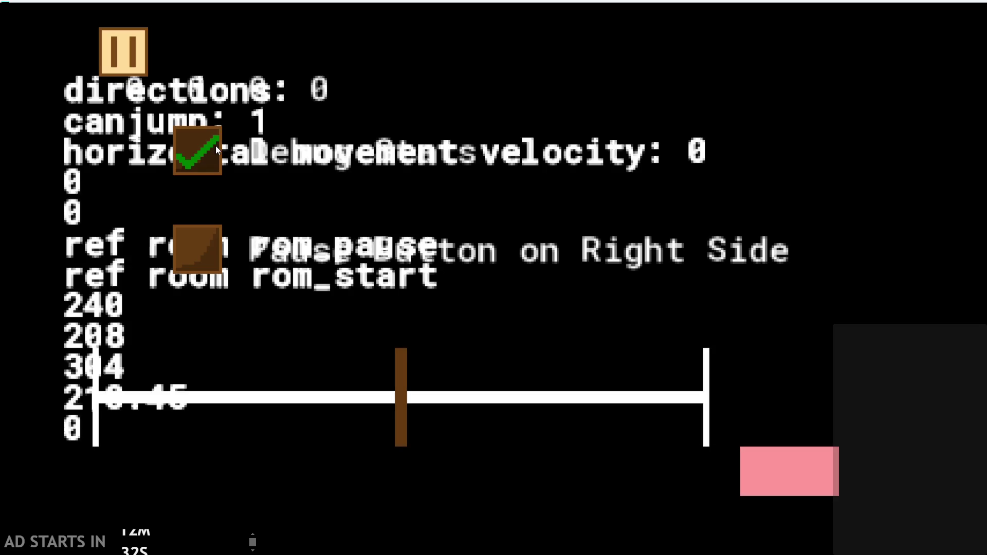
click(199, 143)
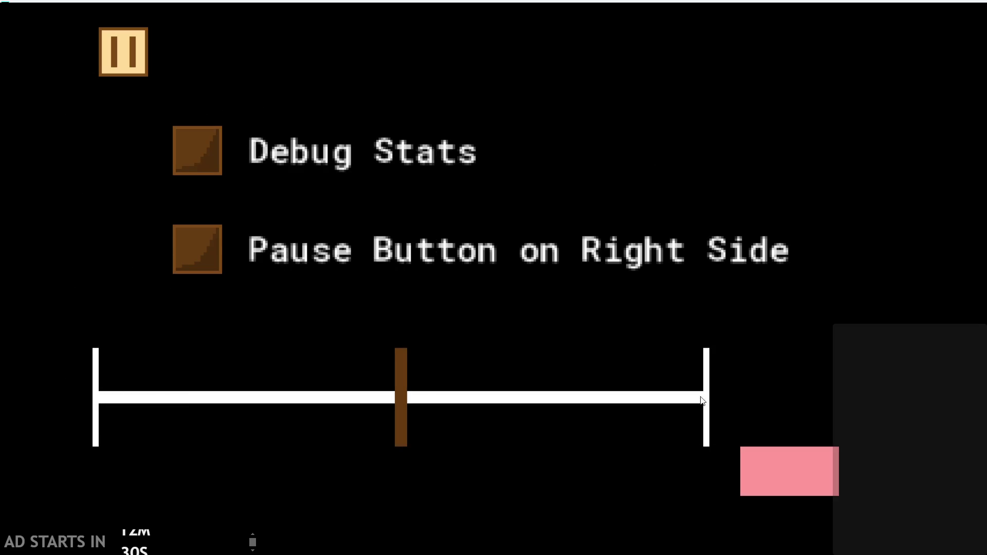
key(alt+Tab)
ctrl+scroll(464, 202, up, 2)
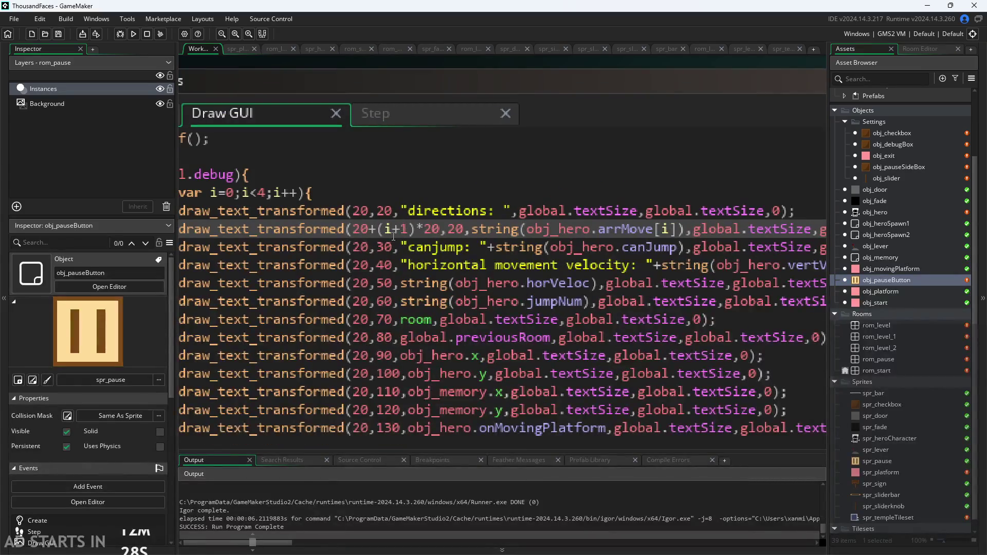
Change the spacing offset from (i+1) to (i+20) and save
click(409, 230)
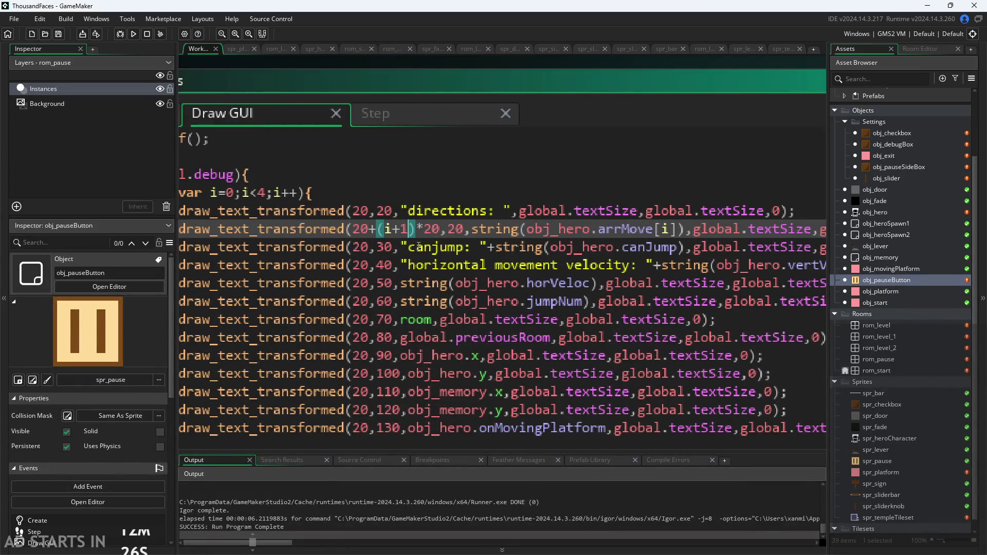
key(BackSpace)
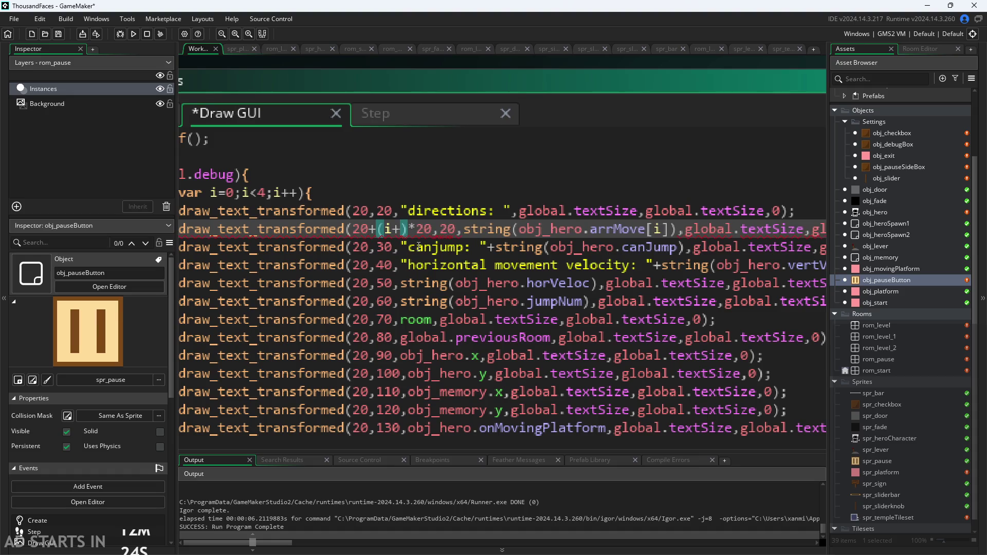
text(20)
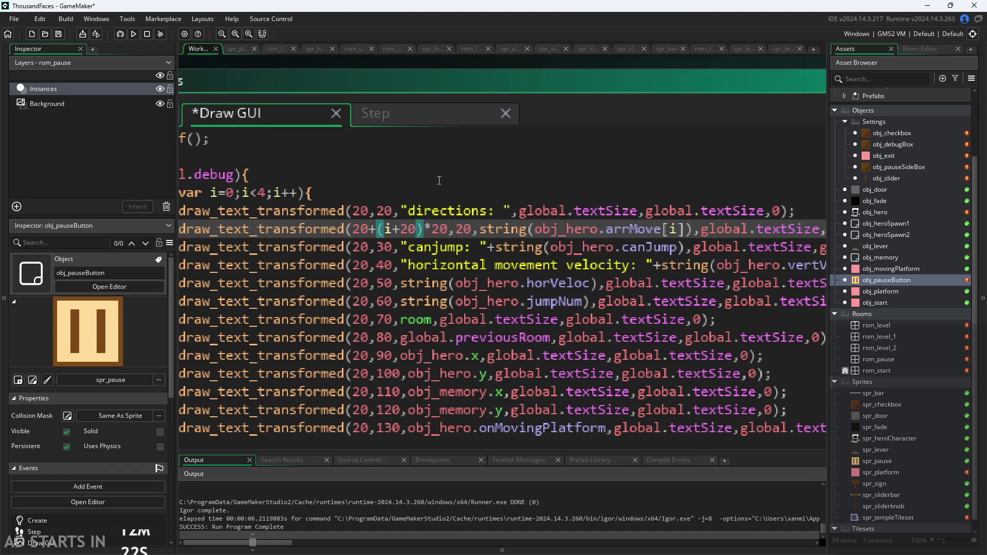
scroll(439, 180, down, 3)
key(ctrl+s)
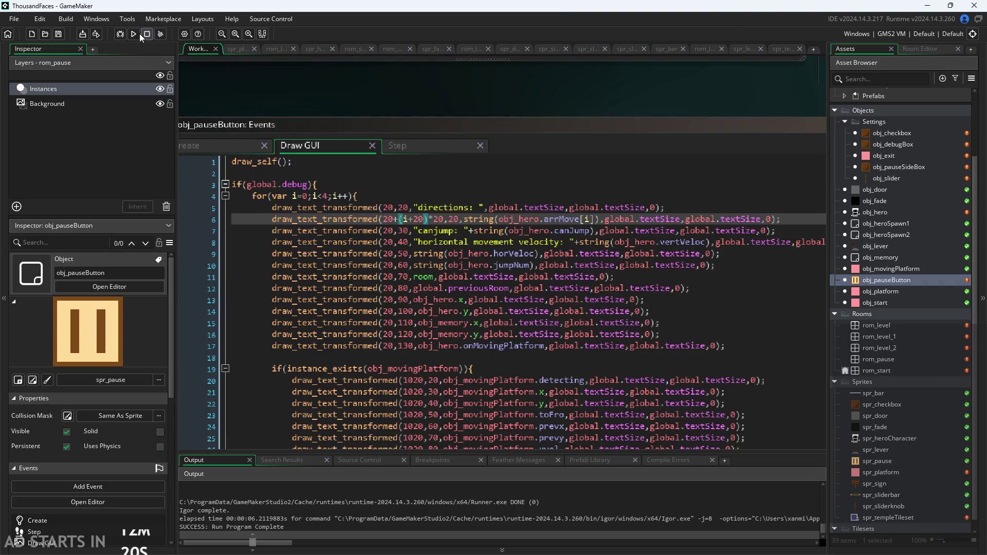
Run the game and toggle Debug Stats to view the spacing, then leave
click(134, 34)
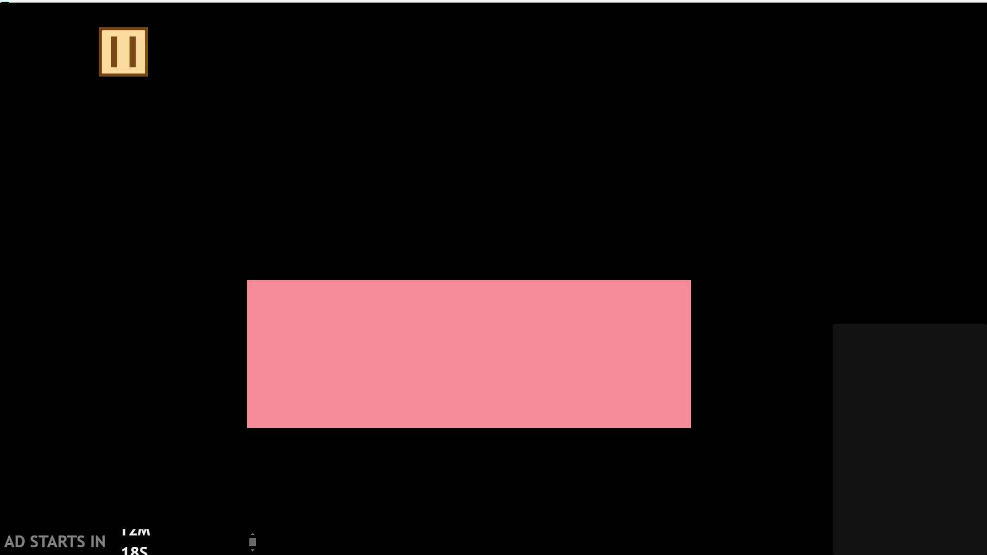
click(211, 143)
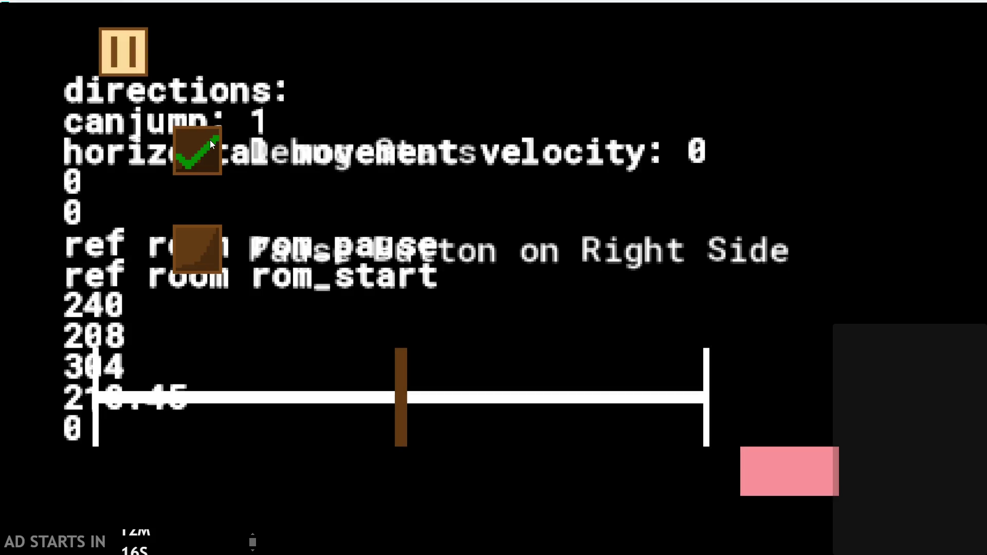
click(209, 139)
key(Escape)
Change the offset to (i+4), run with F5, and check the Debug Stats overlay
ctrl+scroll(449, 224, up, 3)
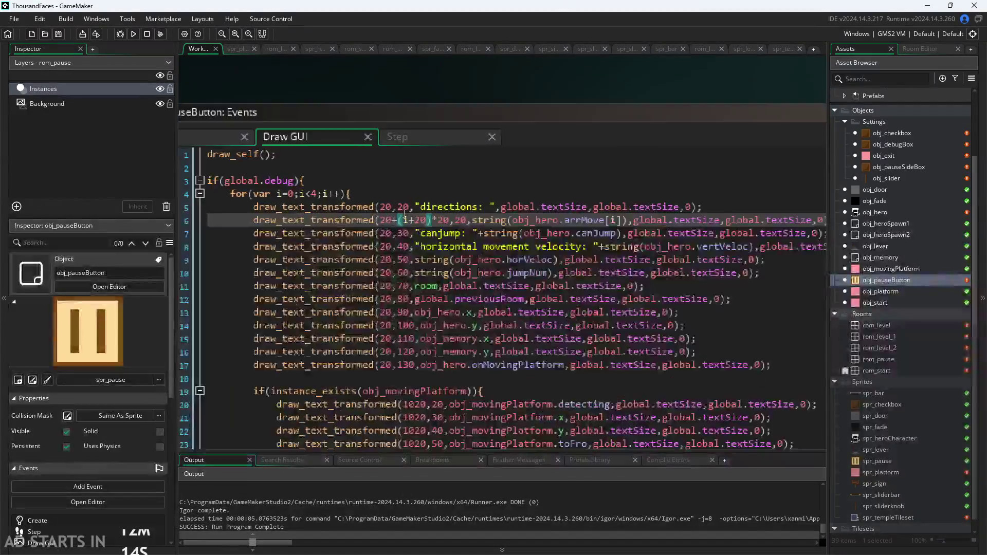
click(433, 225)
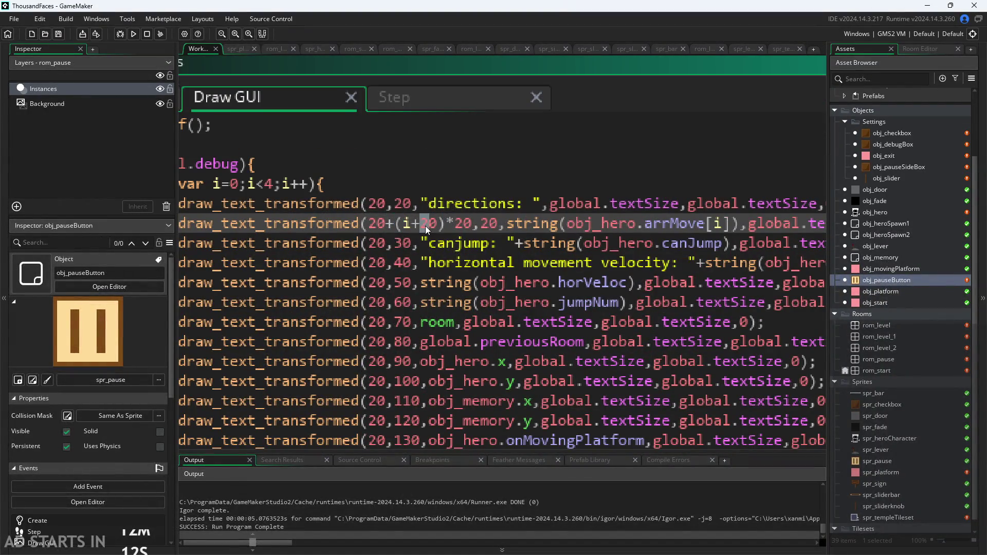
text(4)
ctrl+scroll(425, 226, down, 3)
key(F5)
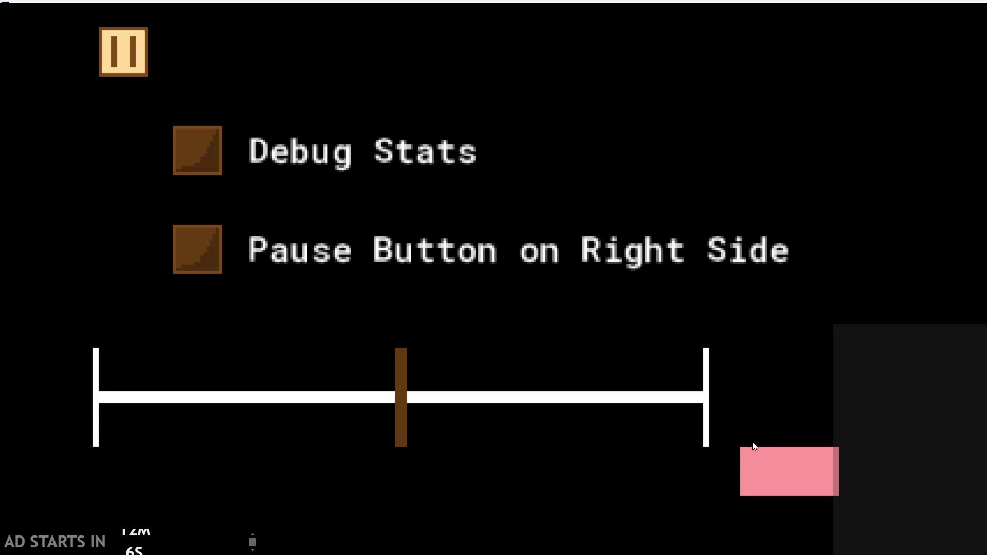
click(185, 135)
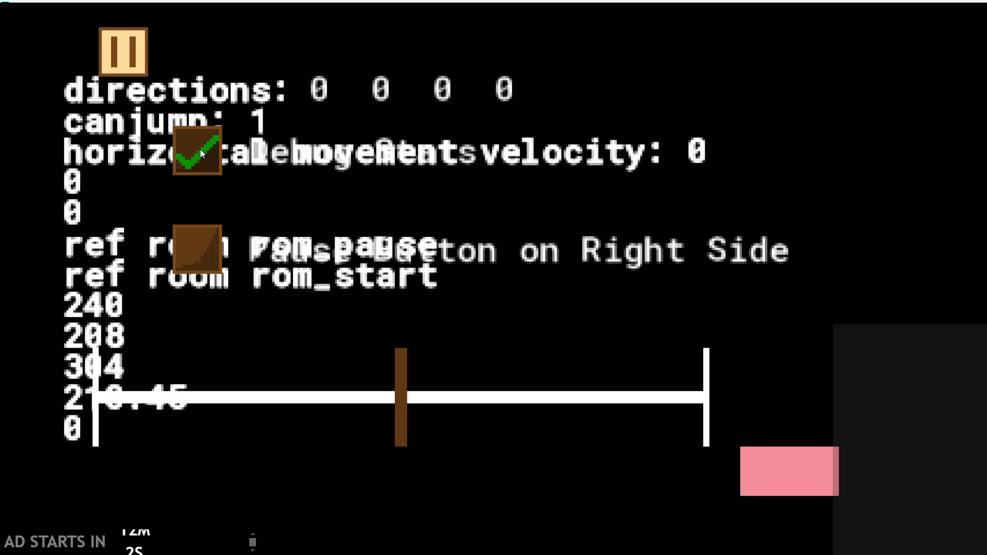
click(776, 466)
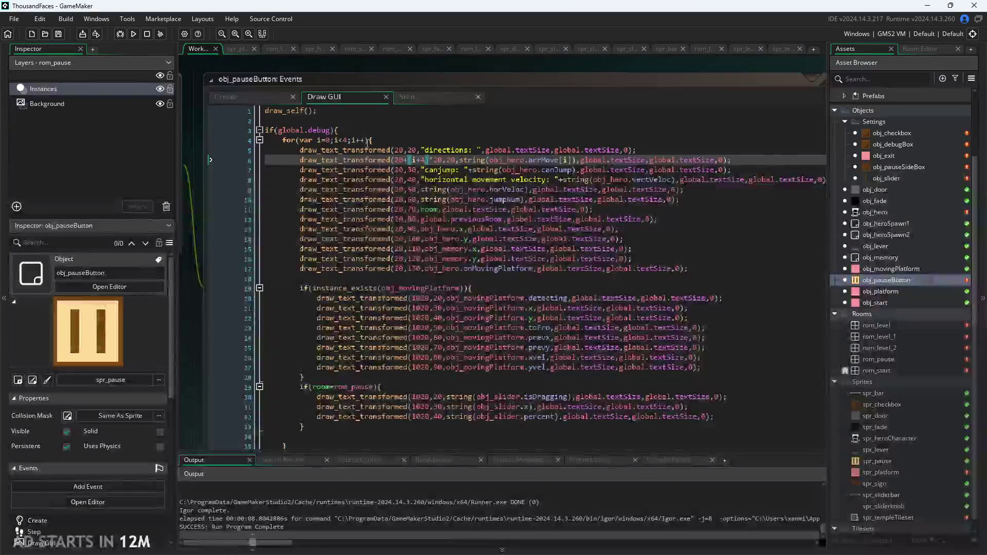
Edit the arrMove offset to (i+3) and change the leading 20 to 10
scroll(368, 142, up, 4)
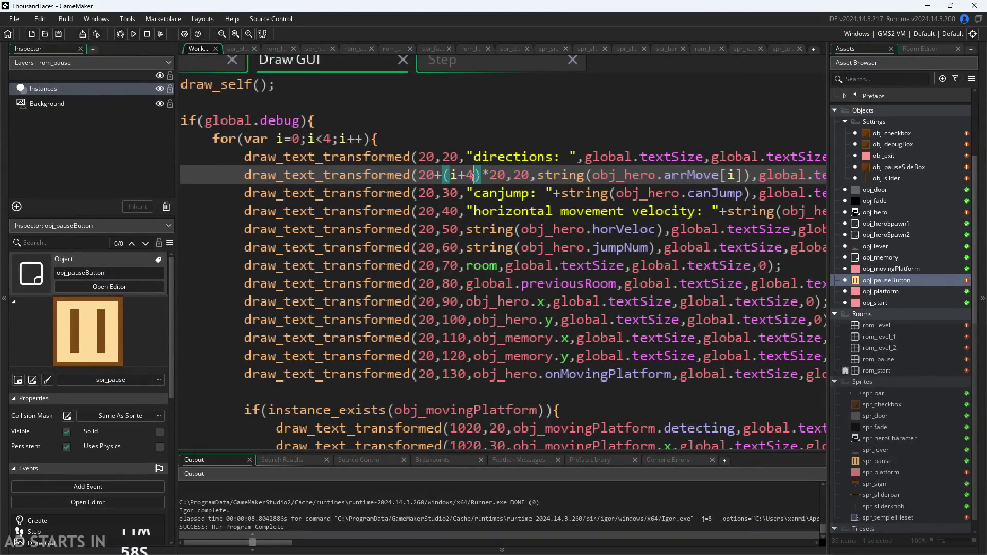
key(BackSpace)
text(3)
scroll(474, 175, down, 1)
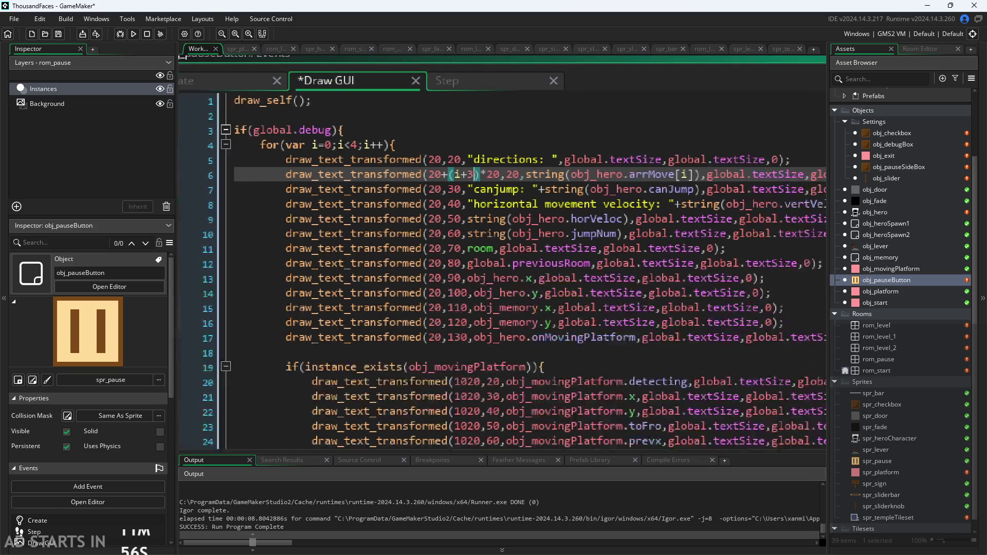
key(BackSpace)
text(1)
click(474, 204)
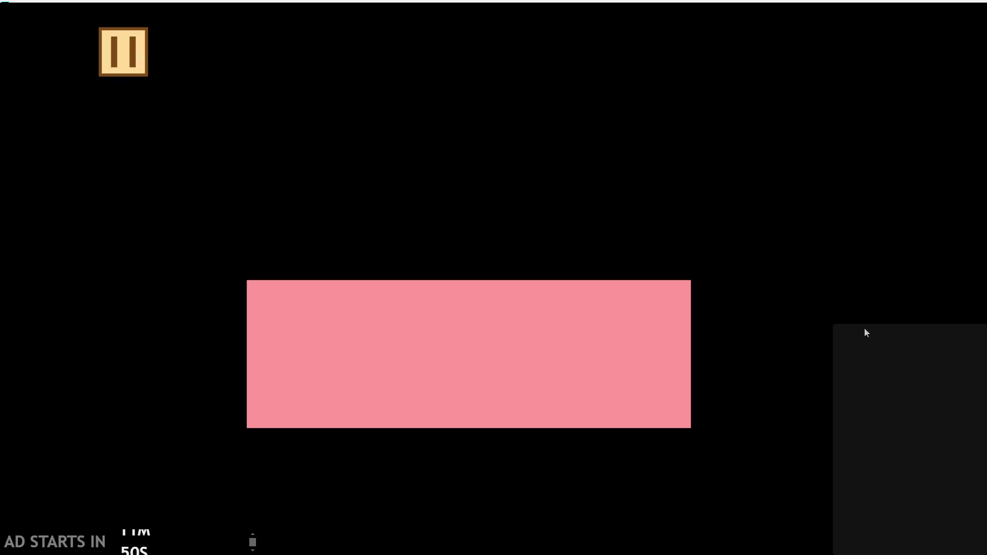
Enable Debug Stats in the running game's pause menu, then quit
click(126, 50)
click(197, 149)
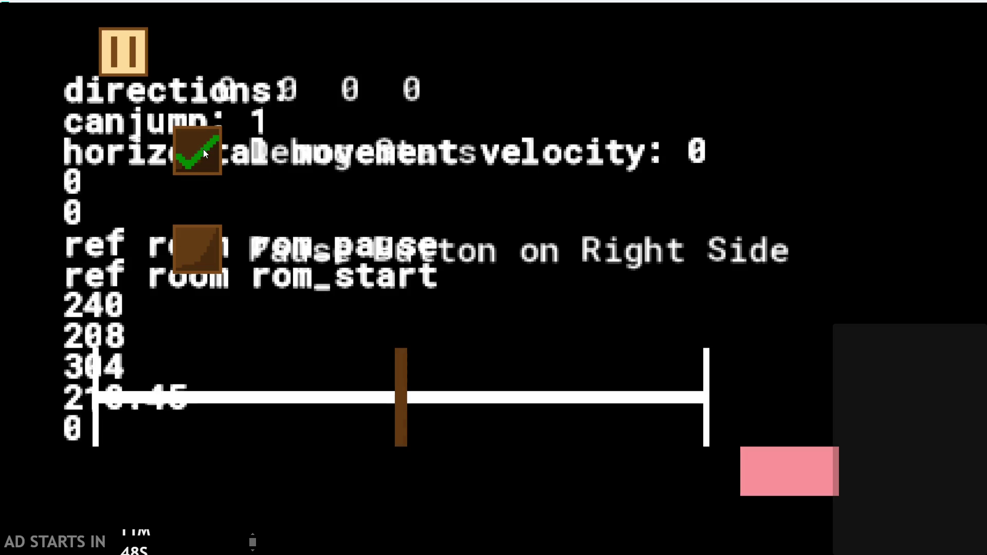
click(784, 480)
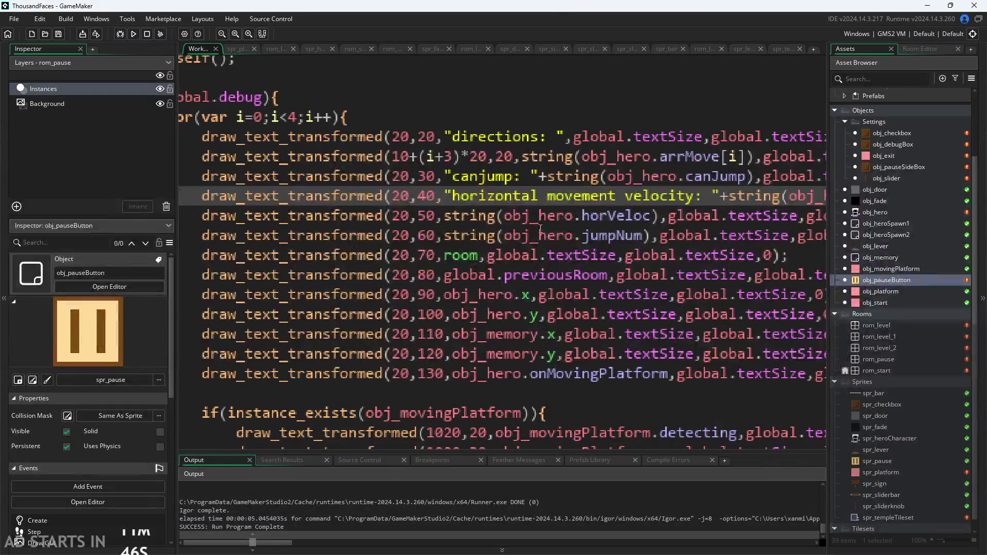
Change the arrMove offset to (i+2) and relaunch the game with F5
click(398, 151)
text(2)
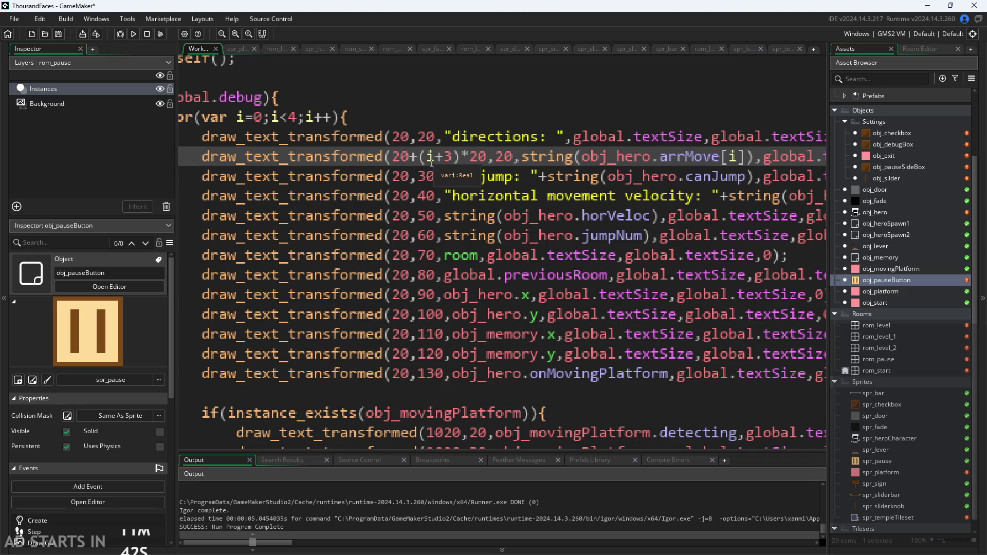
click(458, 160)
key(BackSpace)
text(2)
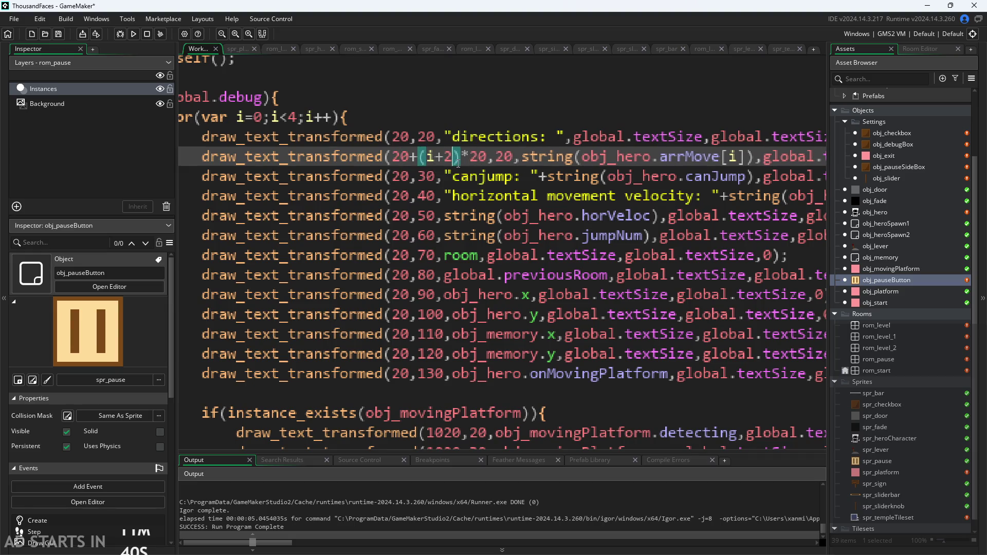
click(491, 160)
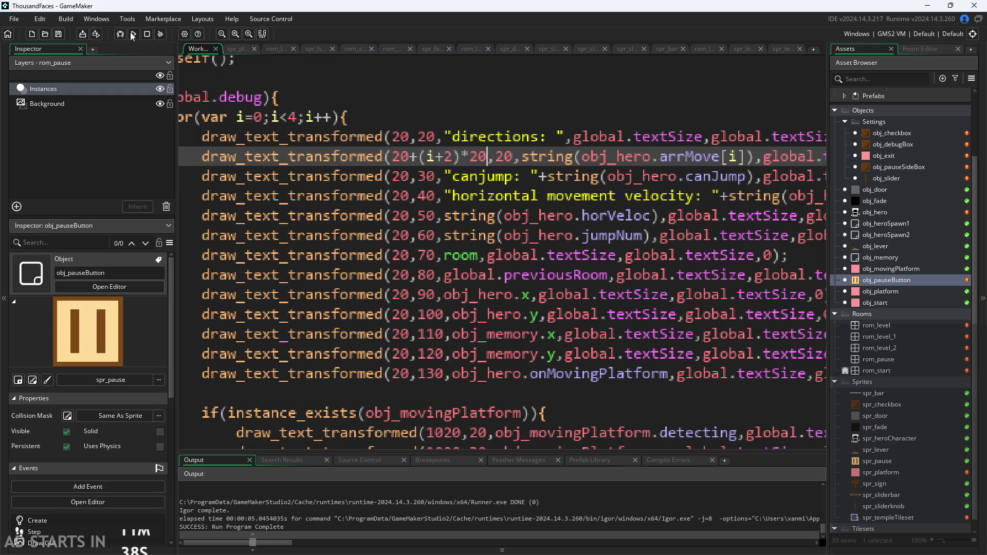
key(F5)
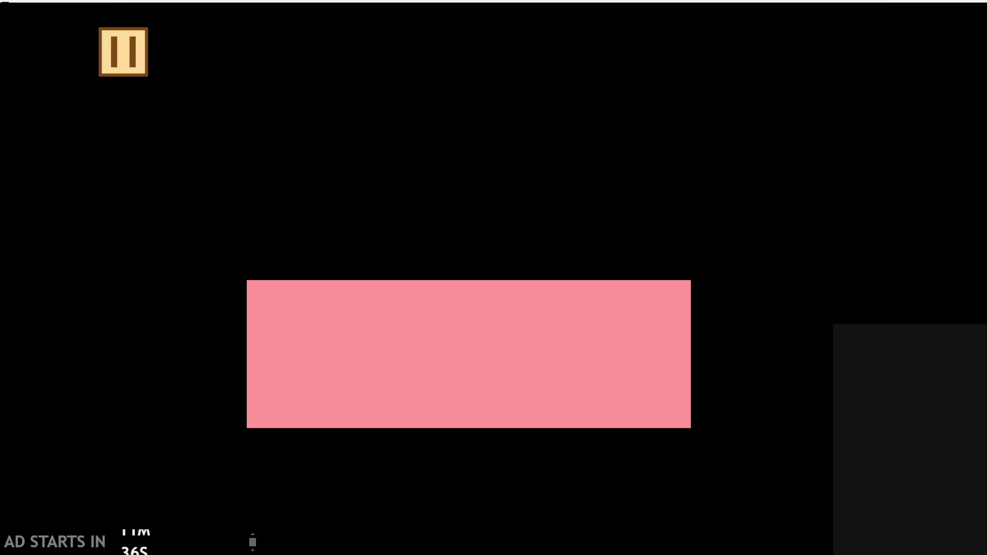
Check the overlay in the pause menu, rerun with Debug Stats on, then quit
click(108, 72)
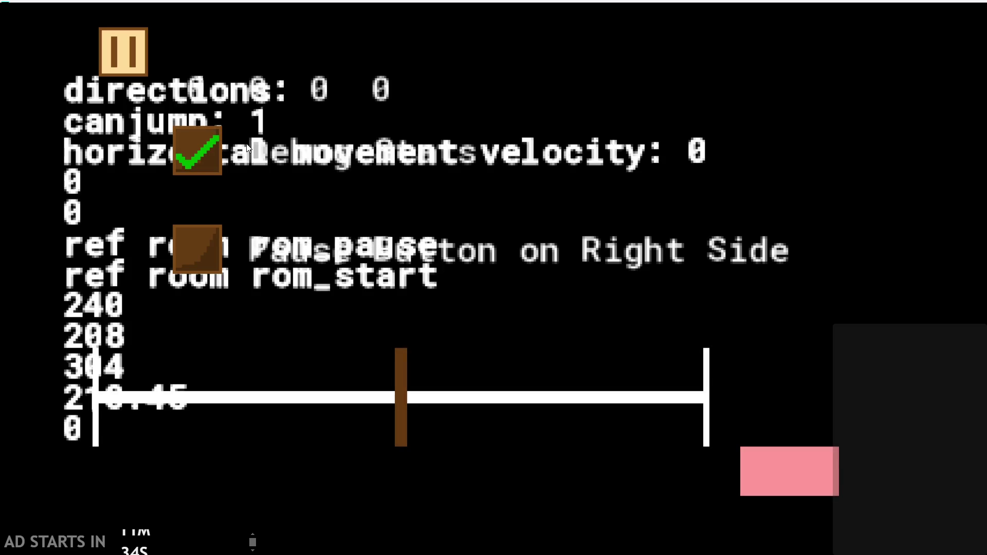
click(792, 476)
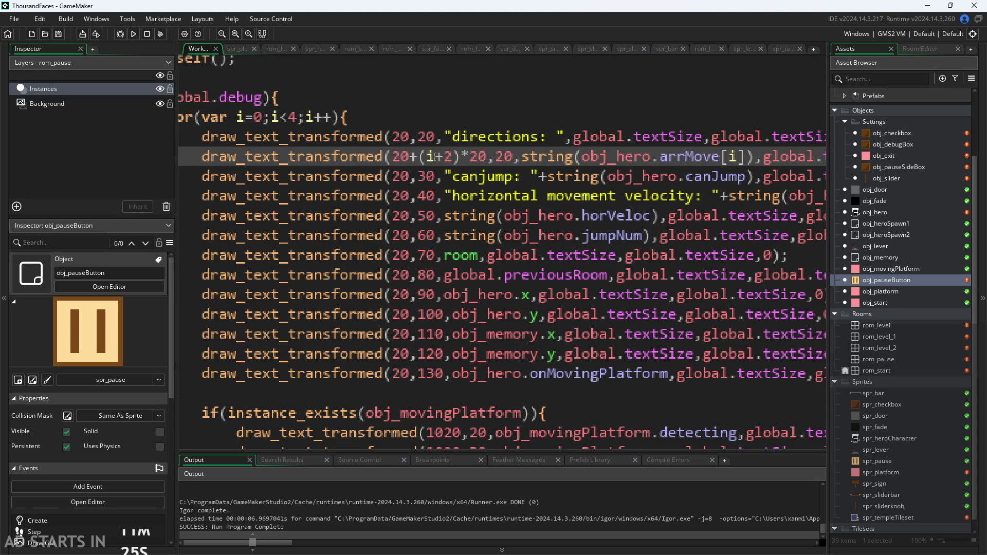
click(133, 34)
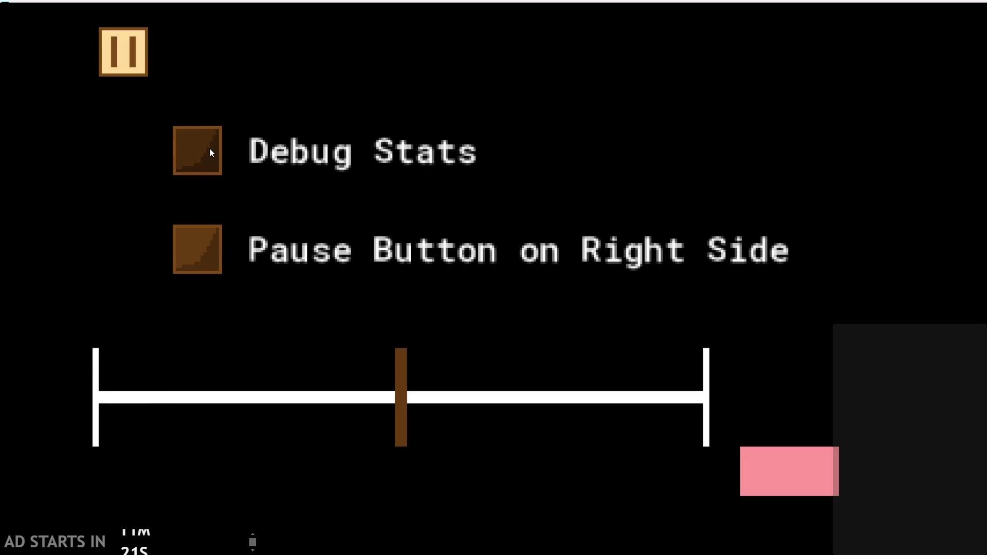
click(209, 149)
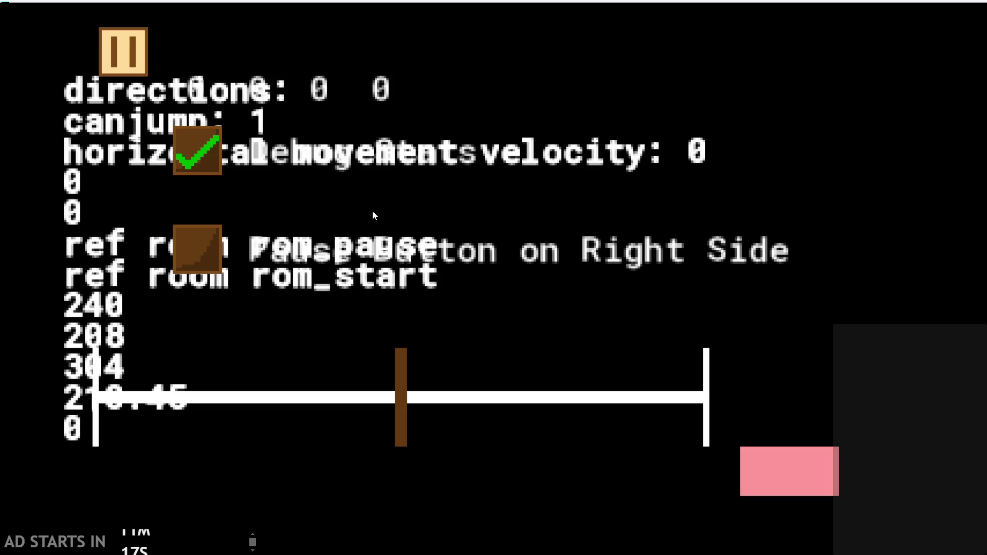
click(785, 461)
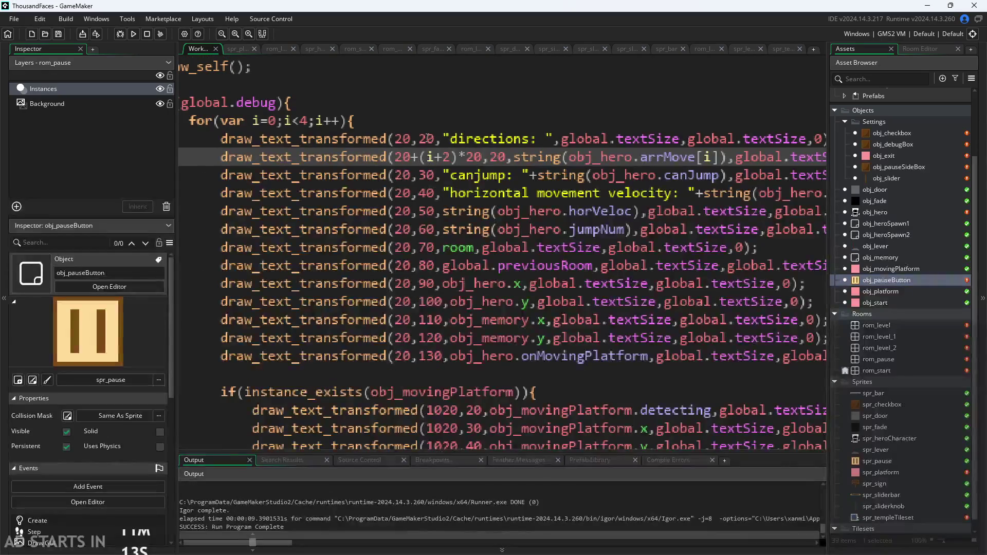
Change the directions label's position in Draw GUI to 0 and save the project
click(427, 138)
click(403, 140)
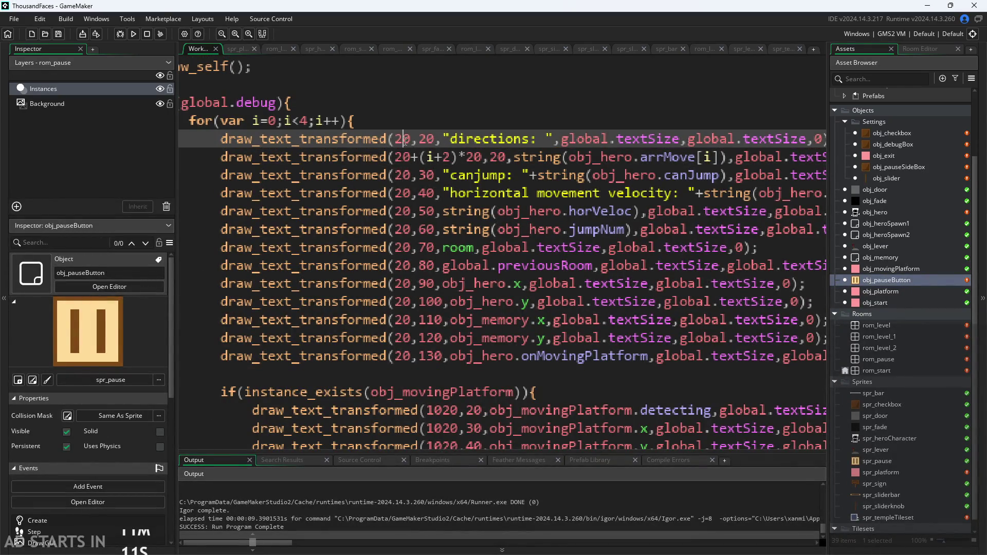
key(BackSpace)
key(Delete)
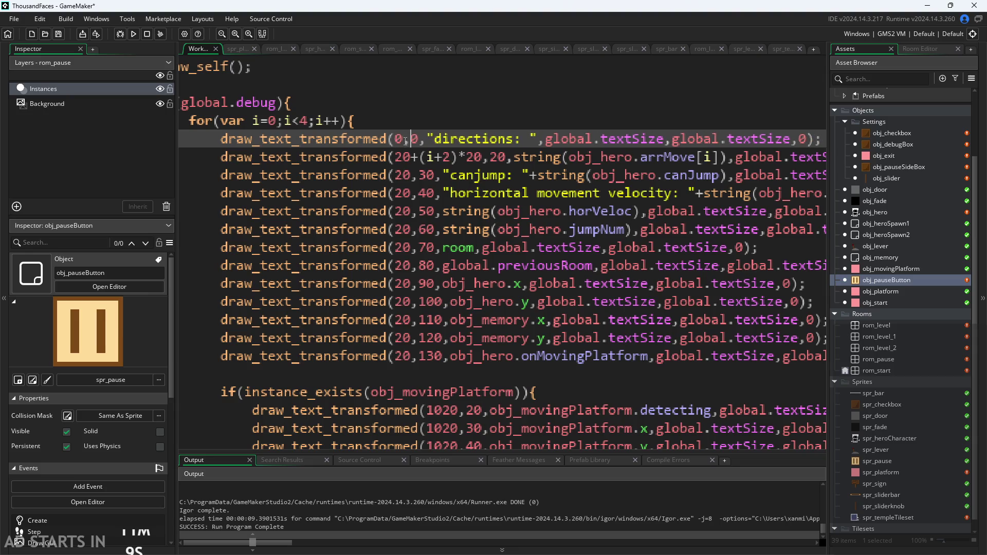
key(ctrl+s)
Run the game, toggle Debug Stats in the pause menu to check the overlay, then quit
click(133, 35)
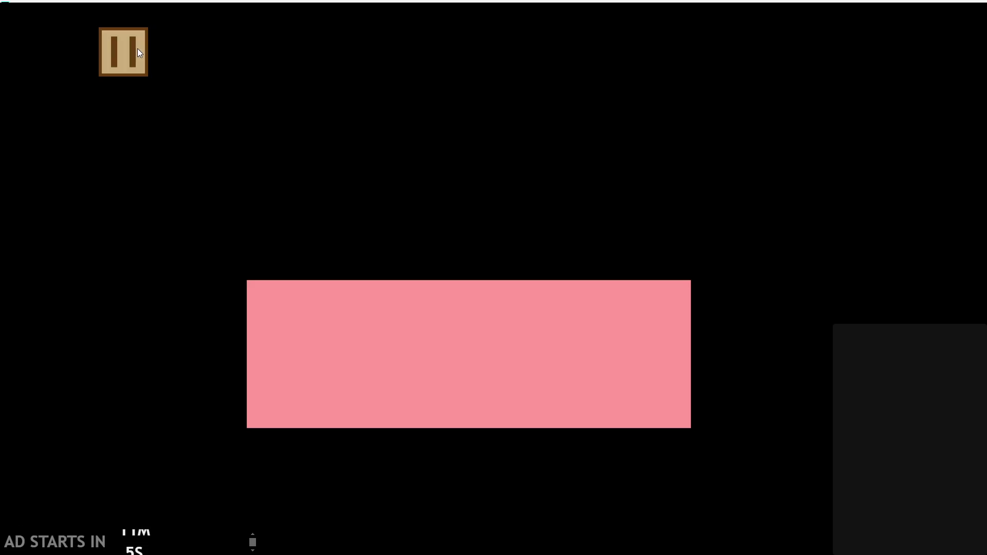
click(135, 49)
click(184, 137)
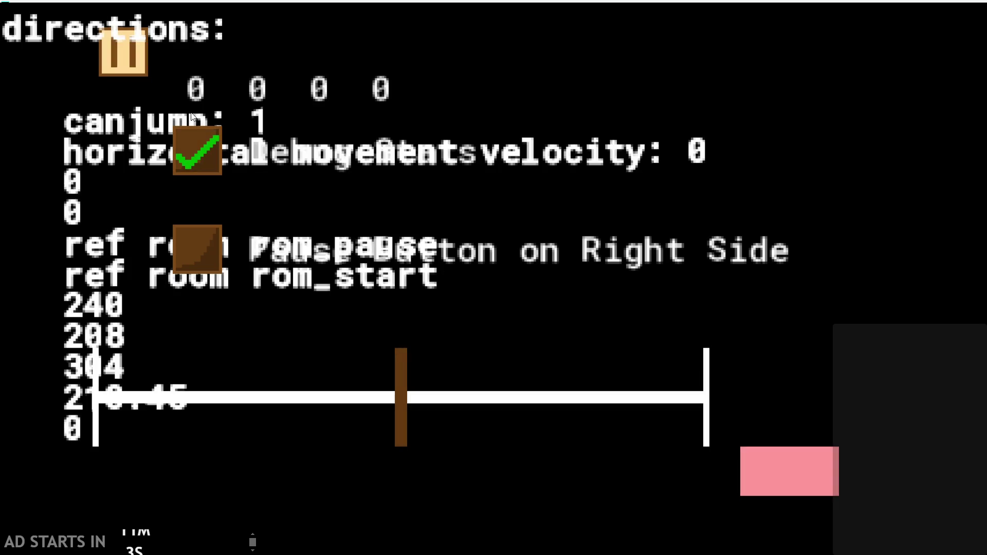
click(203, 149)
click(781, 455)
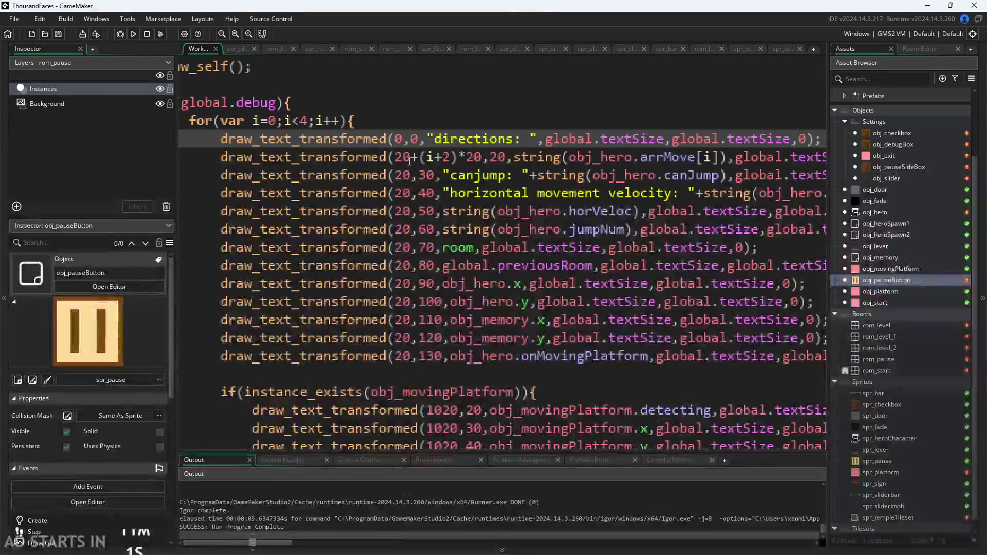
Drop the leading 2 from the x values of the arrMove, canjump and jumpNum debug lines
click(458, 158)
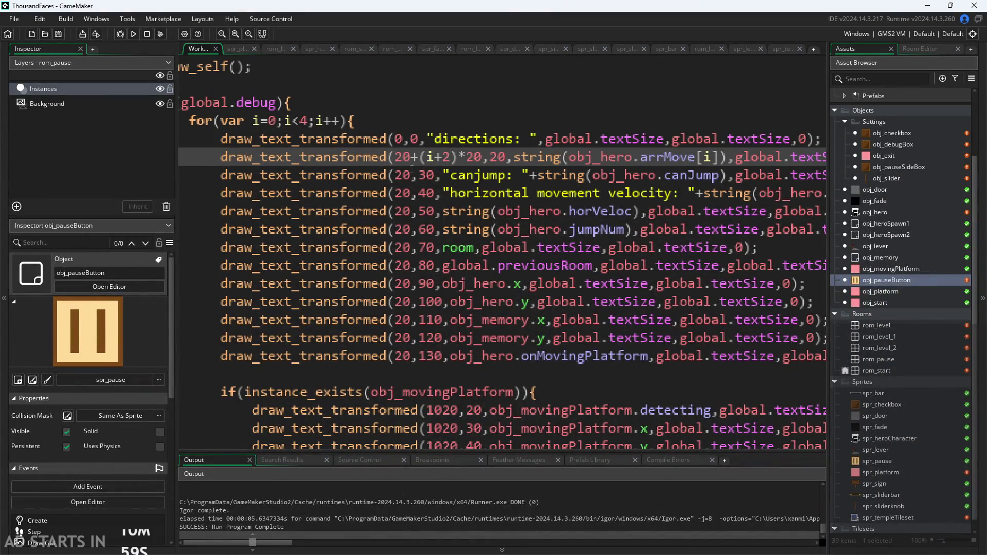
key(BackSpace)
click(414, 175)
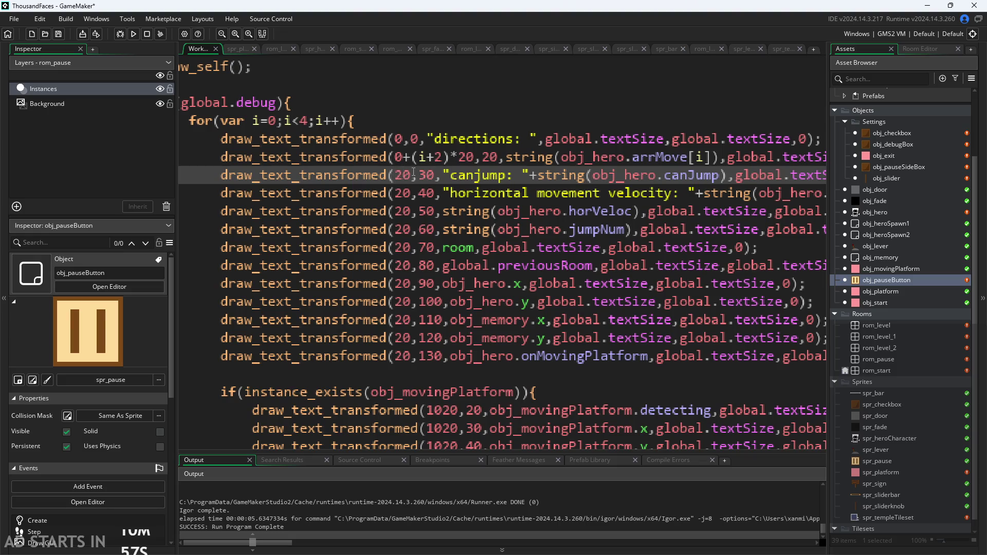
key(BackSpace)
key(Down)
key(Delete)
key(Down)
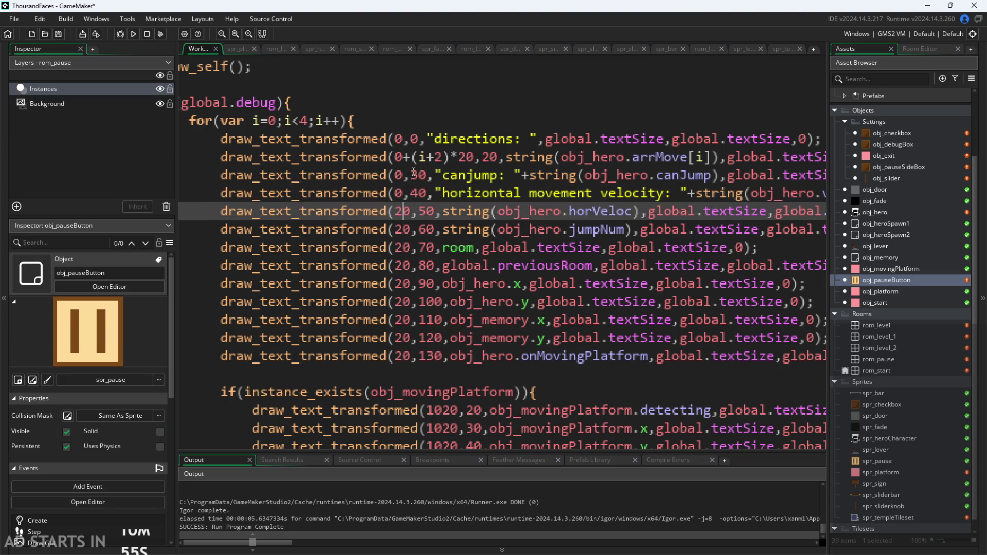
key(Delete)
key(Down)
key(Delete)
key(Down)
Fix the room line's x expression and set the room and previousRoom lines' x to 0
key(BackSpace)
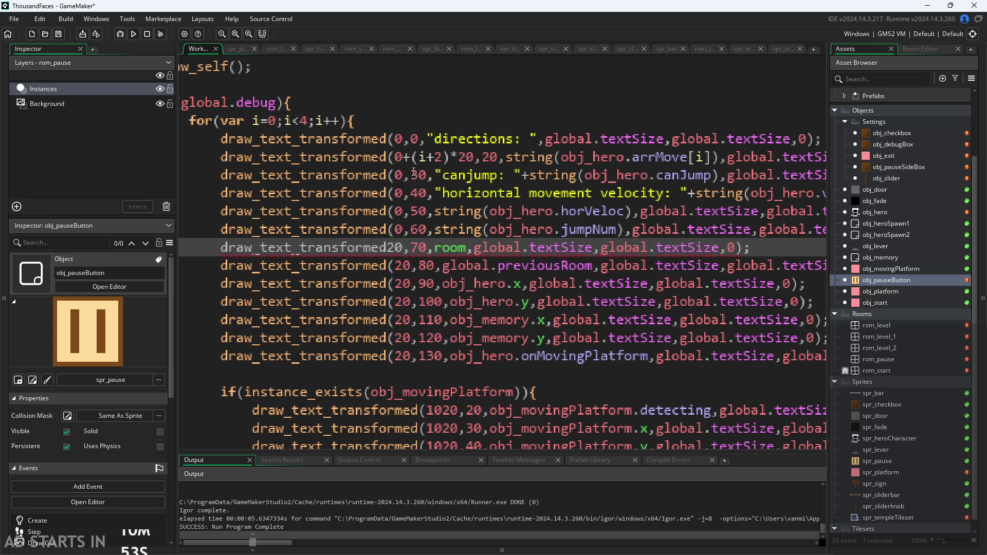
text(()
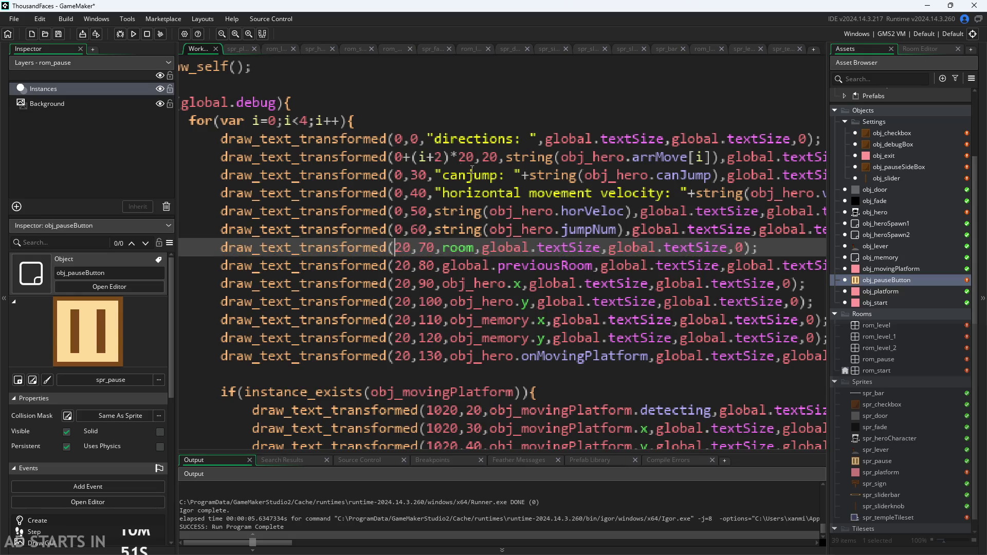
scroll(652, 205, down, 2)
scroll(653, 204, down, 1)
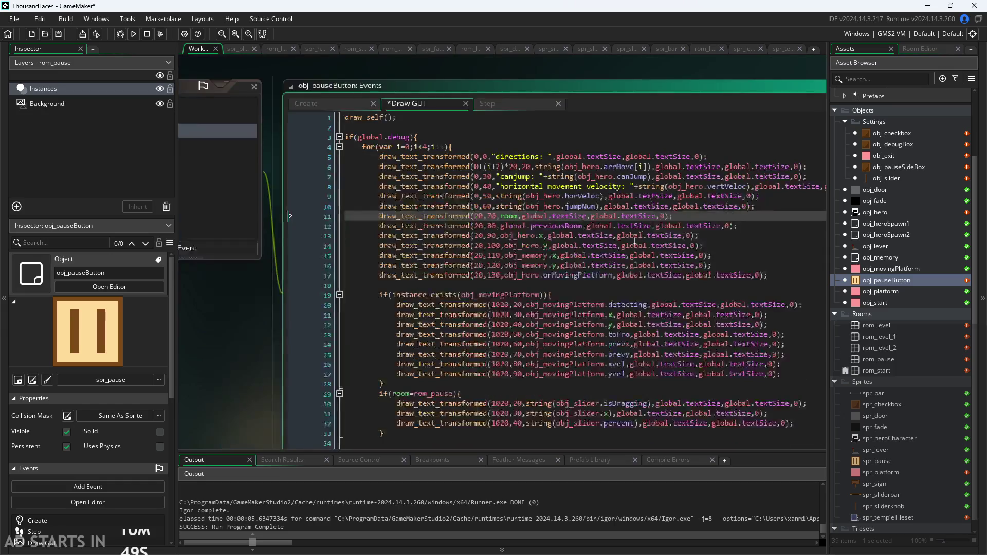
scroll(251, 329, up, 3)
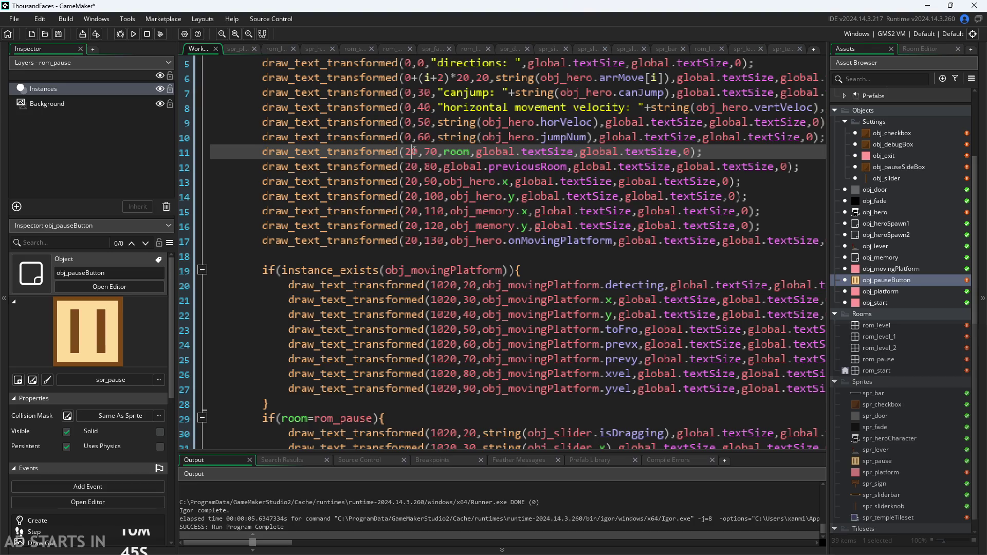
key(Delete)
key(Down)
key(Delete)
Set x to 0 for the obj_hero.x/y, obj_memory.x/y and onMovingPlatform debug lines
key(Down)
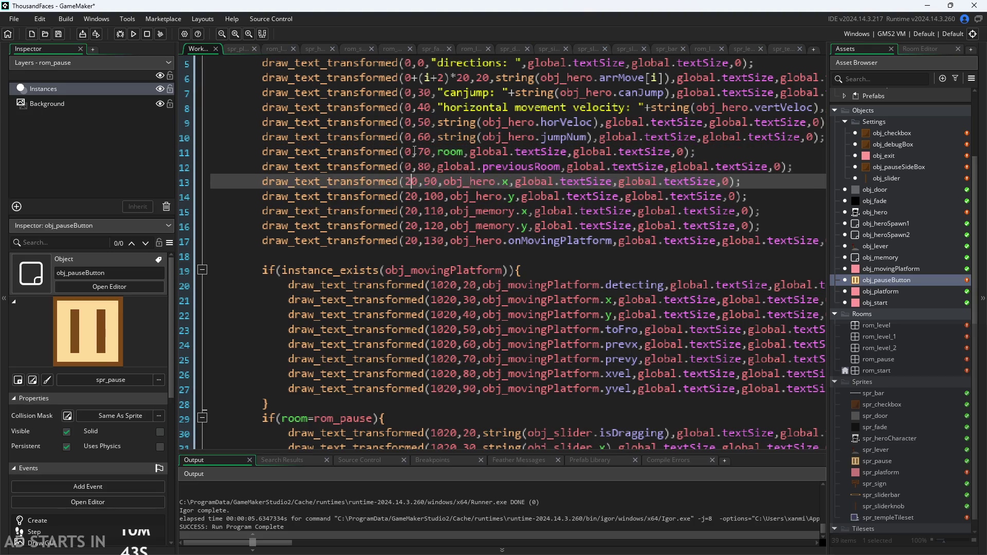
key(Delete)
key(Down)
key(Delete)
key(Down)
key(Delete)
key(Down)
key(Delete)
key(Down)
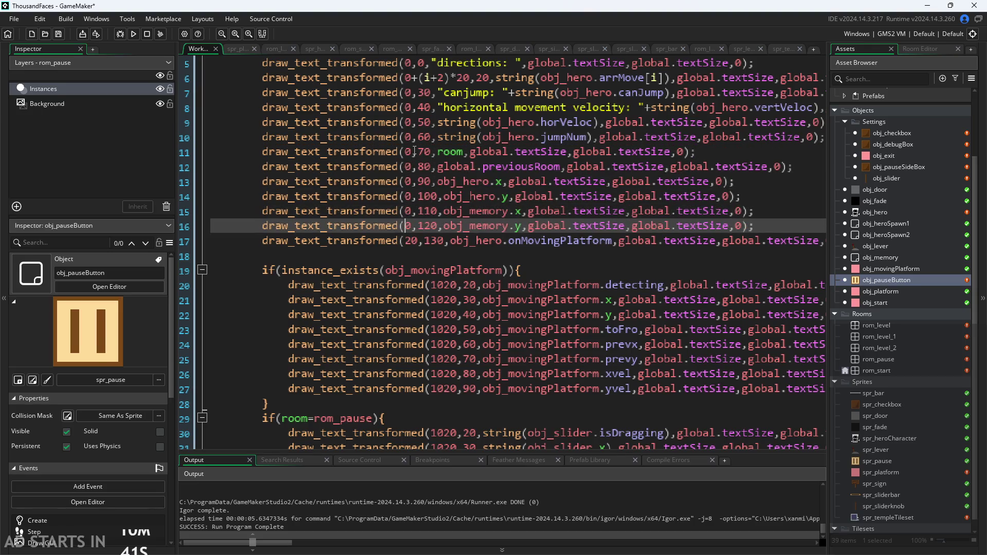
key(Delete)
key(Down)
key(Down)
key(Down)
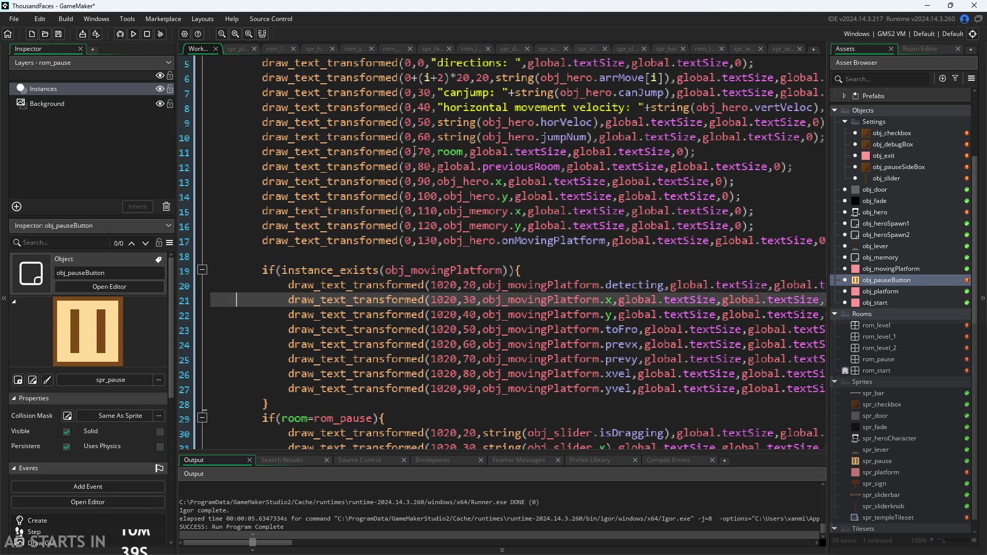
Change x from 1020 to 100 for the detecting, platform and toFro debug lines
click(450, 280)
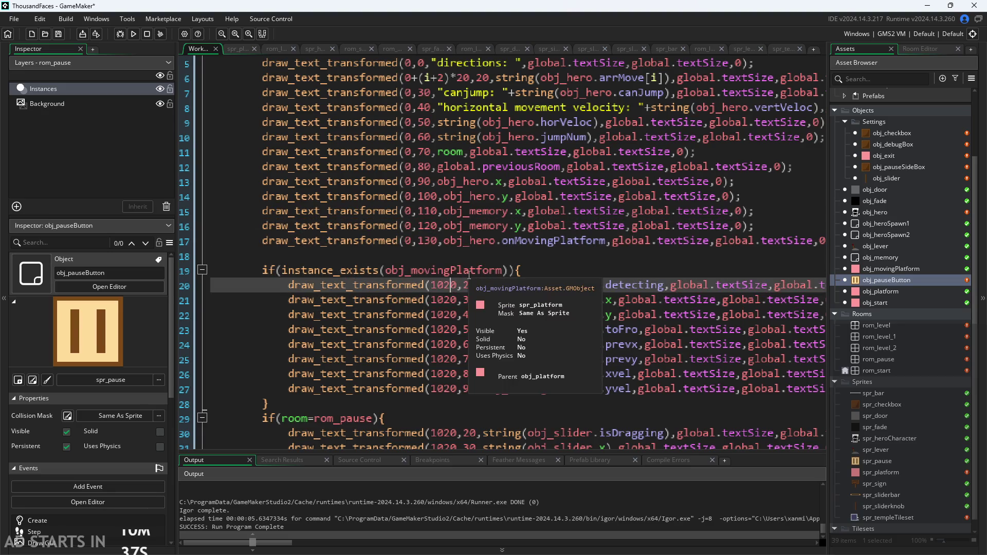
key(Delete)
key(Down)
key(Delete)
key(Down)
key(Delete)
key(Down)
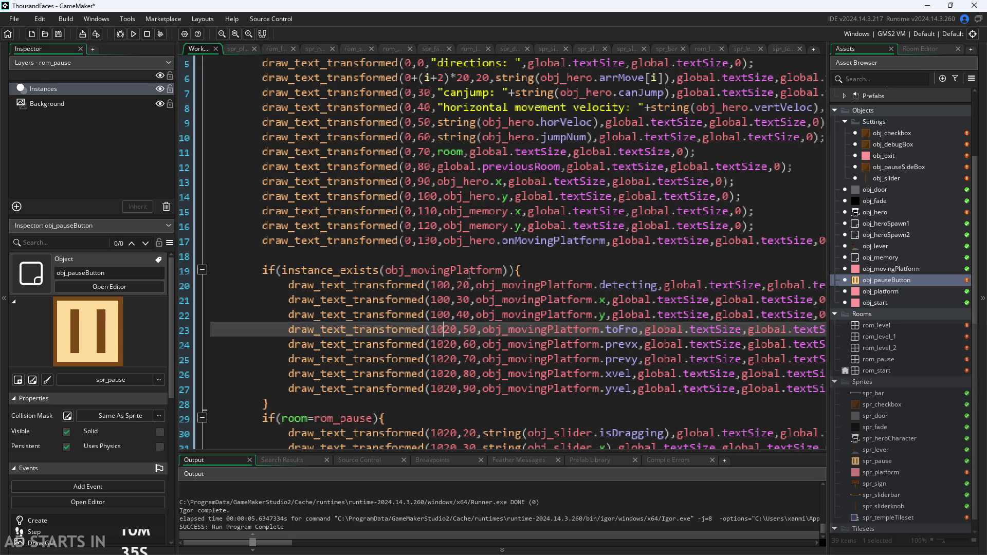
key(Delete)
Change x from 1020 to 100 for the prevx, prevy, xvel and yvel lines
key(Down)
key(Delete)
key(Down)
key(Delete)
key(Down)
key(Delete)
key(Down)
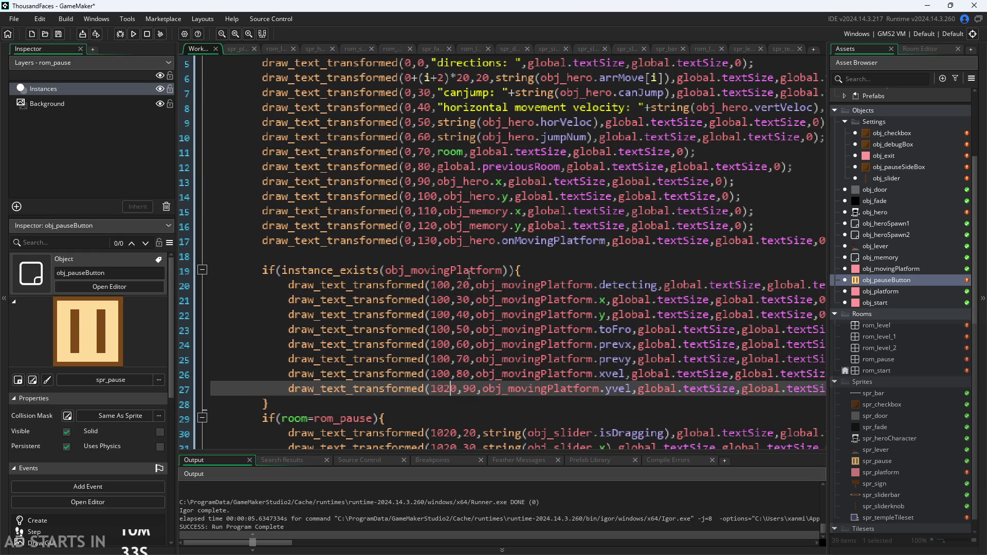
key(Delete)
Change x from 1020 to 100 for the slider isDragging, obj_slider.x and obj_slider.percent lines
scroll(469, 275, down, 1)
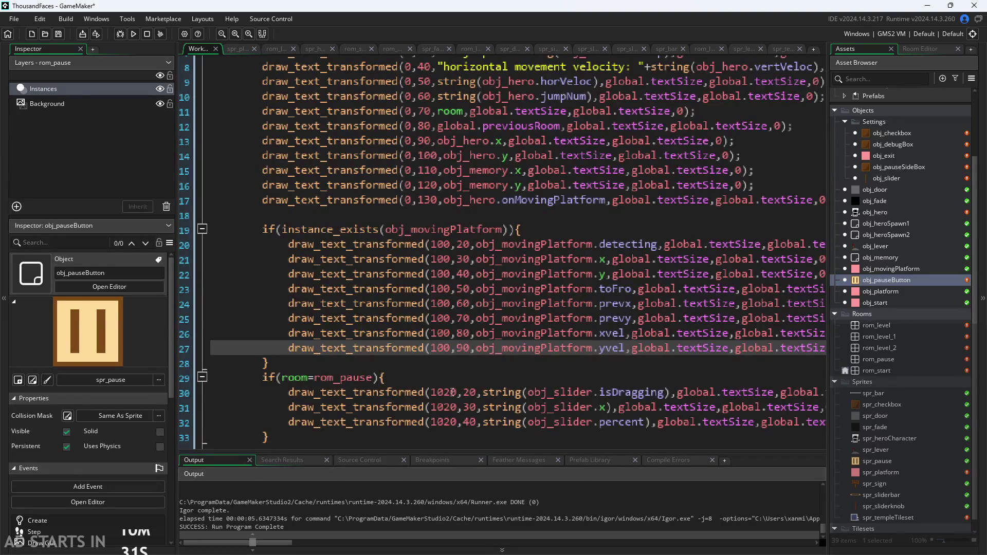
click(445, 393)
scroll(446, 394, up, 1)
key(Delete)
key(Down)
key(Delete)
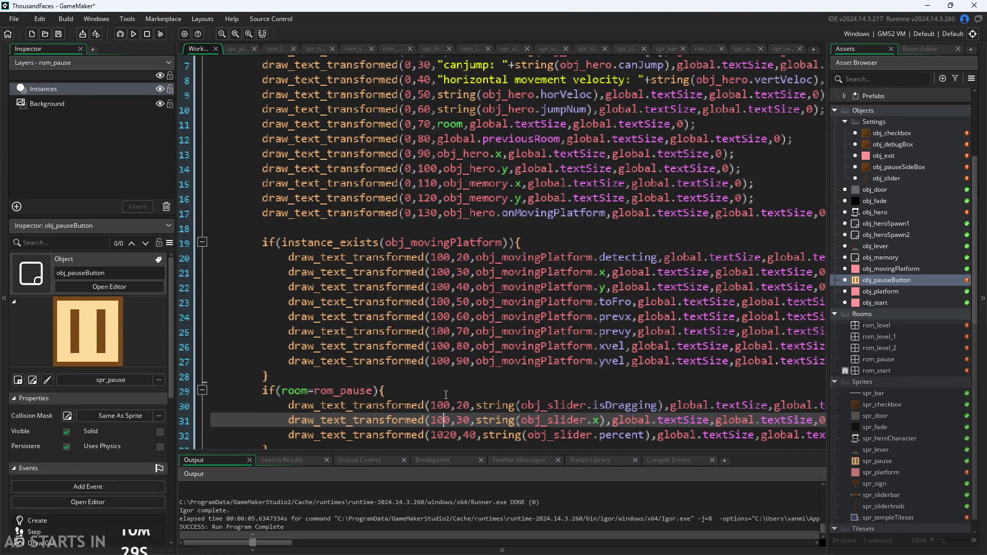
key(Down)
key(Delete)
Set the direction values' y to 10 and canjump's y to 20, then run the game
scroll(442, 394, up, 1)
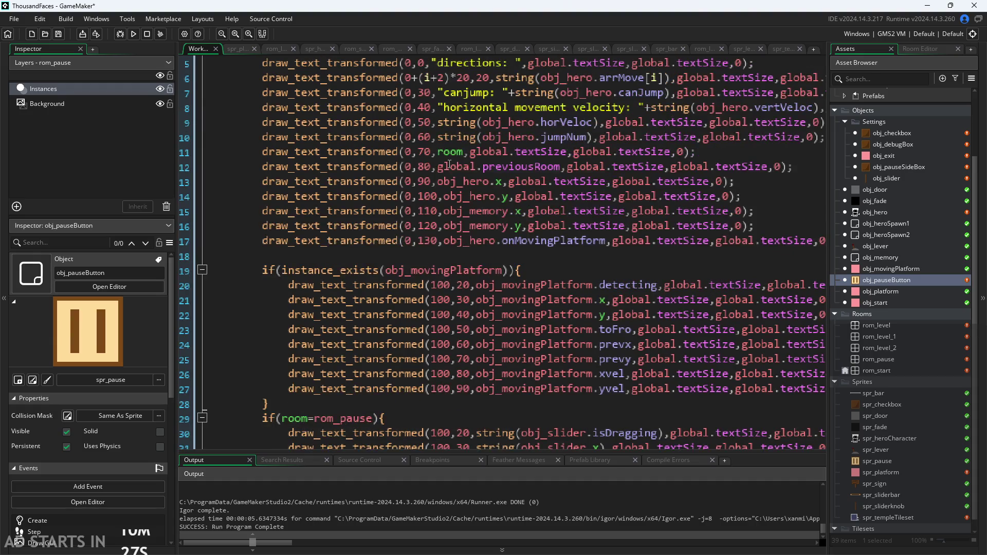
scroll(448, 170, up, 5)
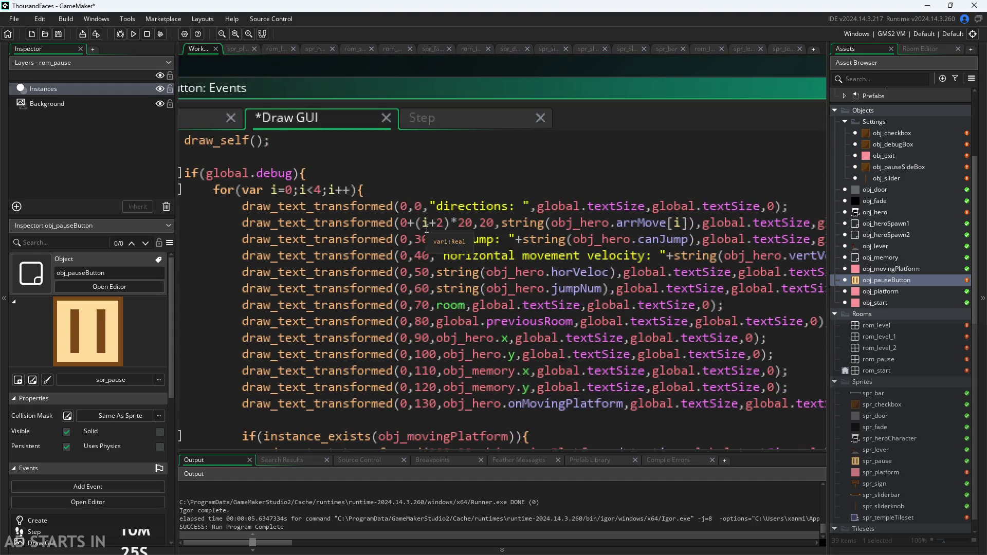
scroll(424, 211, up, 5)
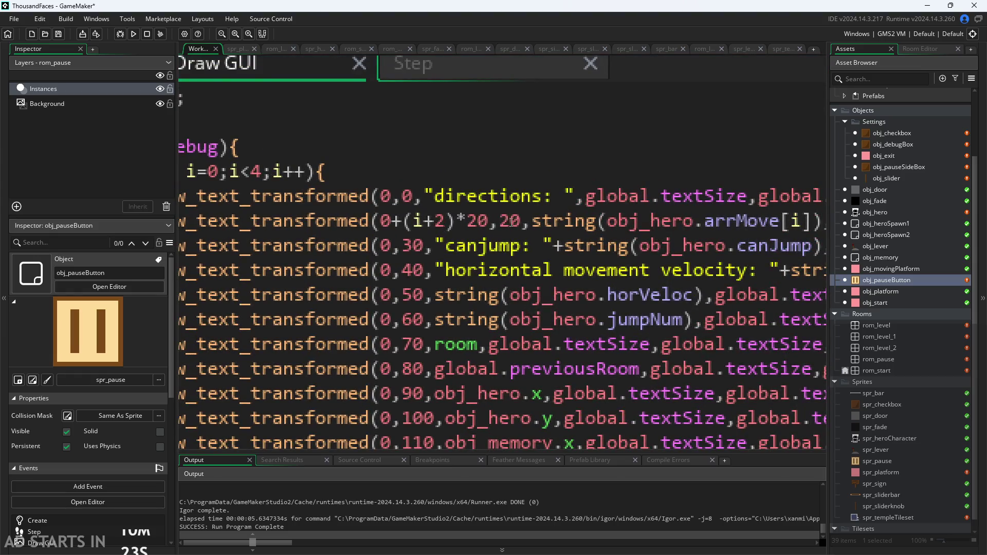
click(511, 221)
text(1)
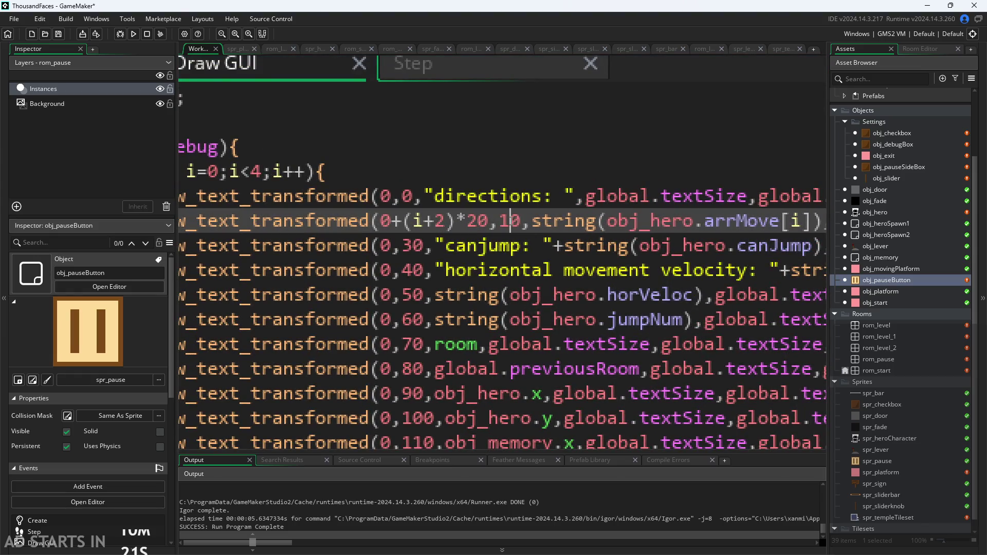
click(410, 242)
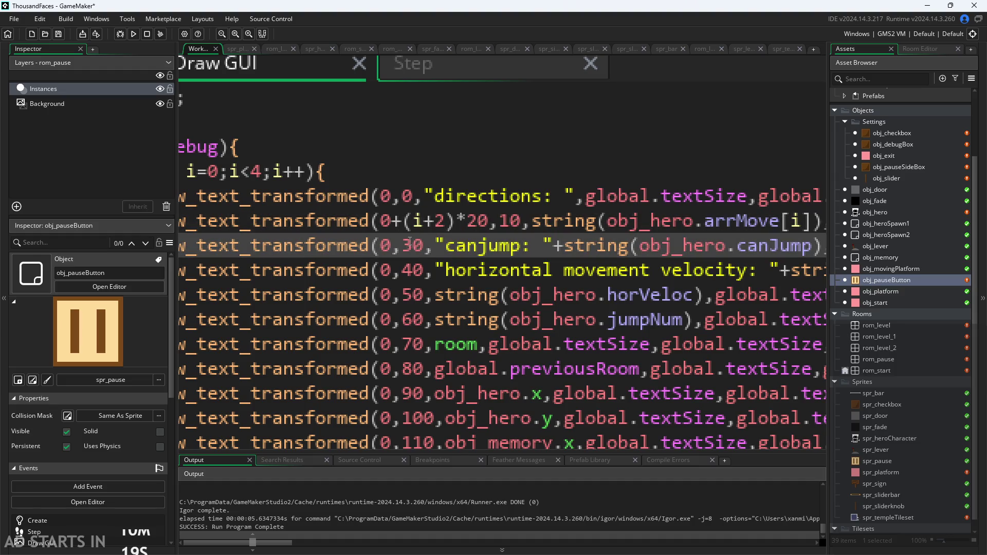
key(BackSpace)
text(2)
click(137, 35)
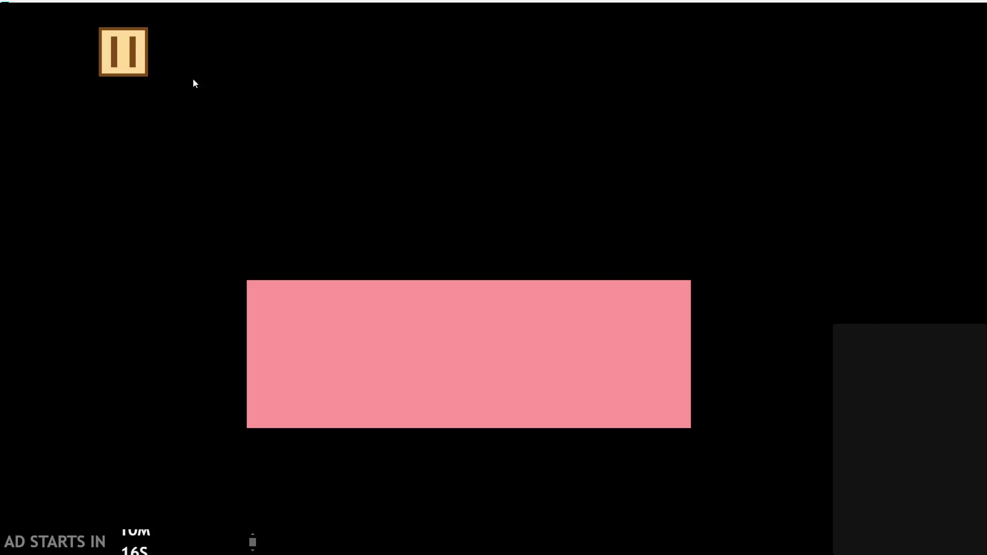
key(Escape)
click(220, 163)
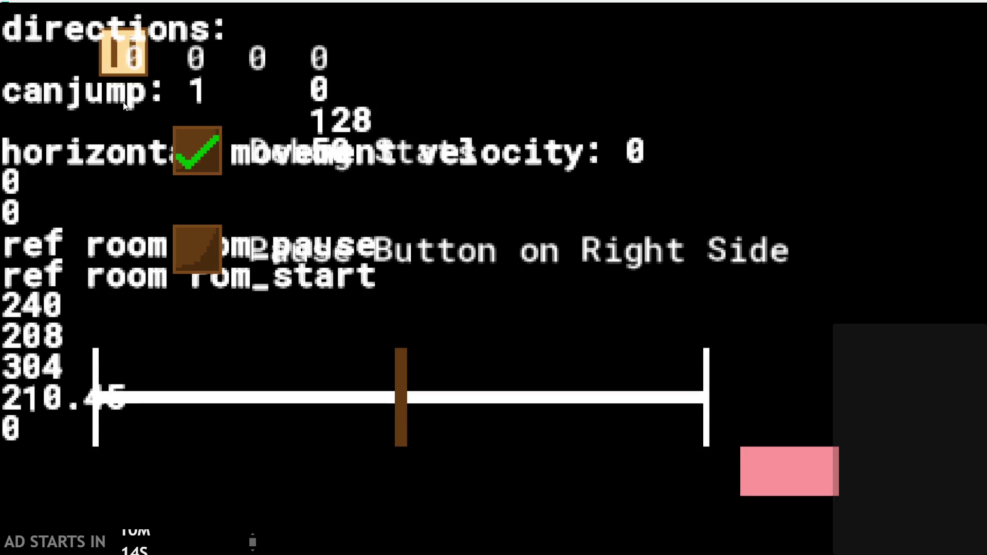
mouse_move(406, 399)
mouse_down()
mouse_move(165, 354)
mouse_move(90, 360)
mouse_move(252, 329)
mouse_move(145, 325)
mouse_move(101, 307)
mouse_move(125, 294)
mouse_move(276, 312)
mouse_move(423, 315)
mouse_move(150, 301)
mouse_move(230, 272)
mouse_move(78, 258)
mouse_move(431, 262)
mouse_move(366, 296)
mouse_move(489, 267)
mouse_move(233, 255)
mouse_move(530, 263)
mouse_move(75, 274)
mouse_move(833, 287)
mouse_move(604, 307)
mouse_move(205, 297)
mouse_move(208, 276)
mouse_move(368, 267)
mouse_move(74, 270)
mouse_move(402, 223)
mouse_move(1, 224)
mouse_move(31, 225)
mouse_up()
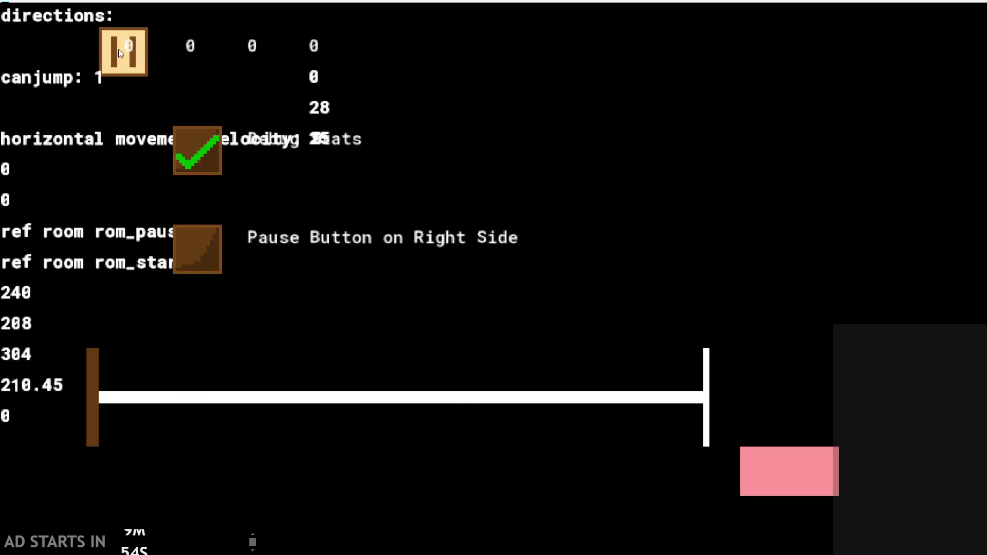
click(801, 471)
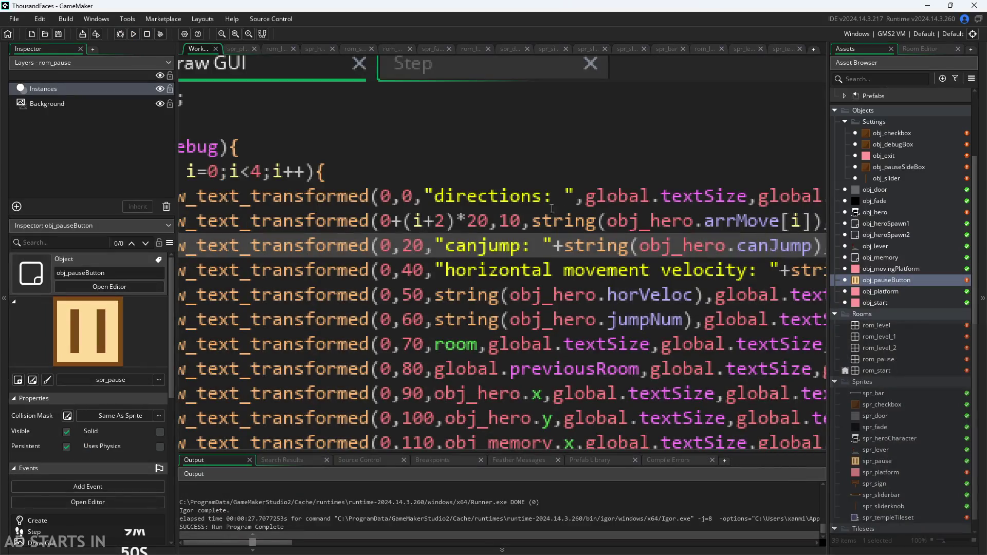
Renumber the velocity, jumpNum and room debug lines' y offsets to 30, 40, 50 and 60
scroll(576, 209, down, 2)
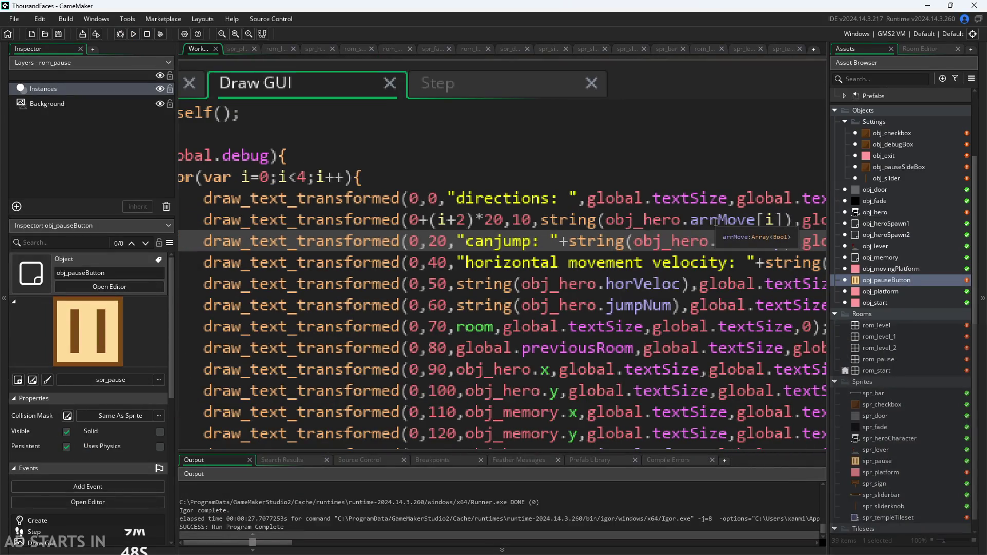
scroll(734, 203, up, 1)
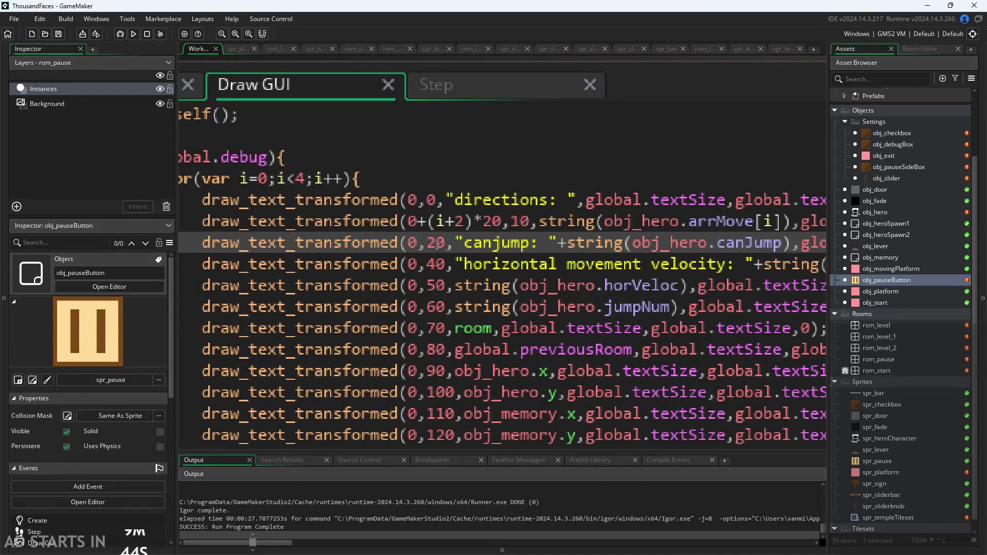
click(435, 264)
key(BackSpace)
text(3)
click(436, 285)
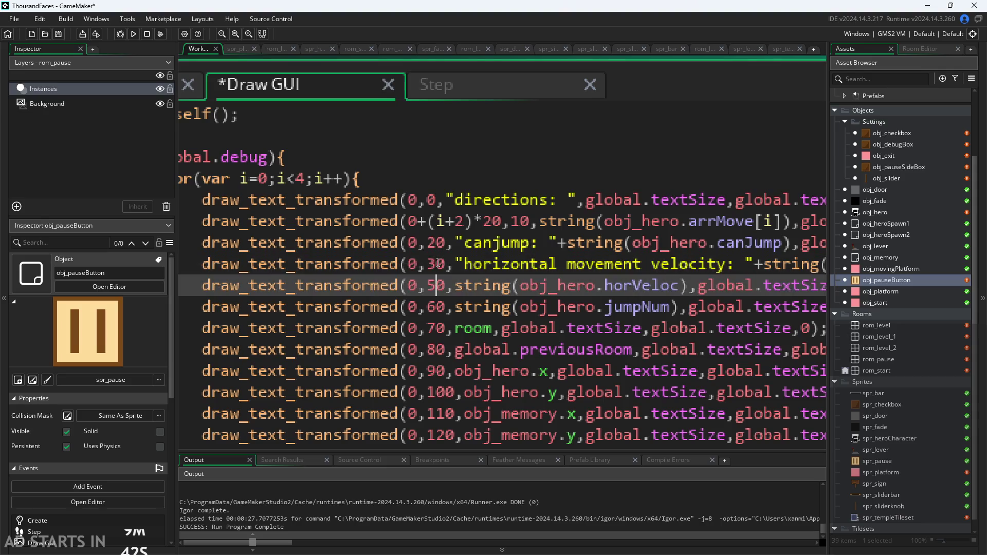
key(BackSpace)
text(4)
key(Down)
key(BackSpace)
text(5)
key(Down)
key(BackSpace)
text(6)
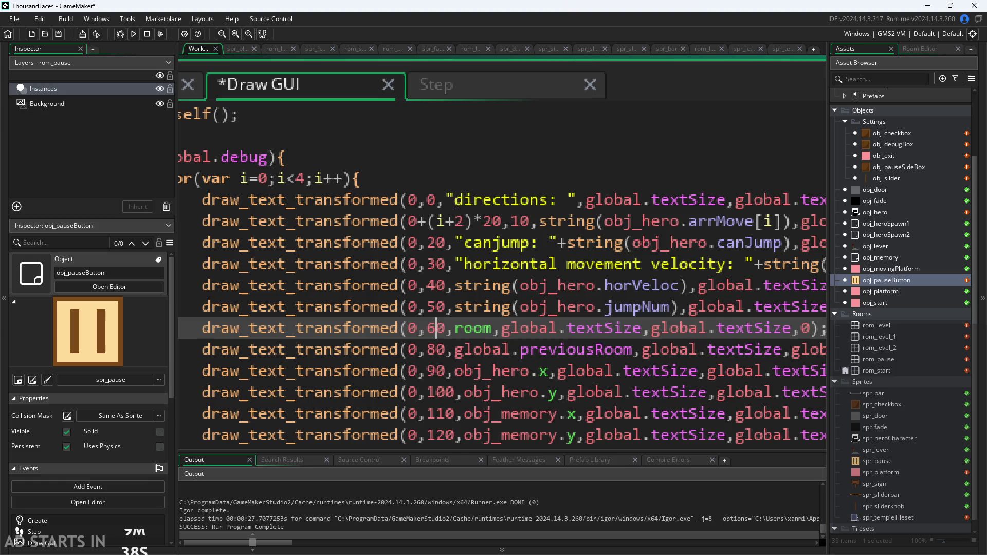
Set the directions line's y to 0 and the following hero lines to 10 through 70
click(520, 221)
key(BackSpace)
text(0)
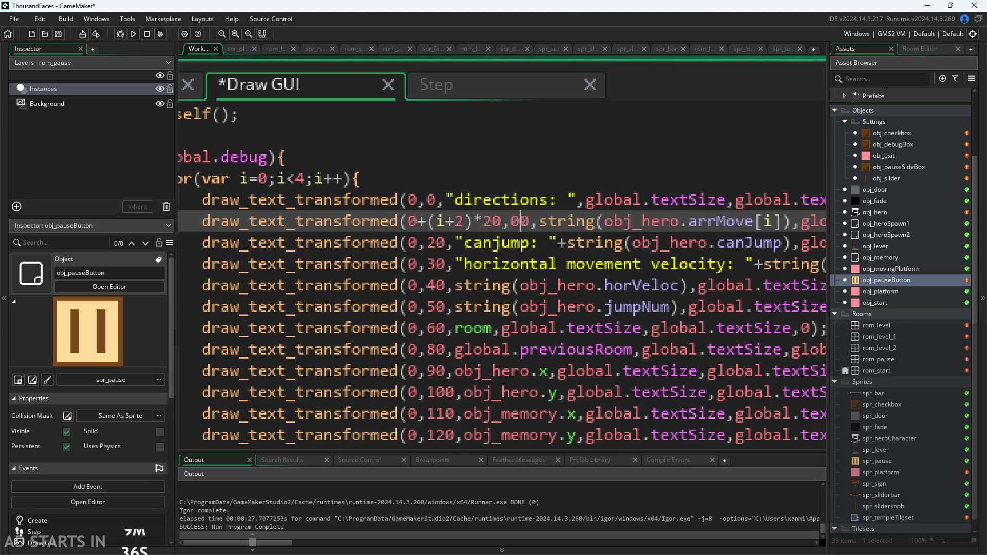
text(+)
key(BackSpace)
key(BackSpace)
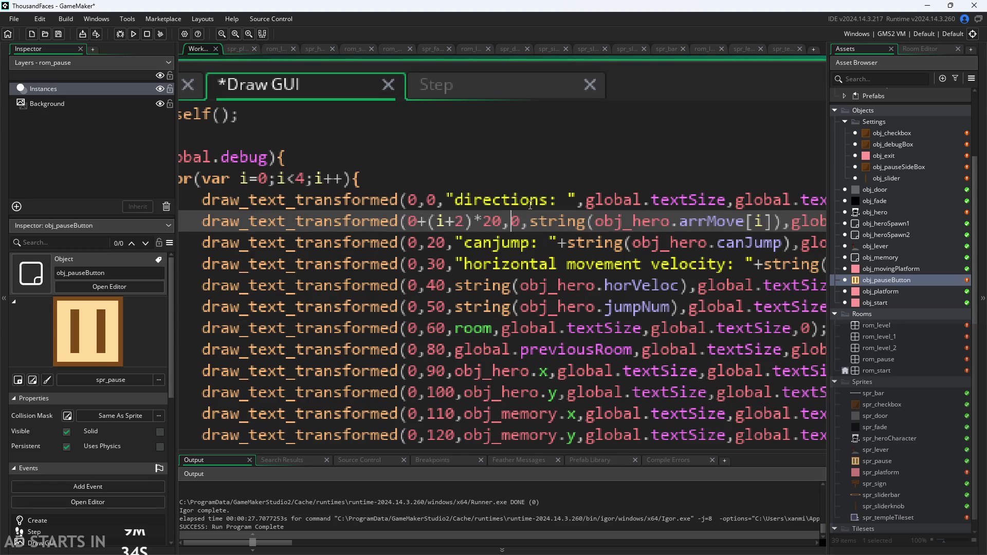
click(437, 242)
key(BackSpace)
text(1)
key(Down)
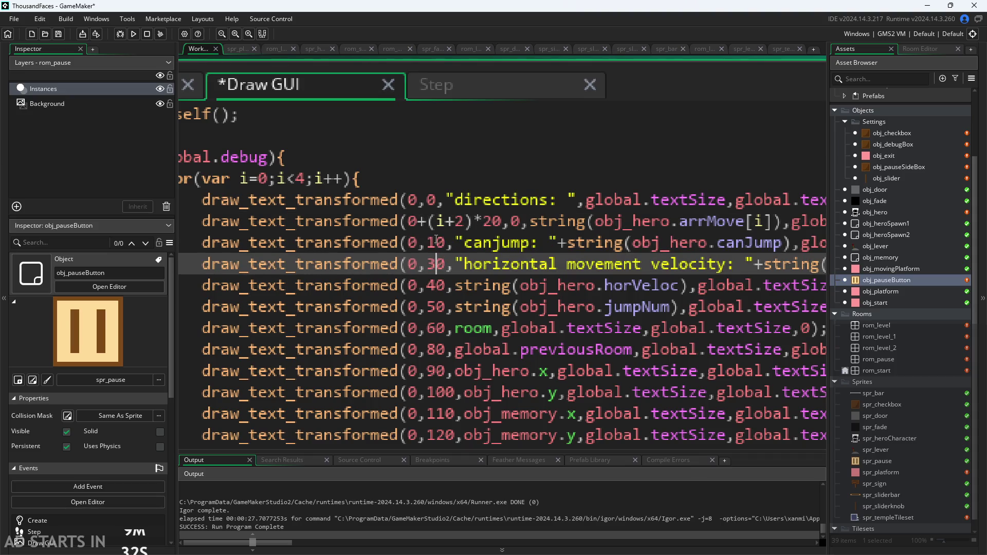
key(BackSpace)
text(2)
key(Down)
key(BackSpace)
text(3)
key(Down)
key(BackSpace)
text(4)
key(Down)
key(BackSpace)
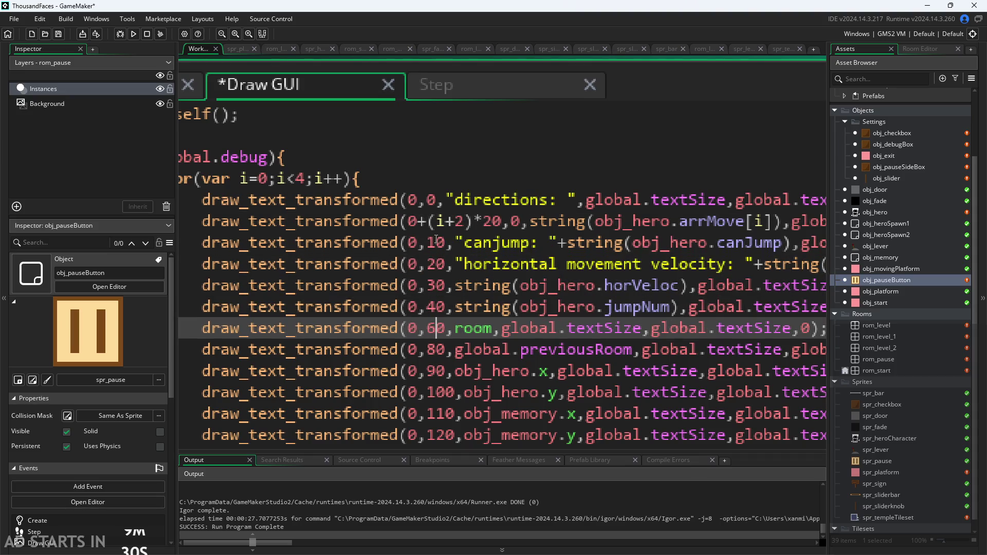
text(5)
key(Down)
key(BackSpace)
text(6)
key(Down)
key(BackSpace)
text(7)
Set obj_hero.y, obj_memory.x, obj_memory.y and onMovingPlatform offsets to 80, 90, 100 and 110
key(Down)
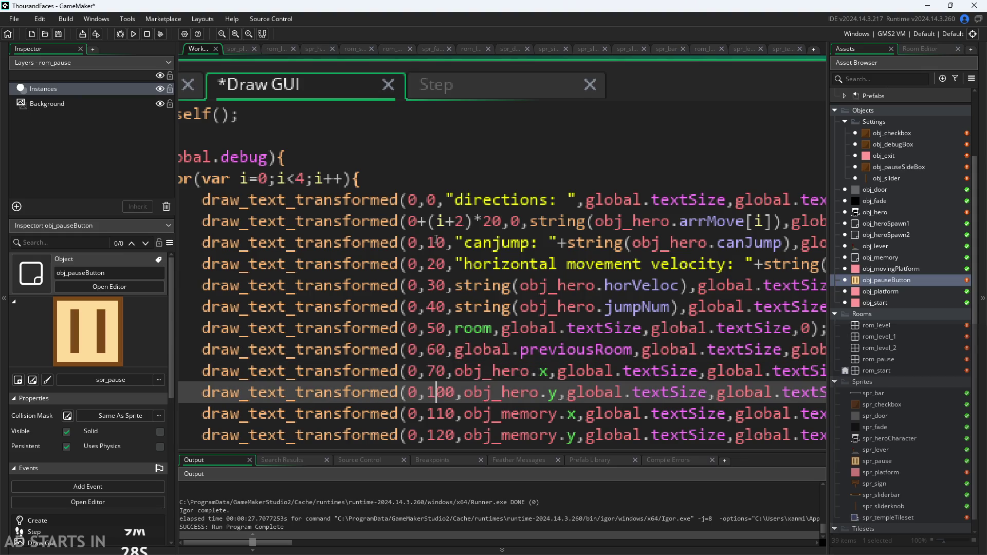
key(Delete)
key(BackSpace)
text(8)
key(Down)
key(BackSpace)
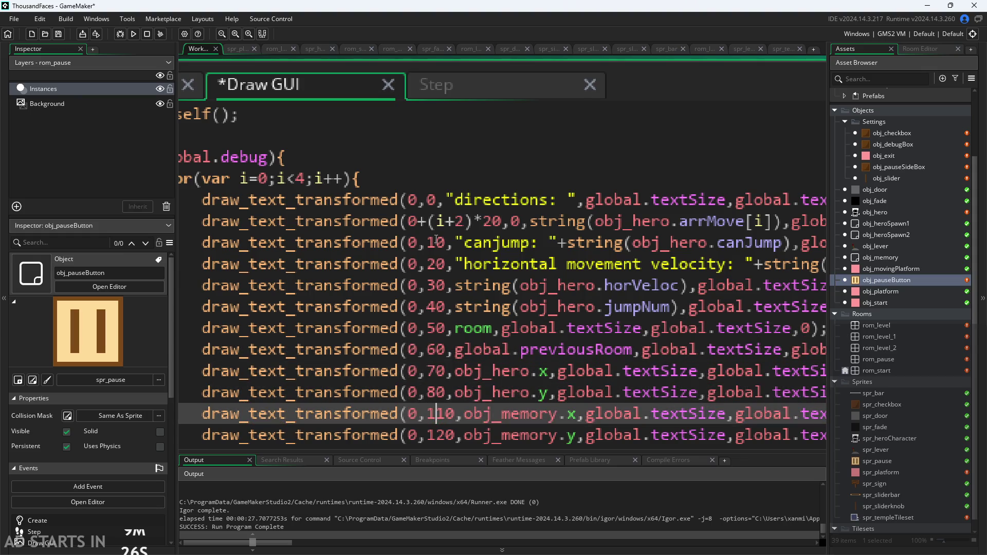
key(Delete)
text(9)
scroll(434, 235, down, 1)
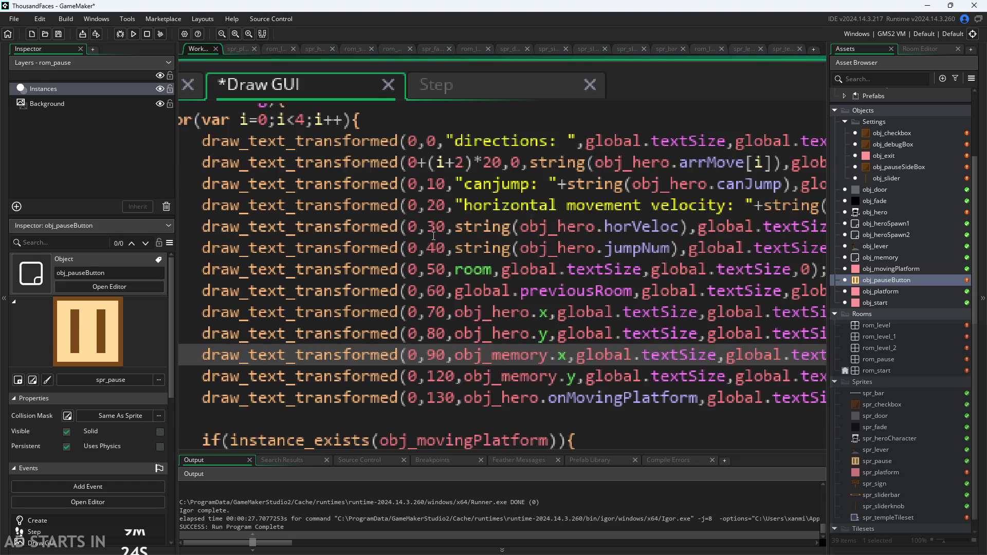
scroll(441, 351, up, 1)
key(Down)
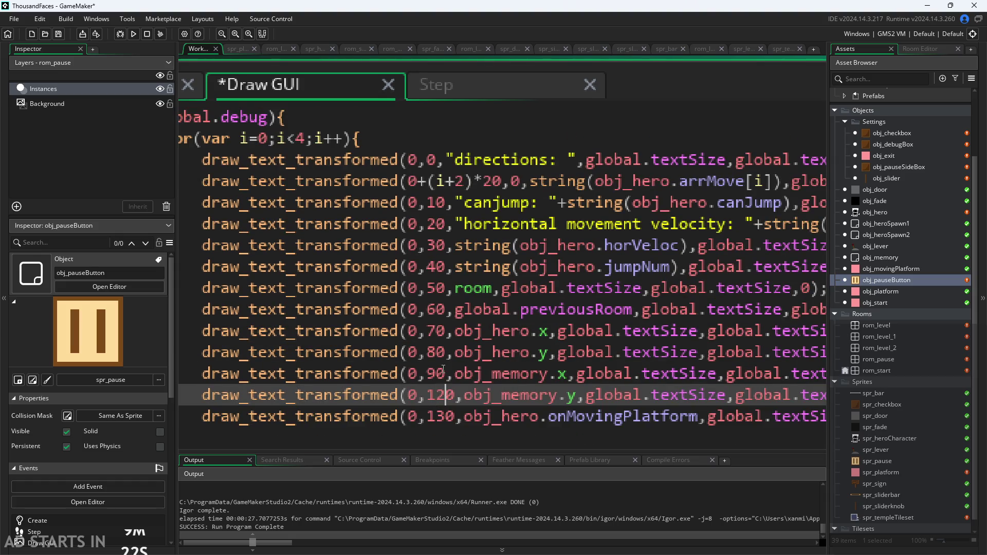
key(BackSpace)
text(0)
key(Down)
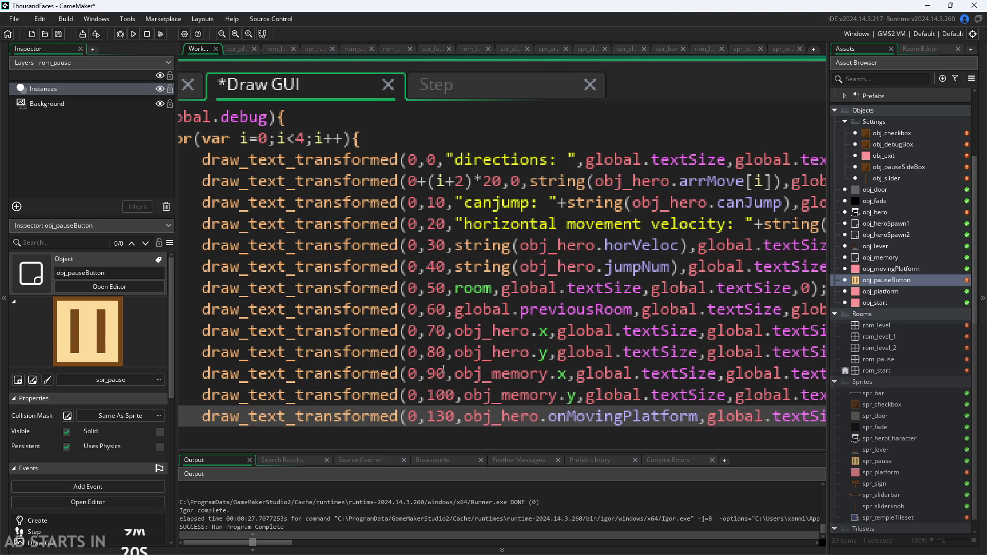
key(BackSpace)
text(1)
Renumber the platform debug lines' y offsets from 0 to 70 in steps of 10
scroll(464, 368, down, 3)
click(502, 290)
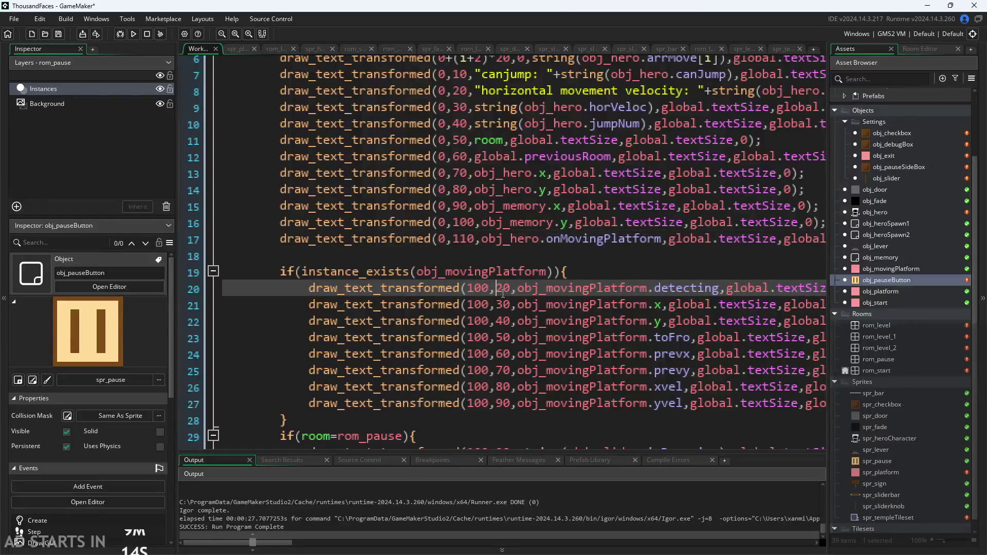
key(Delete)
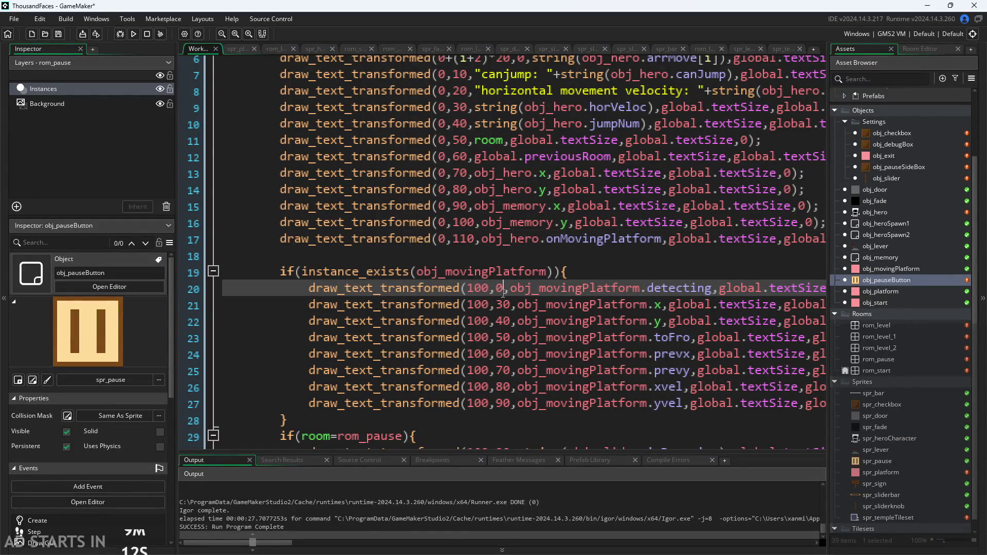
key(Down)
key(BackSpace)
text(1)
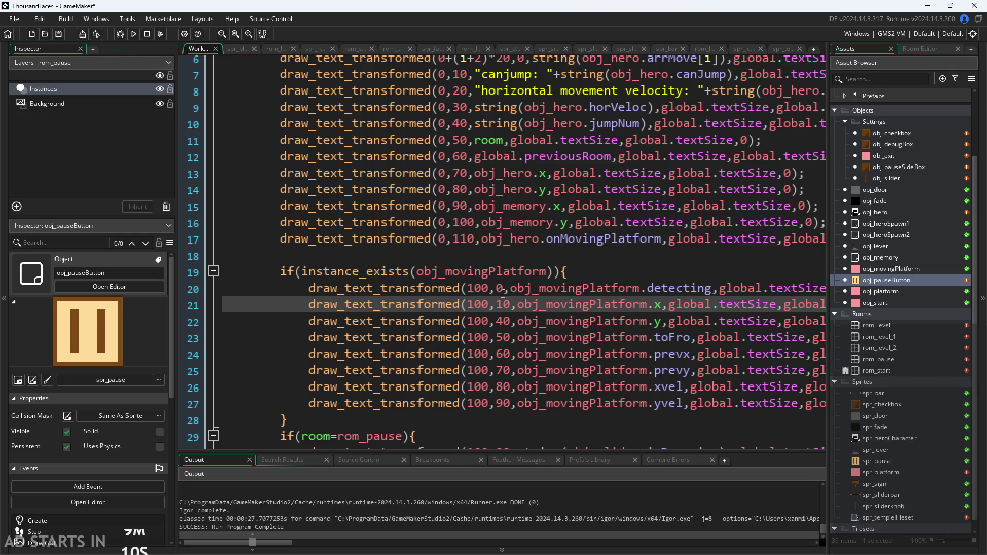
key(Down)
key(BackSpace)
text(2)
key(Down)
key(BackSpace)
text(3)
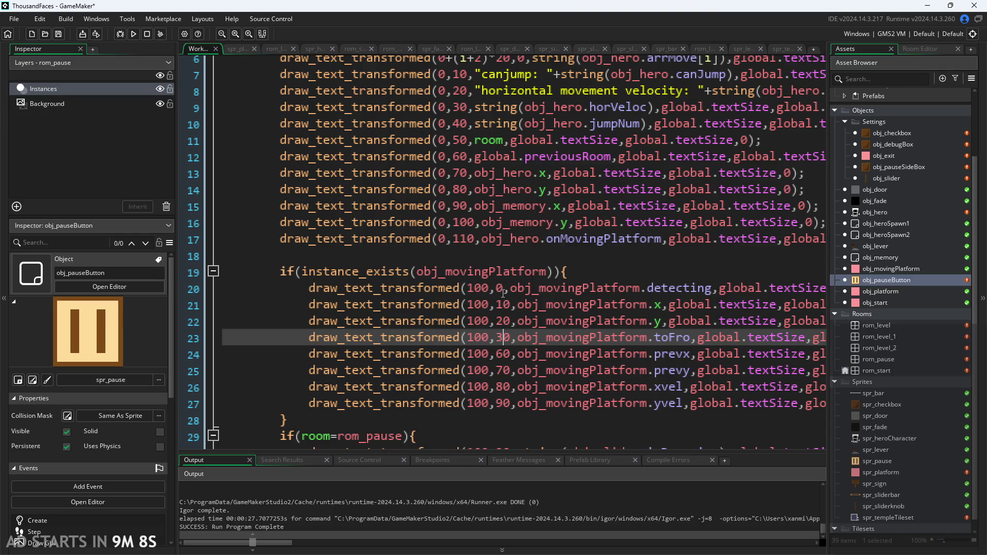
key(Down)
key(BackSpace)
text(4)
key(Down)
key(BackSpace)
text(5)
key(Down)
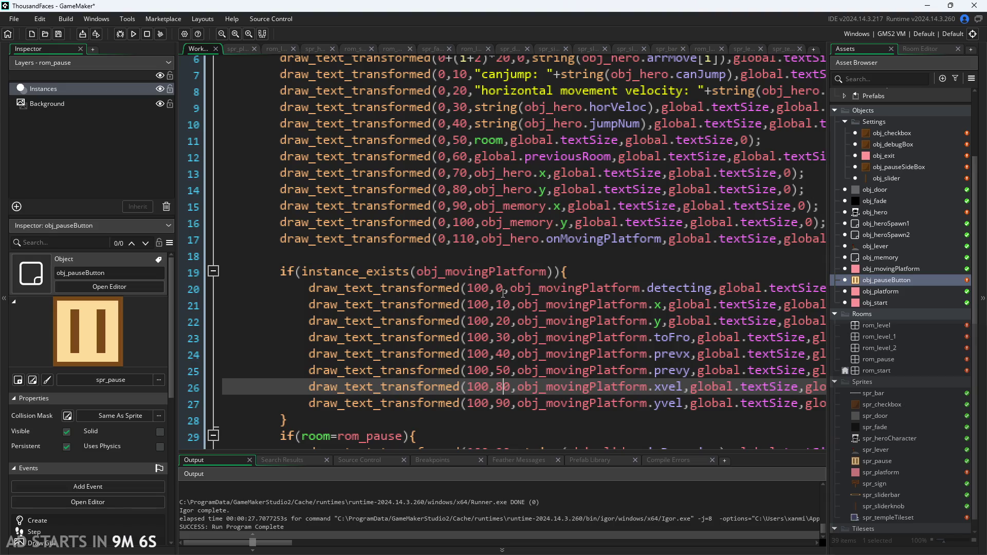
key(BackSpace)
text(6)
key(Down)
key(BackSpace)
text(\)
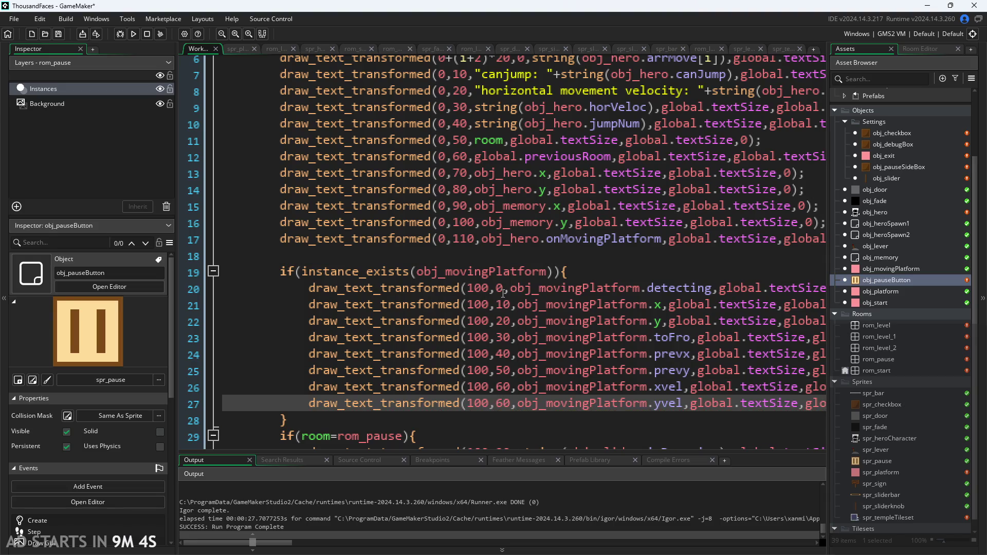
key(BackSpace)
text(7)
Set the slider debug lines' y offsets to 0, 10 and 20, then run the game
scroll(506, 334, down, 1)
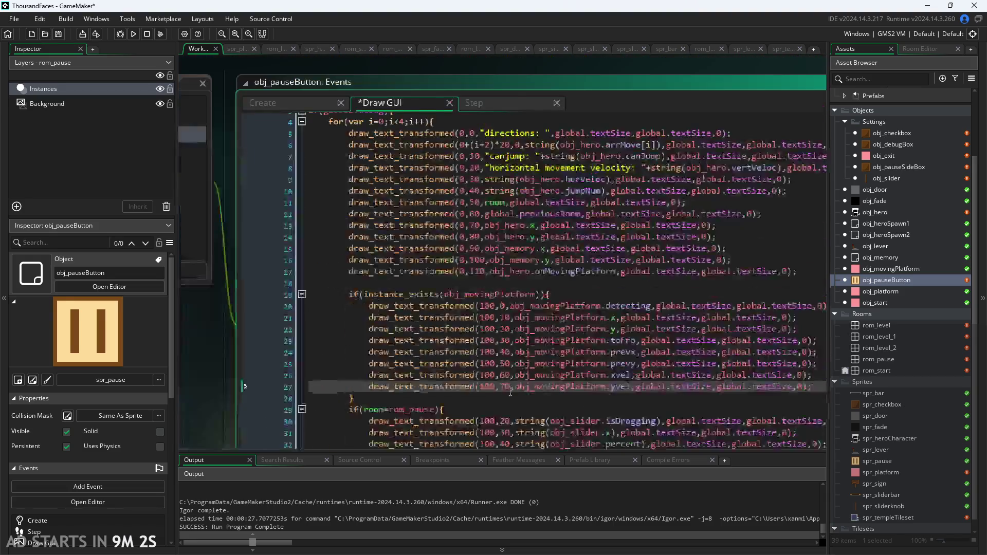
drag(506, 335, 503, 324)
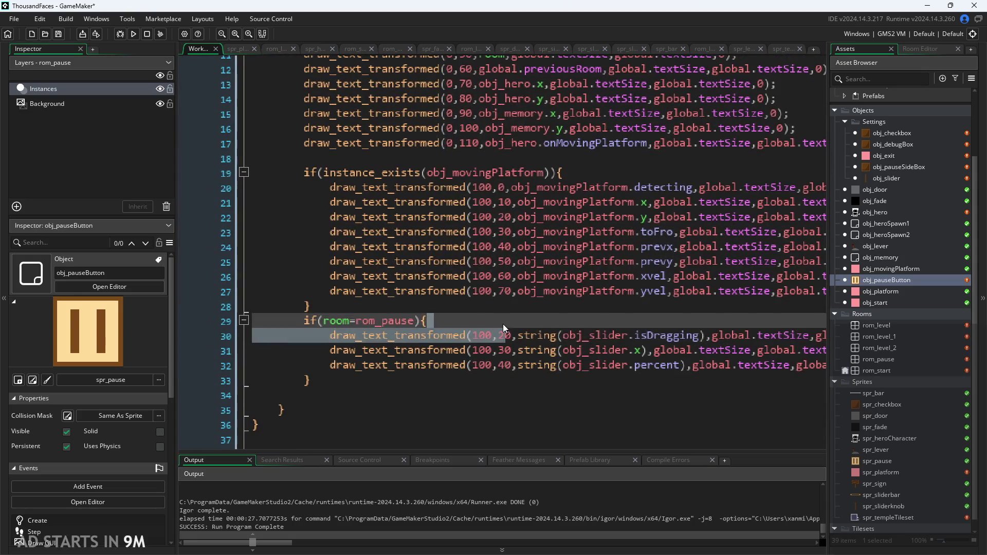
key(BackSpace)
key(ctrl+z)
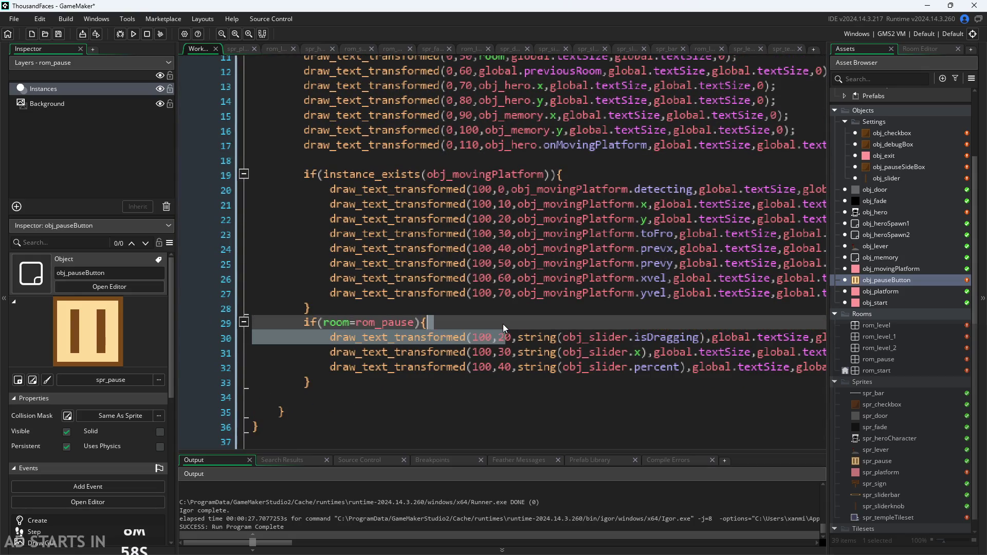
click(508, 339)
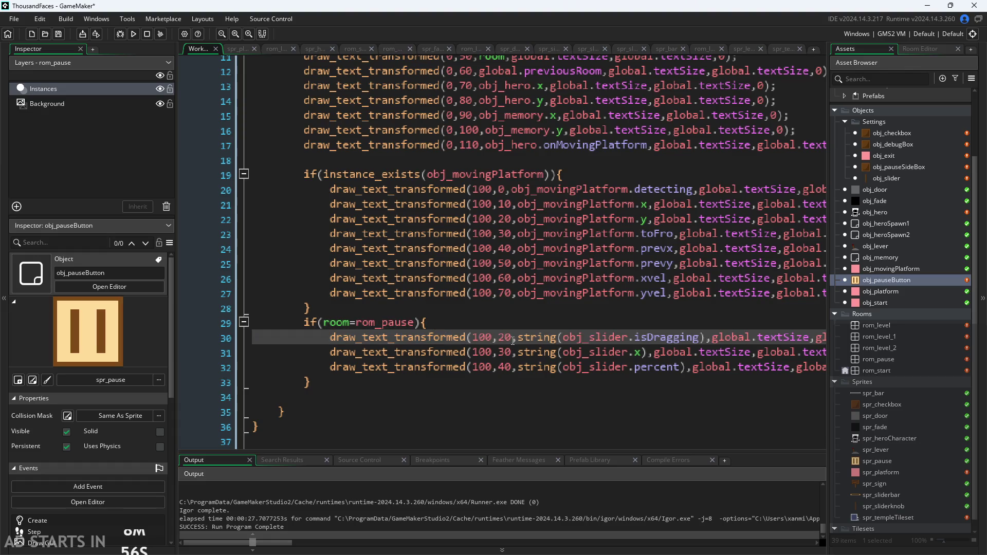
key(BackSpace)
key(Down)
key(Down)
key(BackSpace)
text(2)
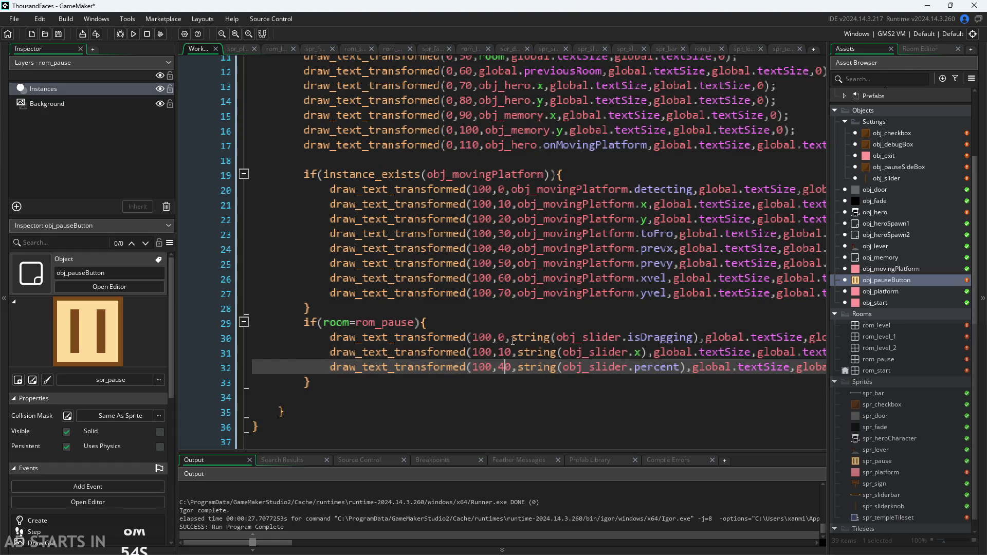
scroll(463, 352, down, 1)
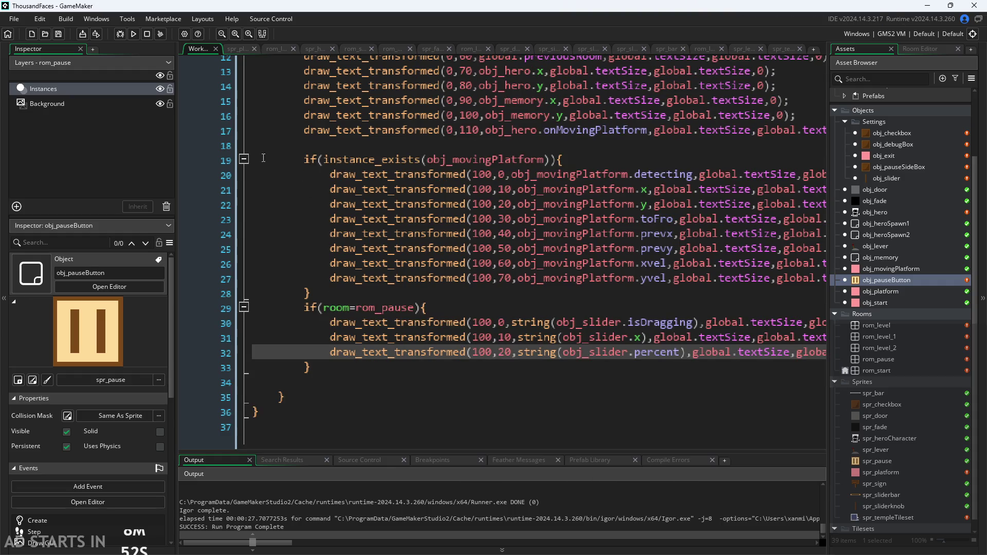
click(134, 33)
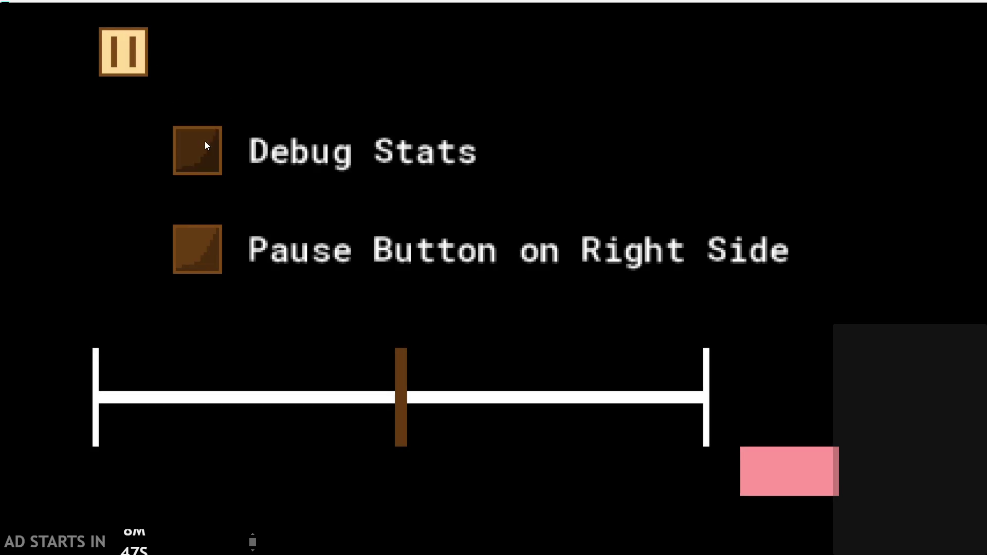
click(204, 147)
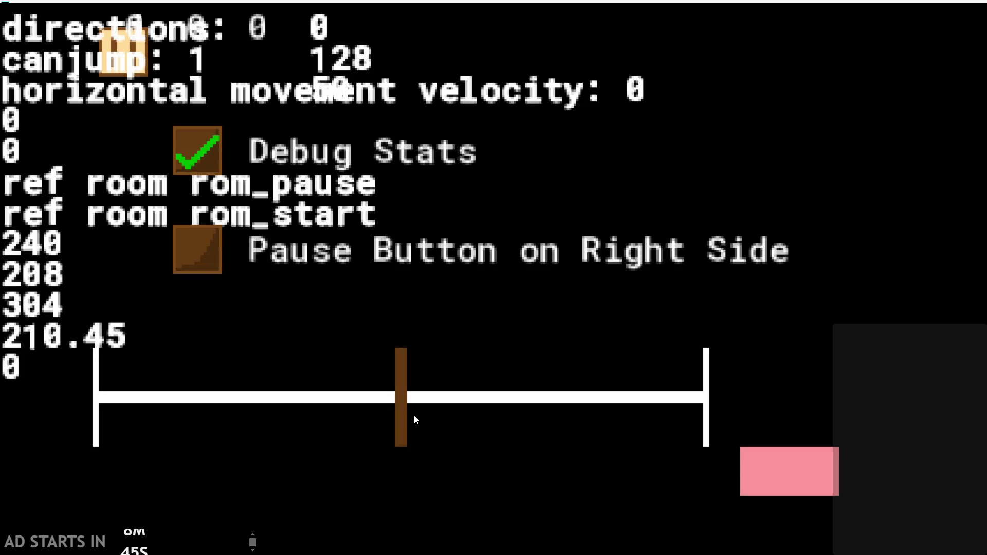
click(772, 454)
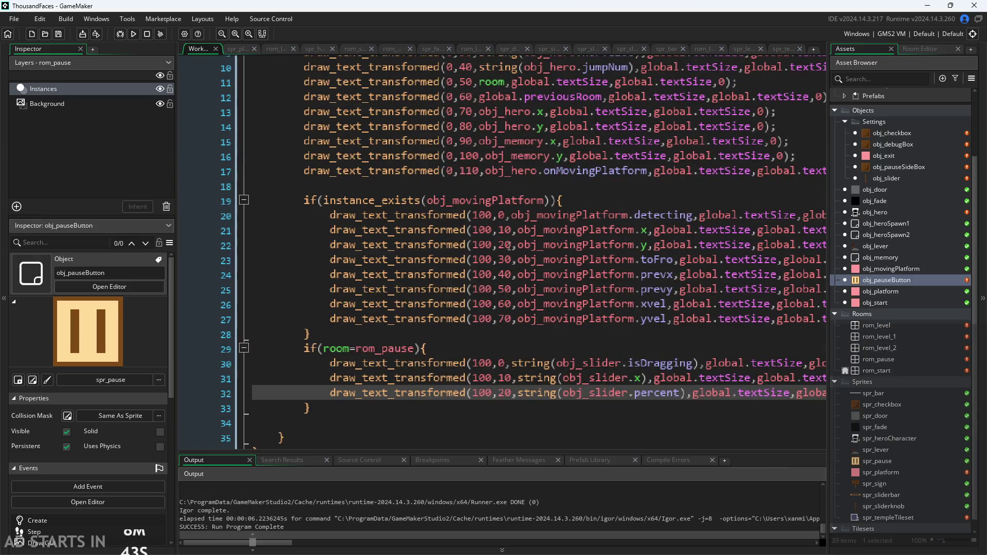
scroll(255, 309, up, 10)
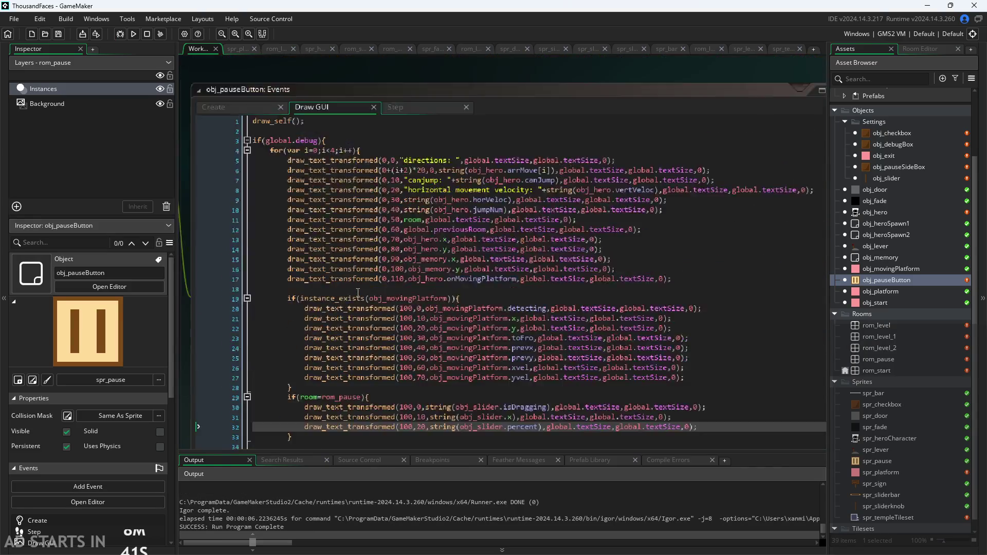
Change the arrow spacing digit to 1, save, and test-run with Debug Stats on
scroll(423, 243, up, 5)
click(434, 242)
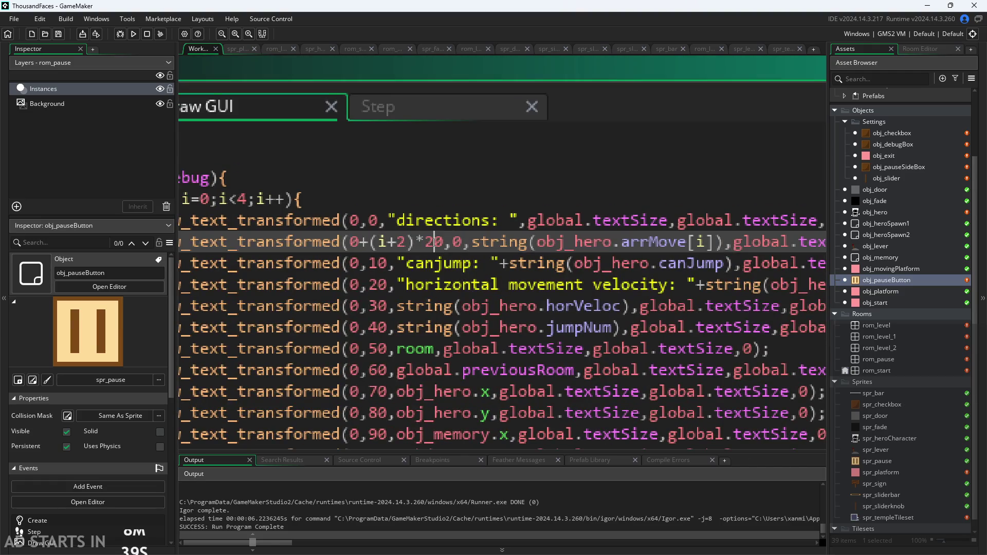
key(BackSpace)
text(15)
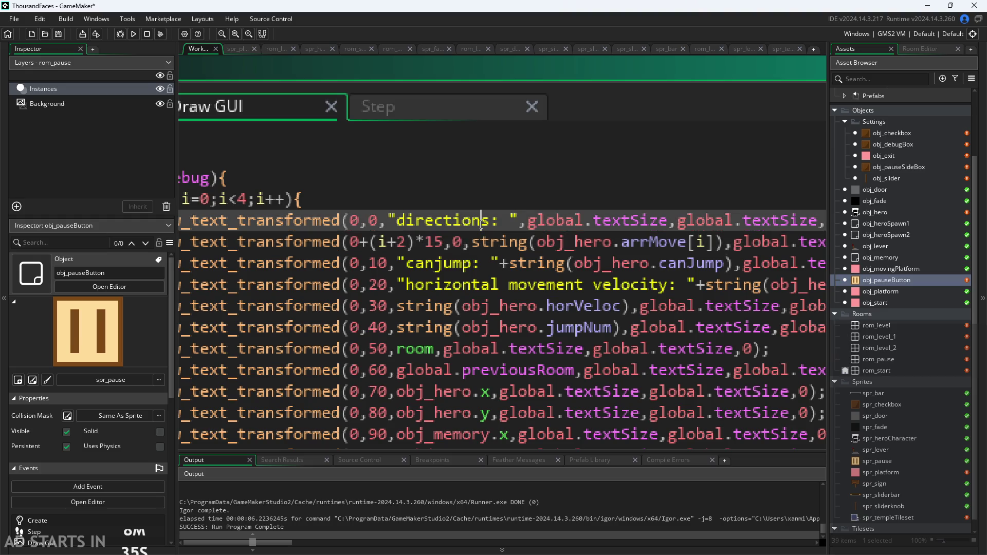
scroll(451, 245, down, 2)
key(ctrl+s)
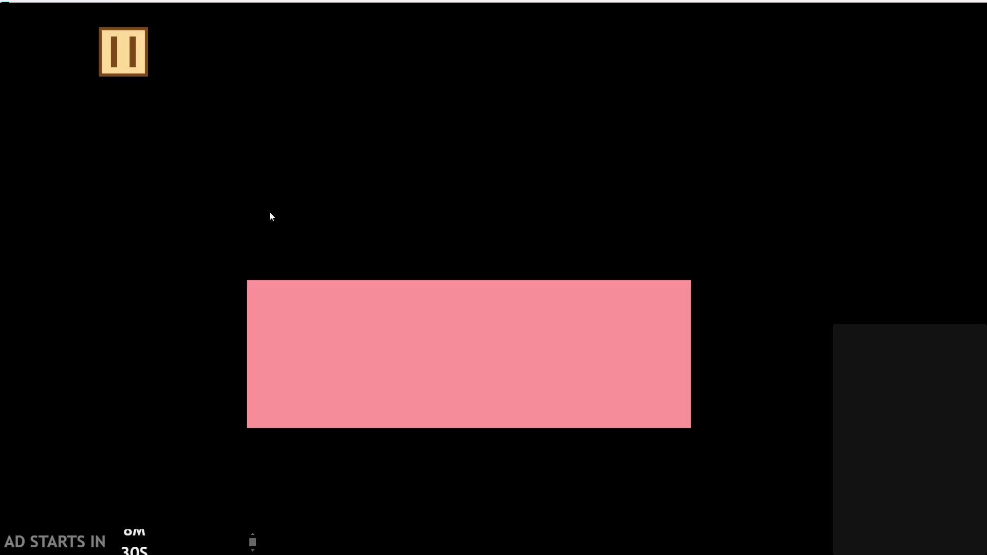
click(131, 56)
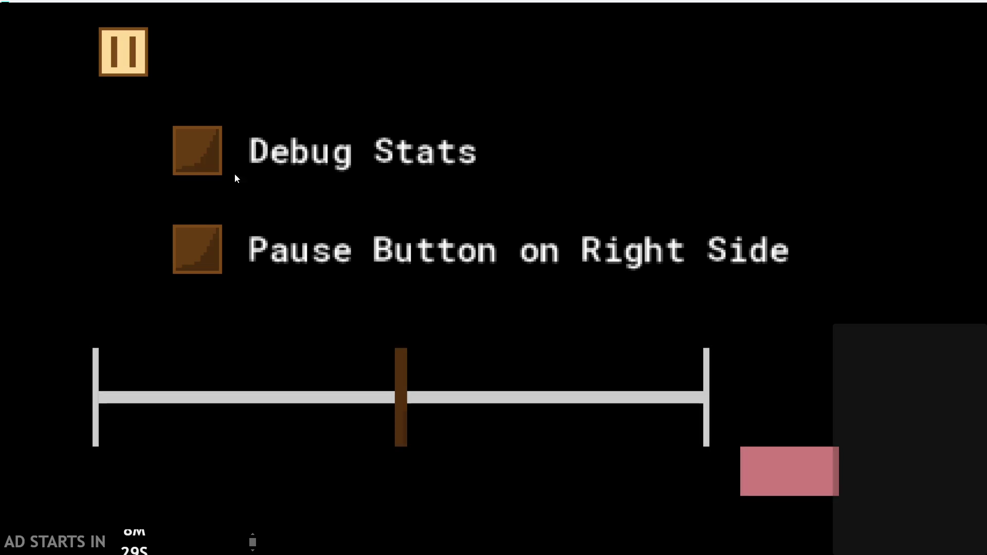
click(204, 148)
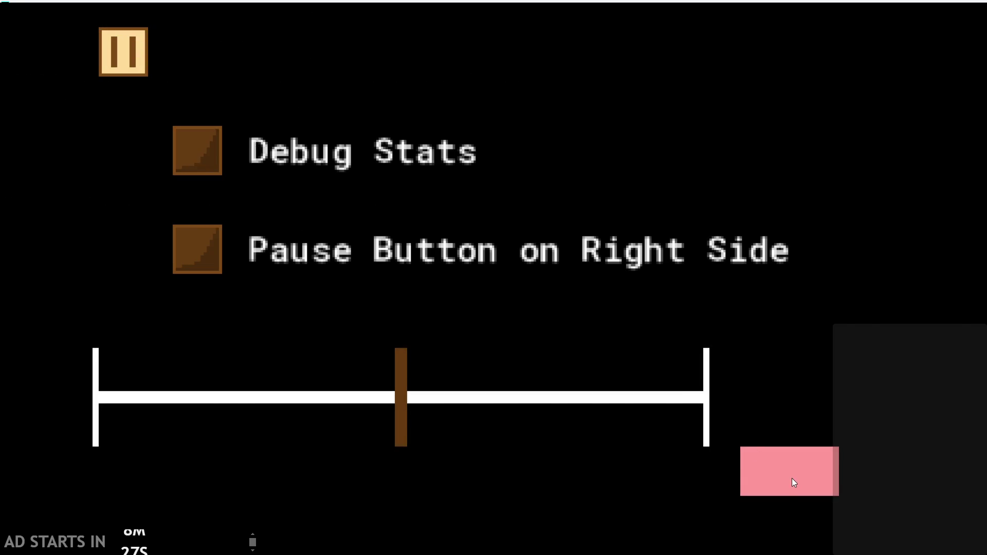
click(793, 481)
Restore the spacing digit to 2 and test-run again with Debug Stats enabled
ctrl+scroll(377, 241, up, 3)
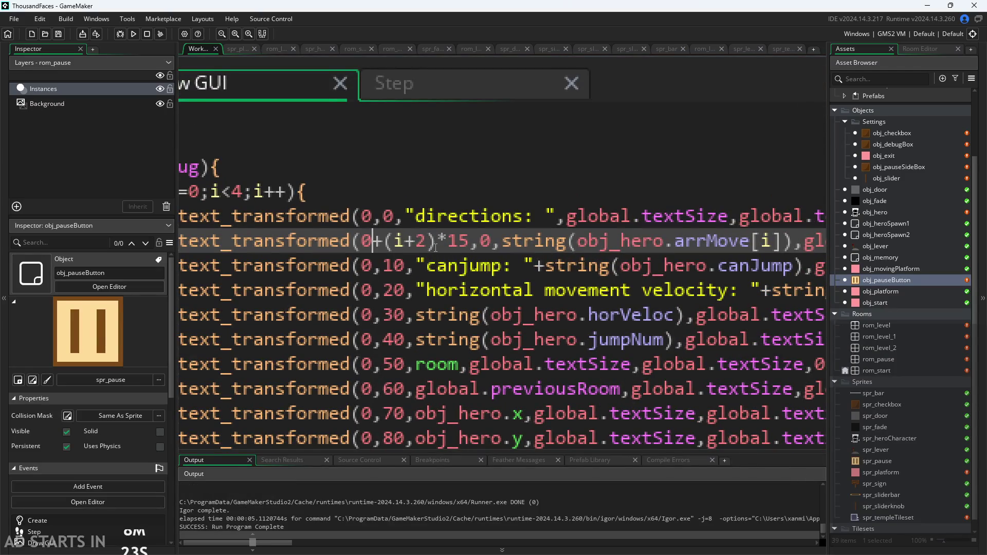
text(2)
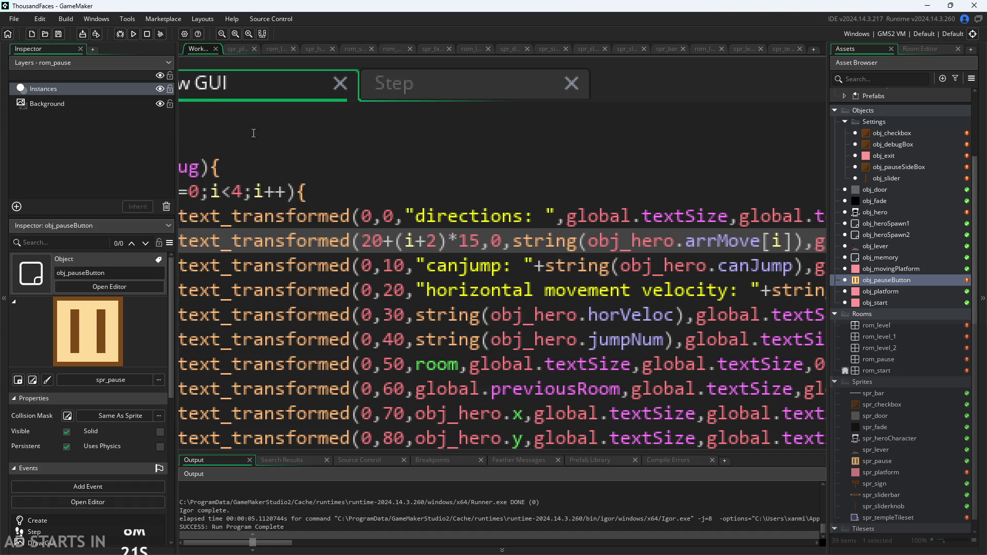
click(120, 36)
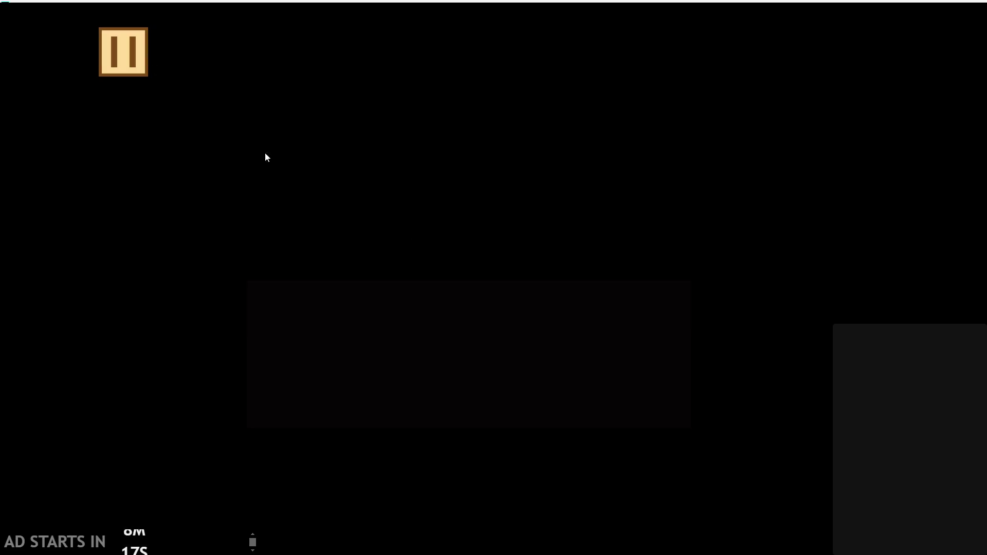
click(191, 151)
key(Escape)
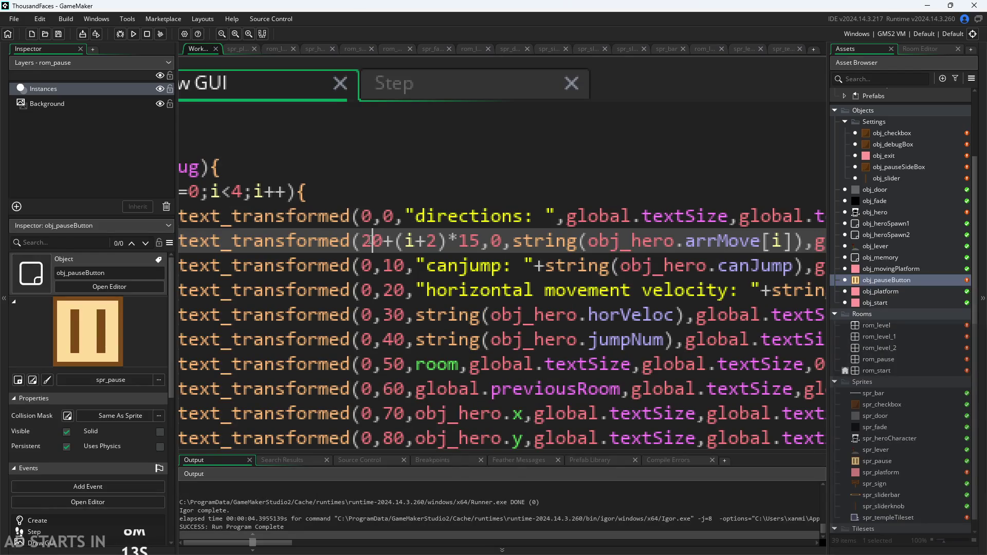
Change (i+2) to (i+1) in the directions line and verify it with Debug Stats
key(Right)
key(Right)
key(Right)
key(BackSpace)
text(1)
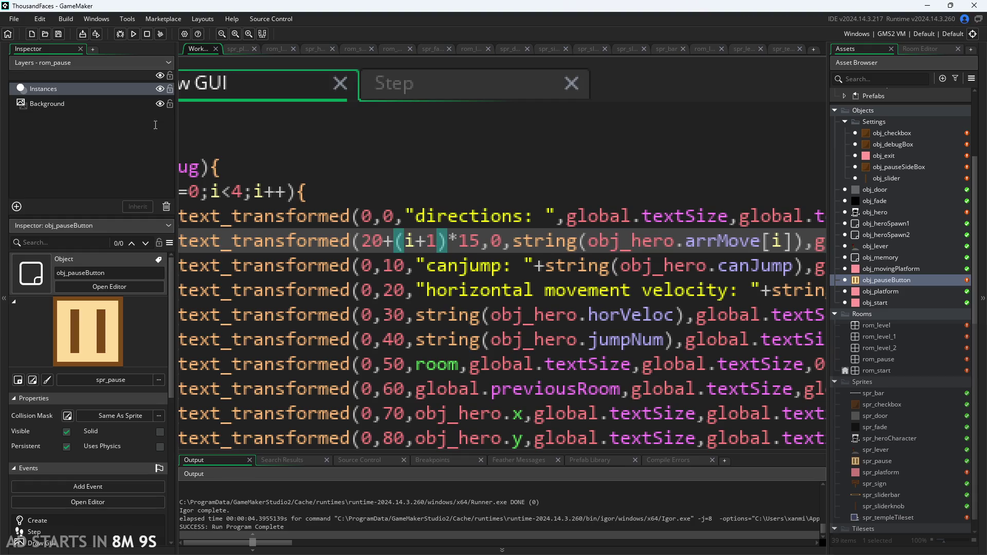
click(132, 34)
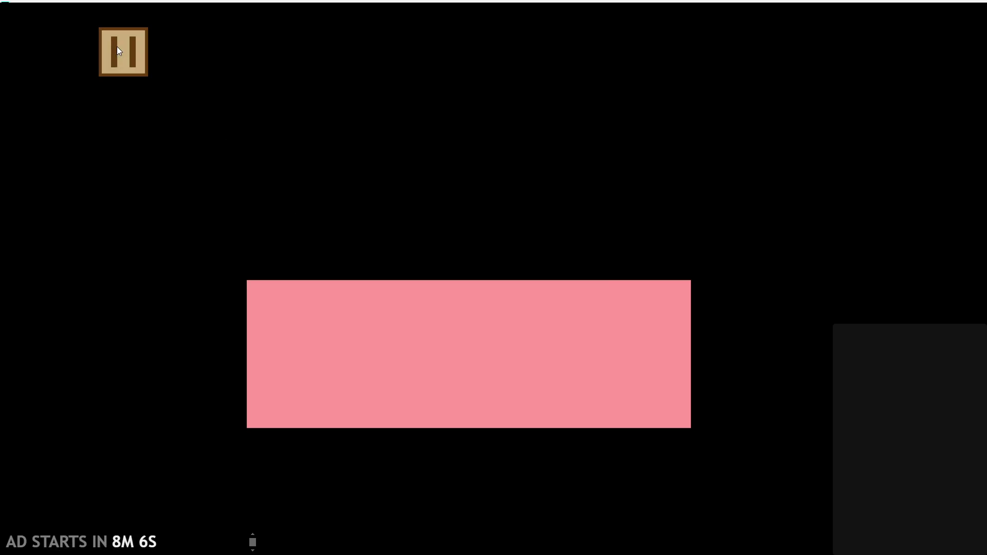
click(118, 50)
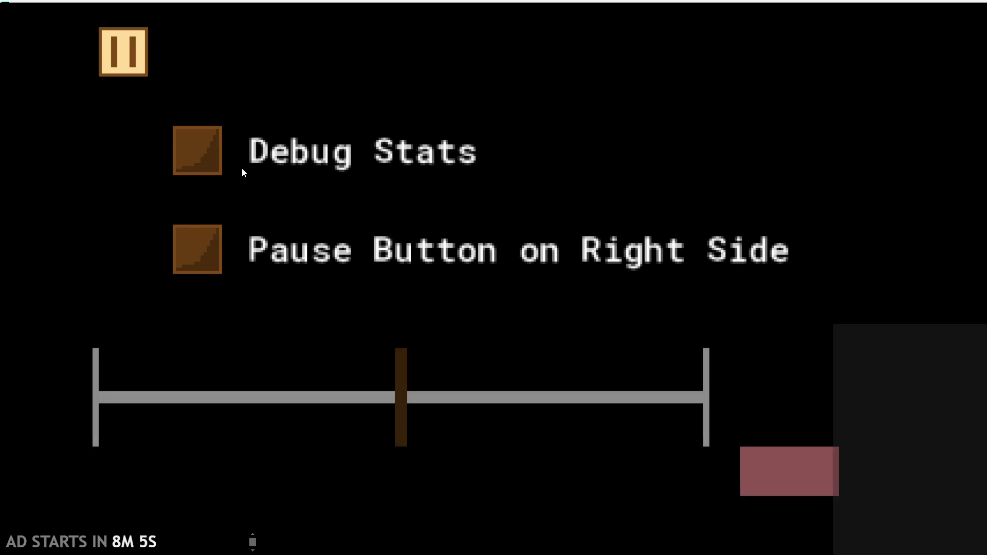
click(218, 153)
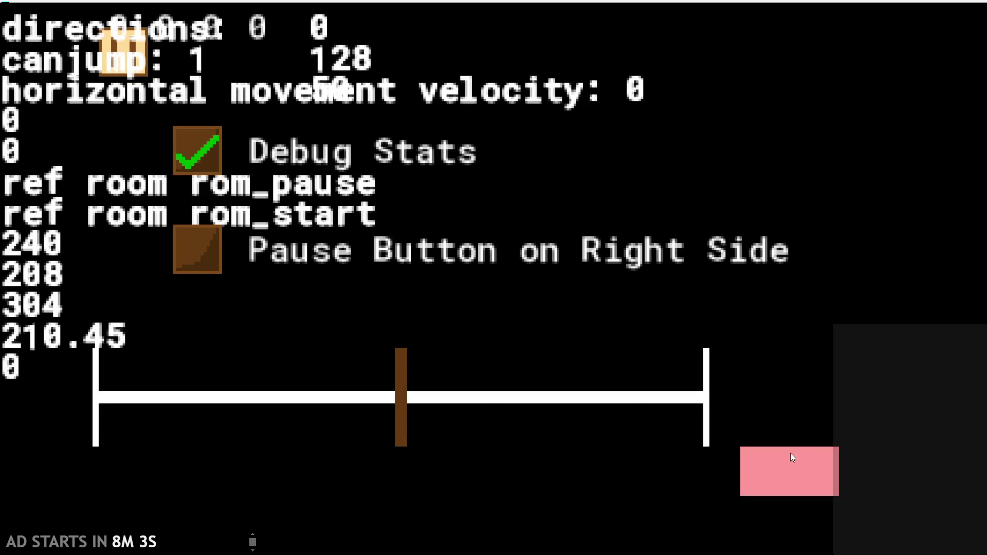
click(791, 454)
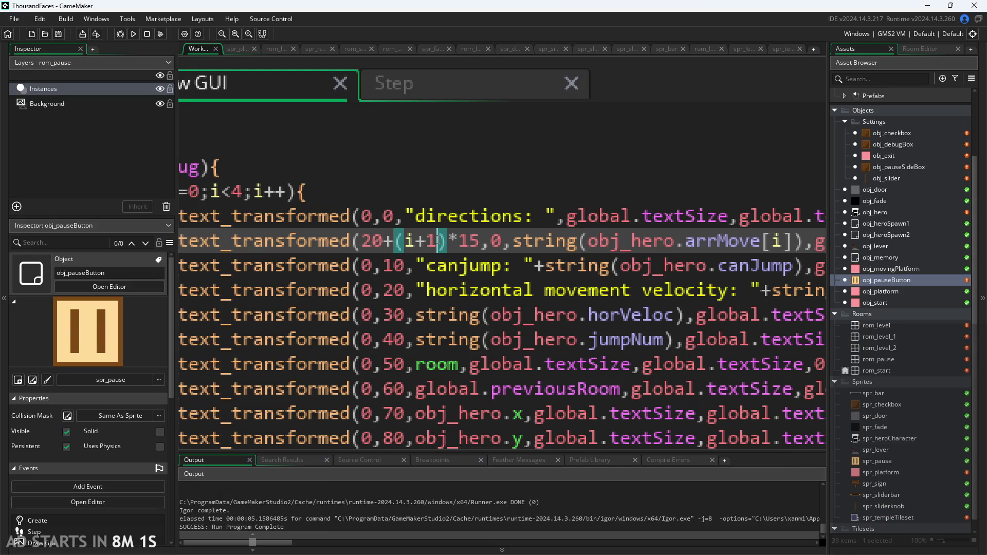
Change the direction values' fixed x offset from 20 to 30 and check it in Debug Stats
key(BackSpace)
key(BackSpace)
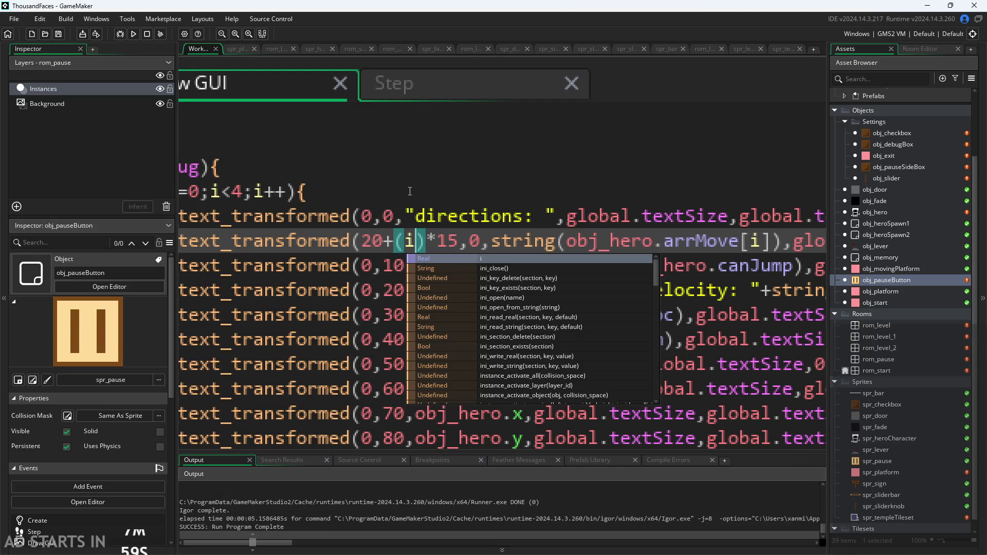
key(Escape)
text(+!)
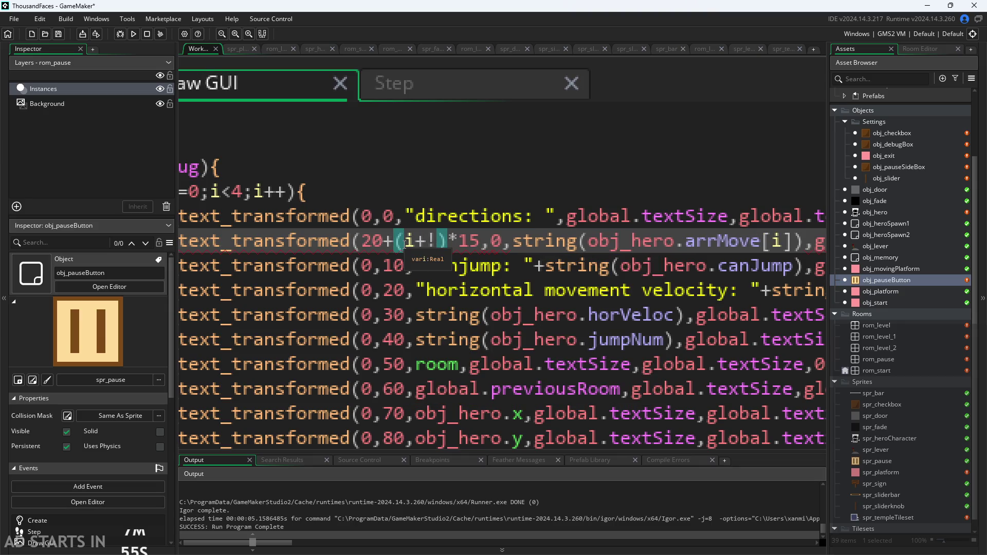
text(+1)
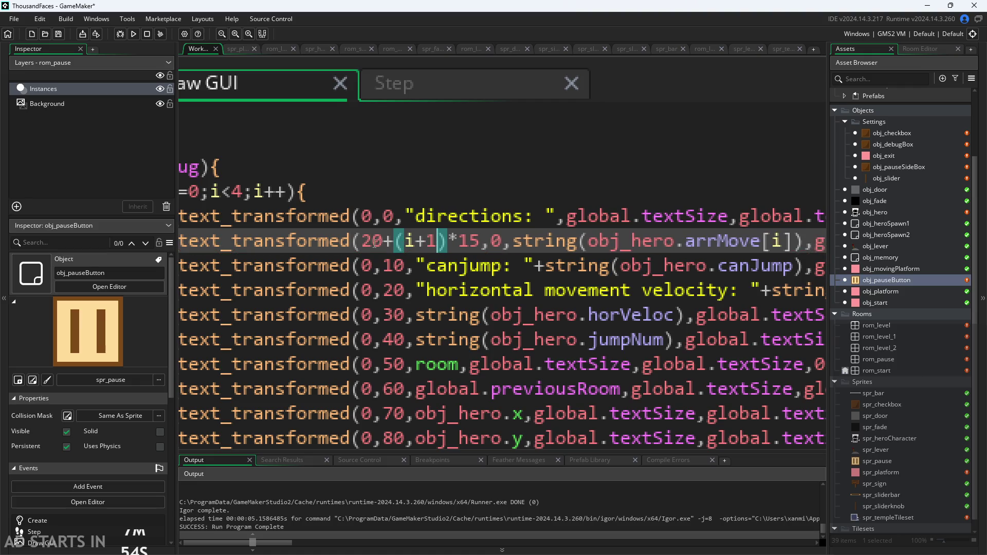
click(373, 244)
key(BackSpace)
text(3)
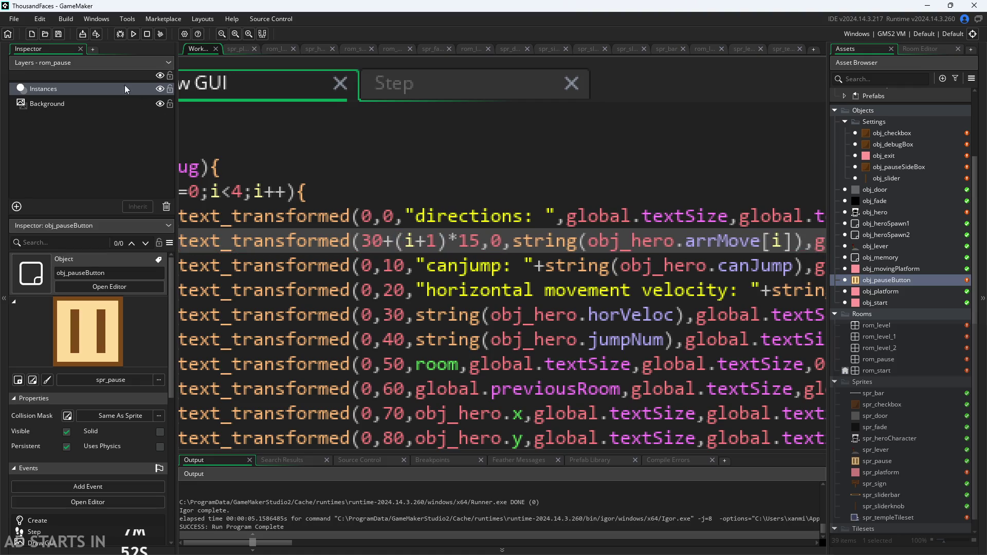
click(133, 34)
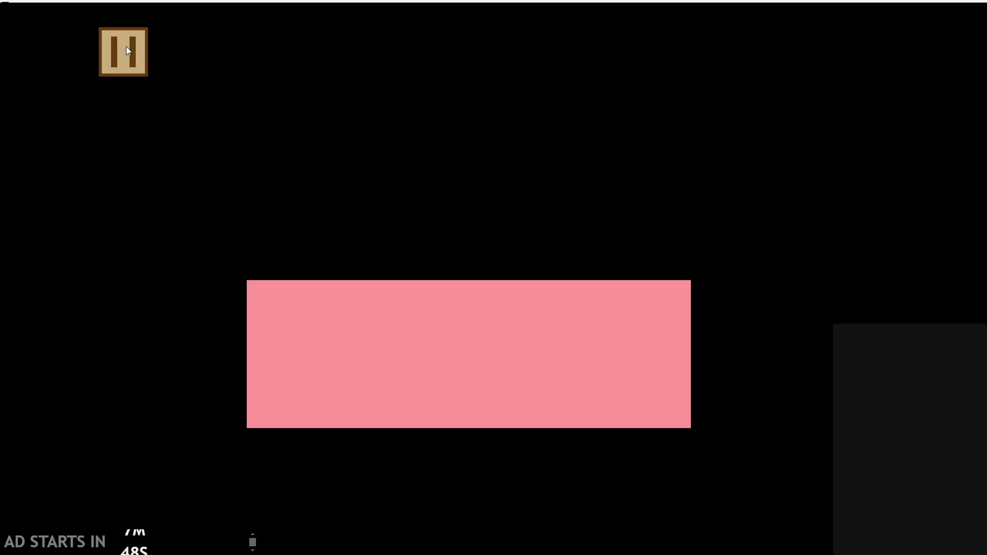
click(128, 50)
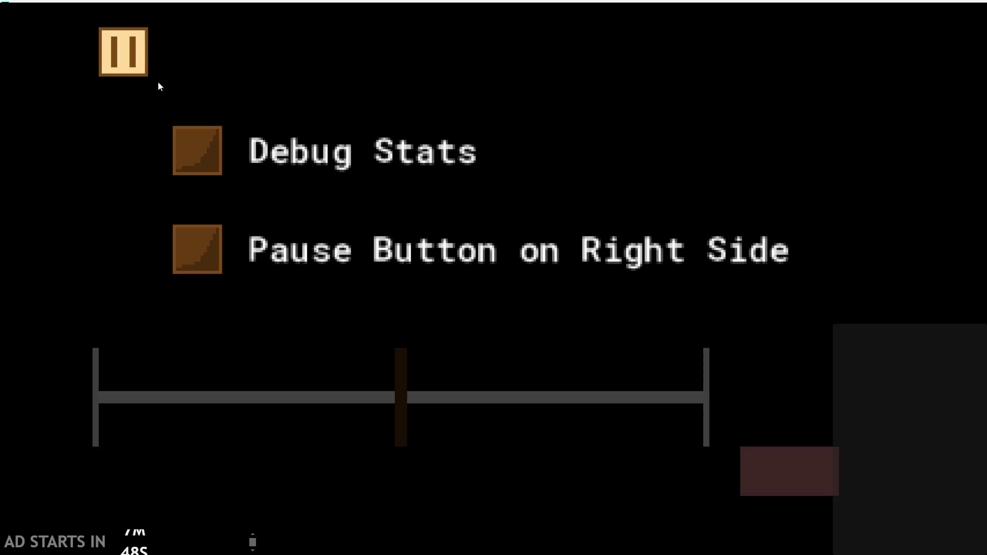
click(205, 160)
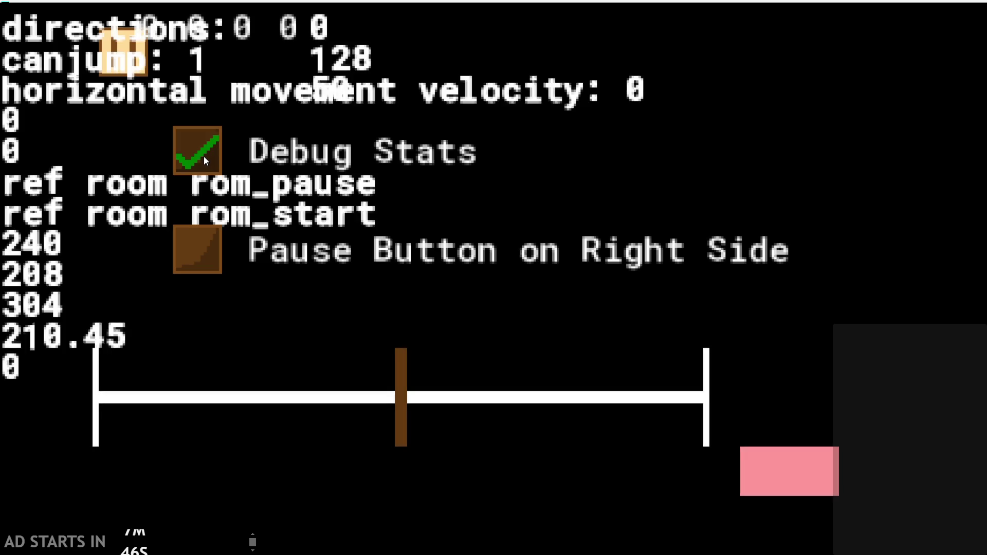
click(751, 468)
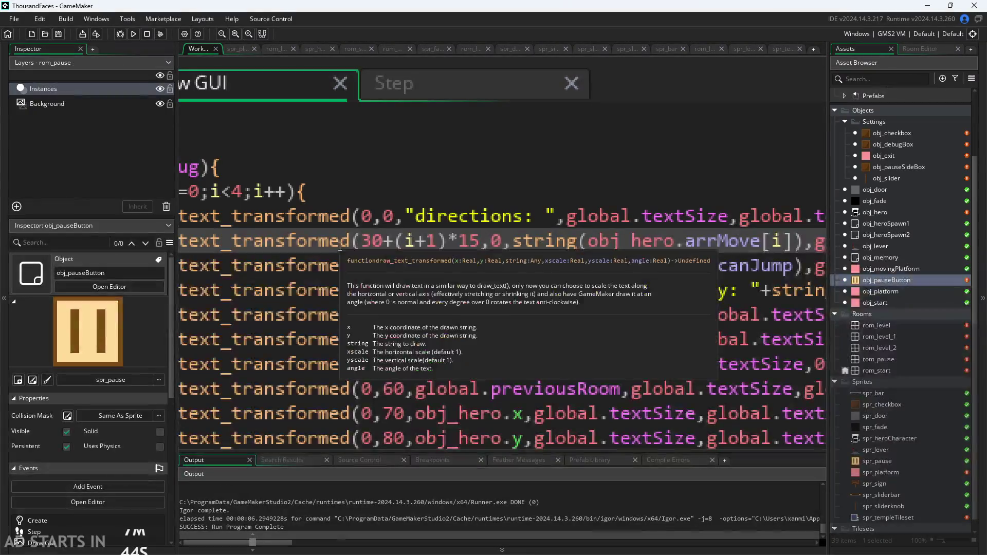
Replace the fixed 30 x offset with global.textSize*30, save, and test it with the slider
double_click(380, 241)
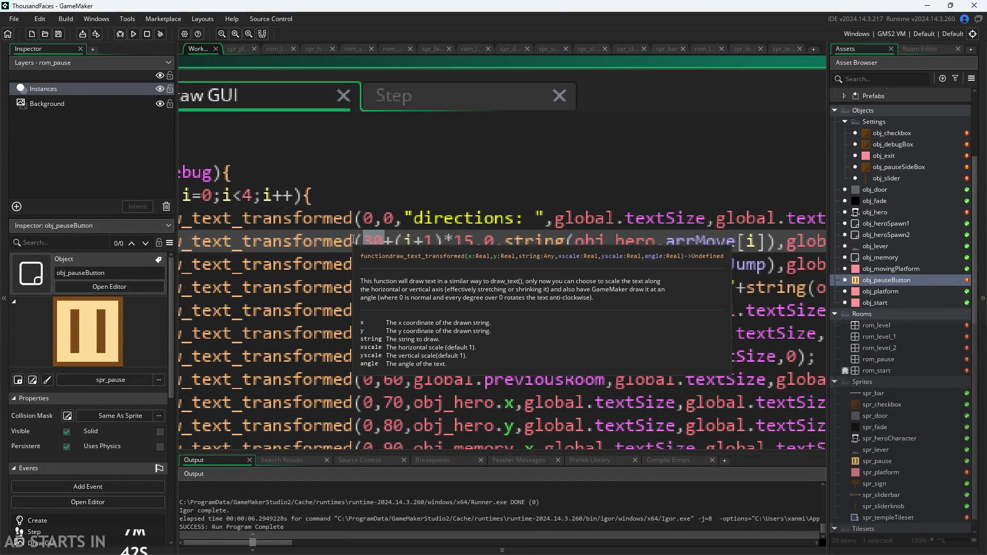
text(glo)
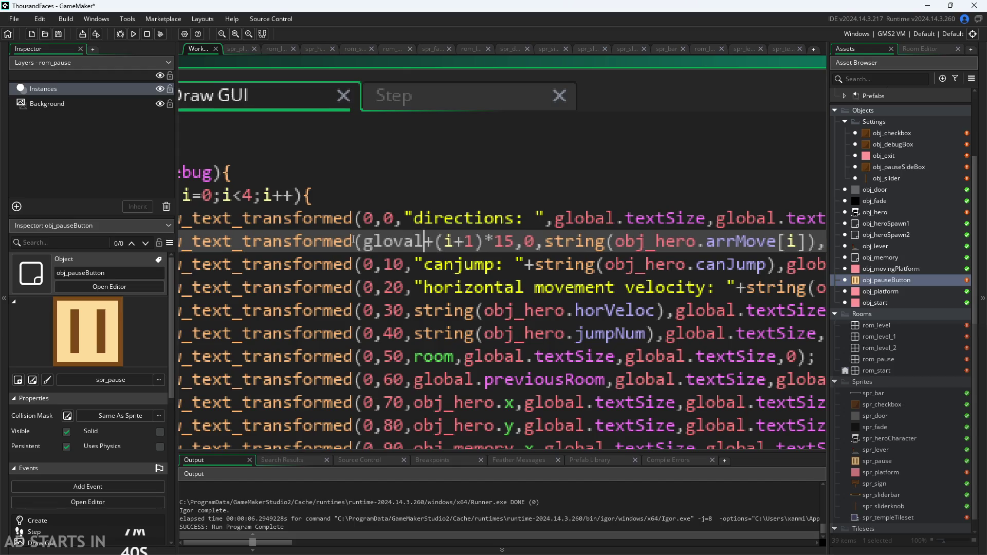
text(bal.t)
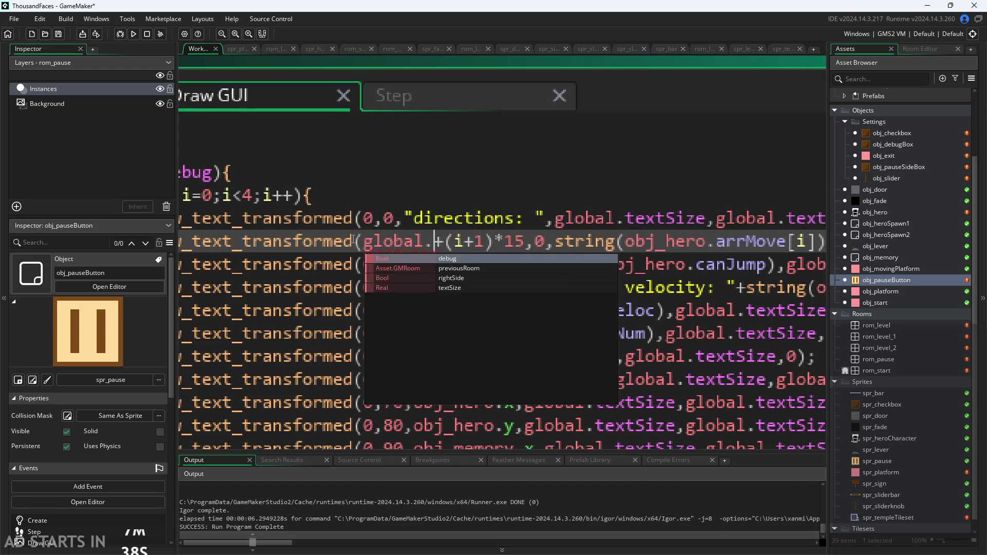
key(Return)
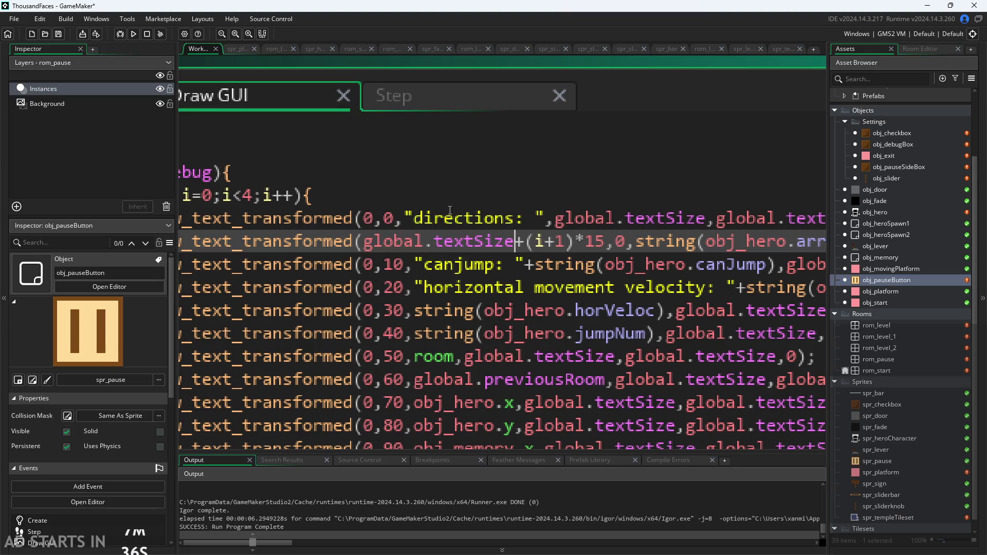
scroll(549, 210, down, 1)
scroll(549, 209, down, 2)
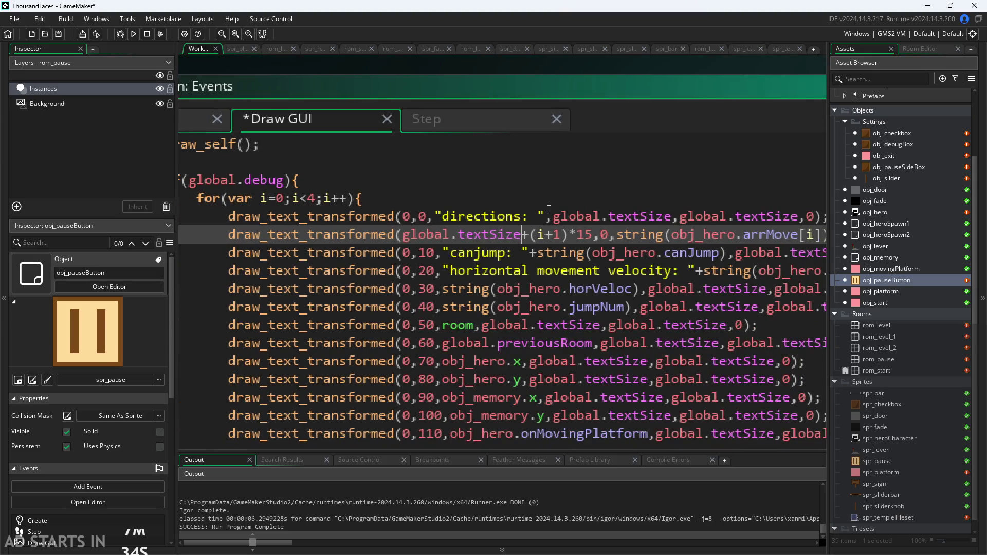
text(*30)
key(ctrl+s)
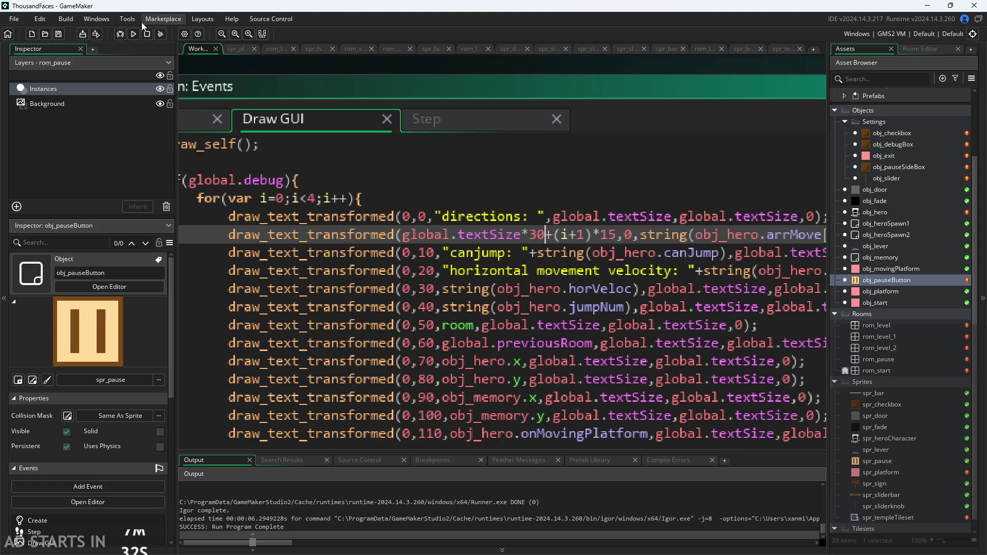
click(133, 34)
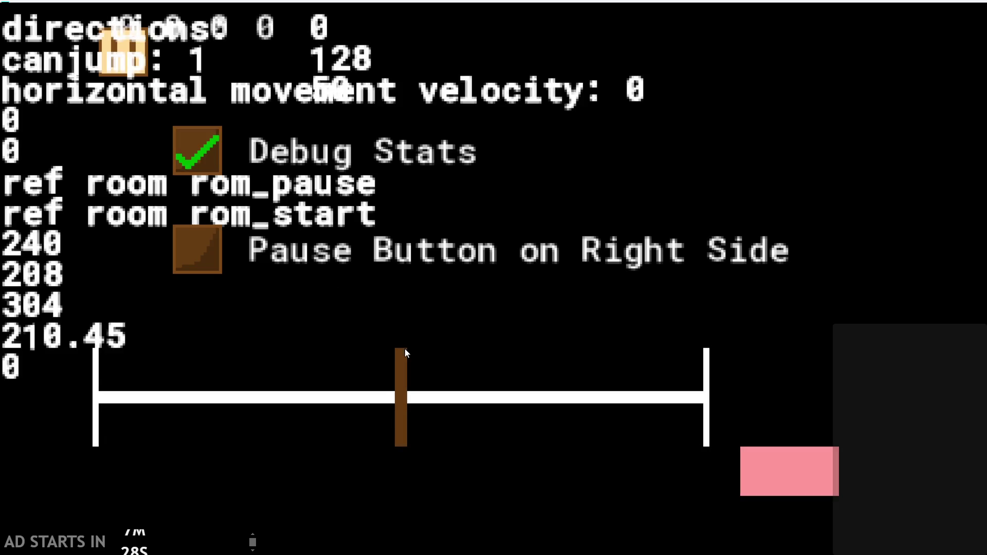
mouse_move(440, 401)
mouse_down()
mouse_move(408, 406)
mouse_move(627, 398)
mouse_move(326, 378)
mouse_move(97, 342)
mouse_move(474, 363)
mouse_move(342, 380)
mouse_up()
click(764, 465)
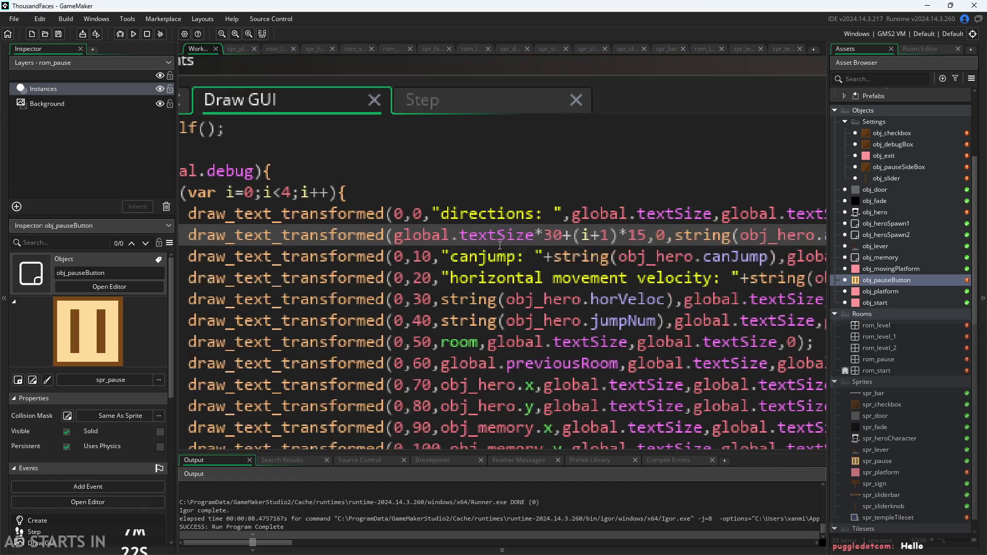
Raise the x-offset multiplier to global.textSize*40 and test-run with Debug Stats on
scroll(597, 260, down, 1)
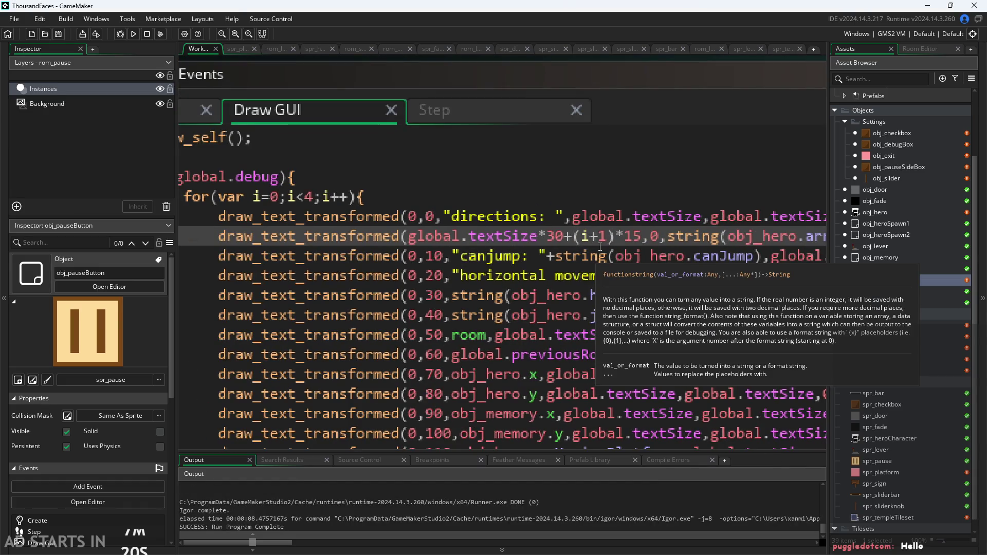
scroll(600, 247, down, 1)
scroll(470, 247, up, 1)
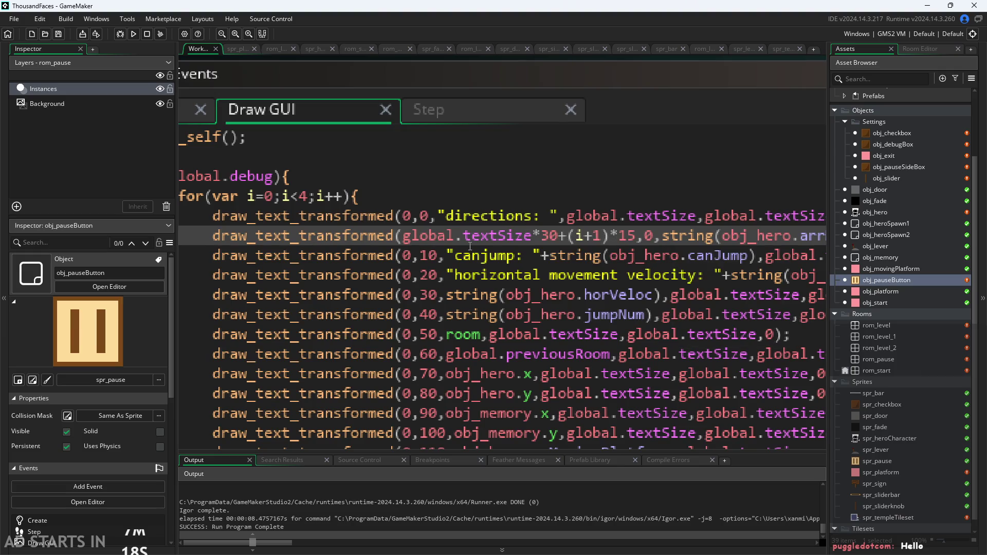
click(550, 236)
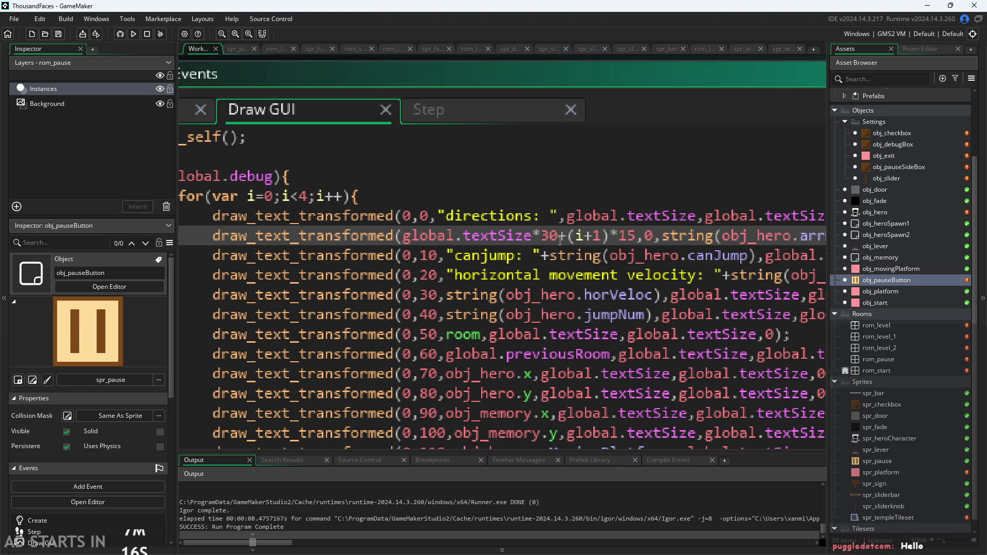
key(BackSpace)
text(4)
key(F5)
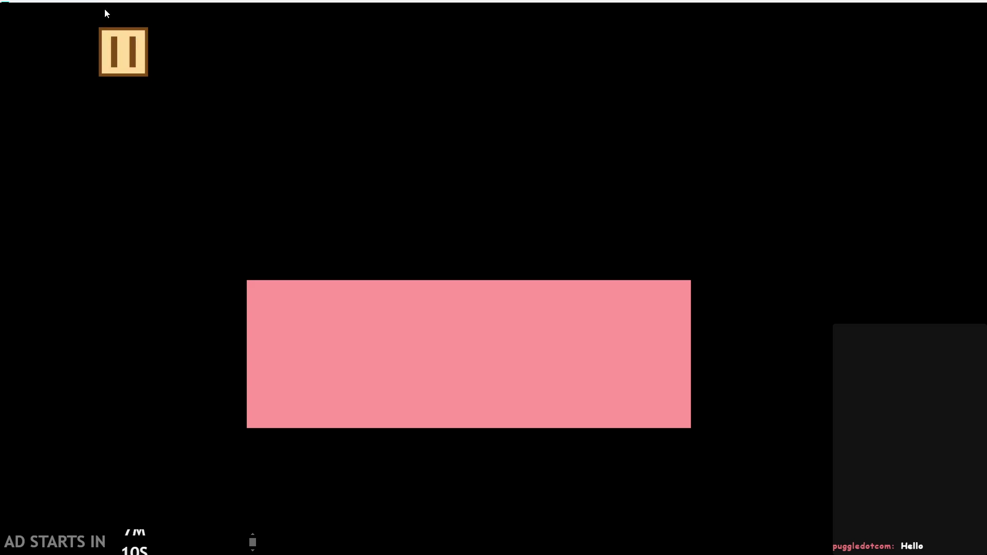
click(118, 33)
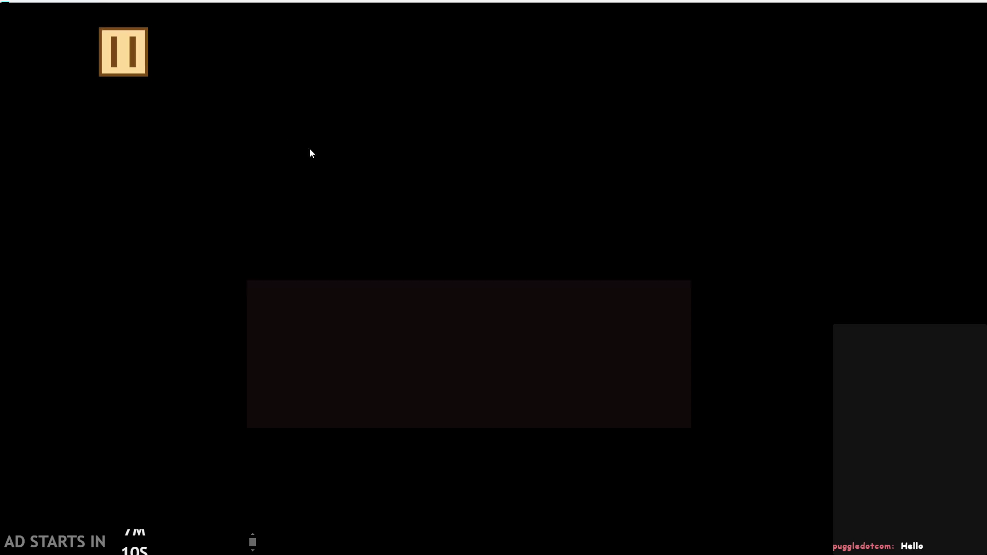
click(209, 153)
click(773, 452)
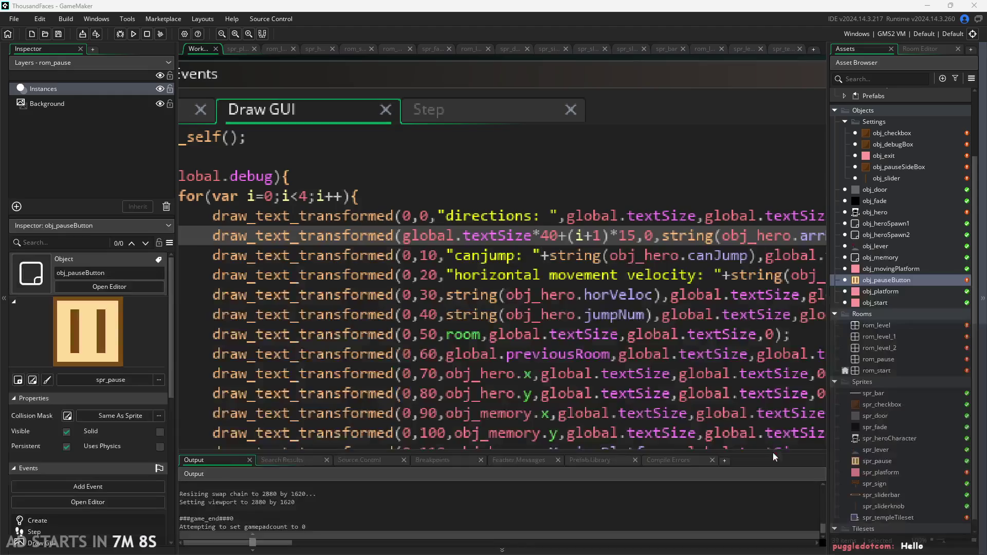
Change the multiplier to global.textSize*70 and test-run with Debug Stats on
click(551, 242)
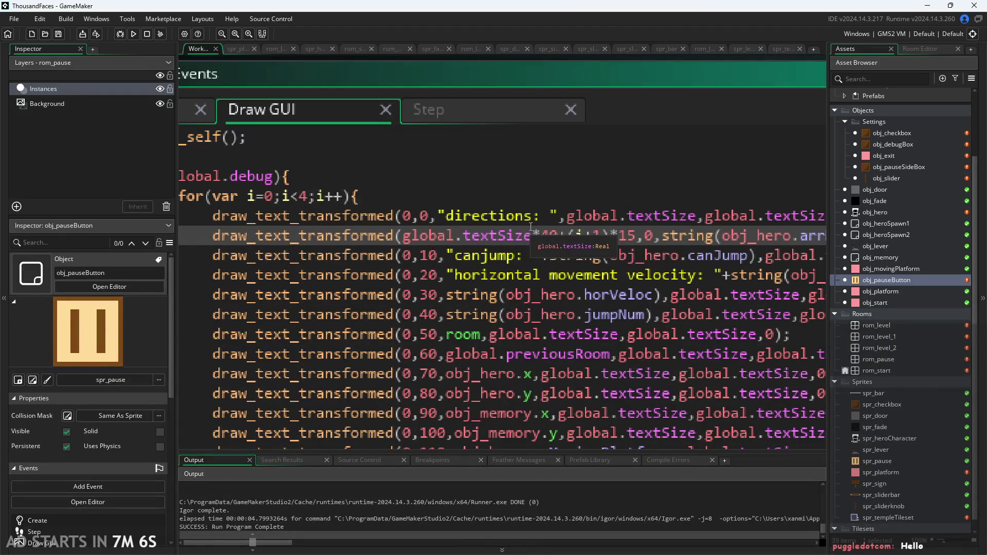
key(BackSpace)
text(7)
key(F5)
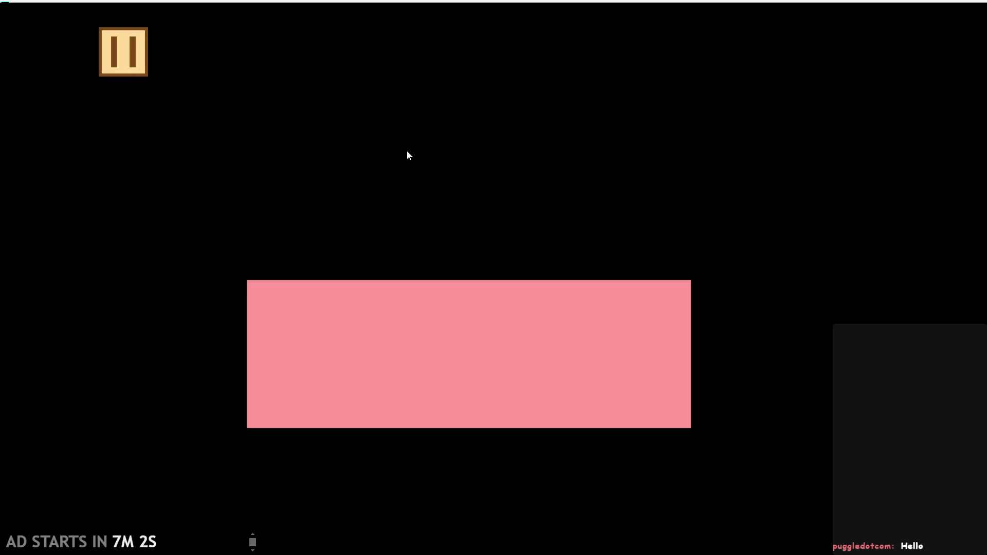
click(105, 50)
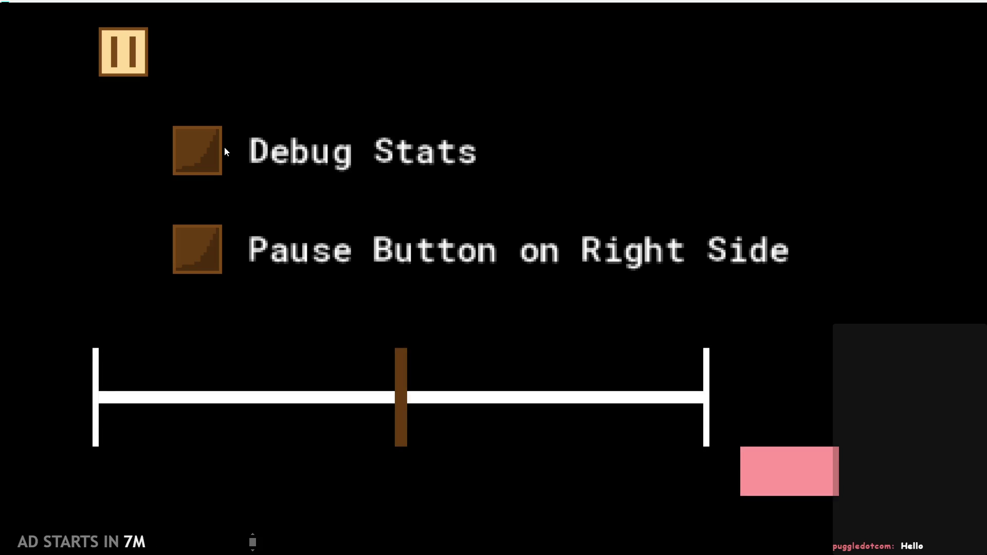
click(208, 152)
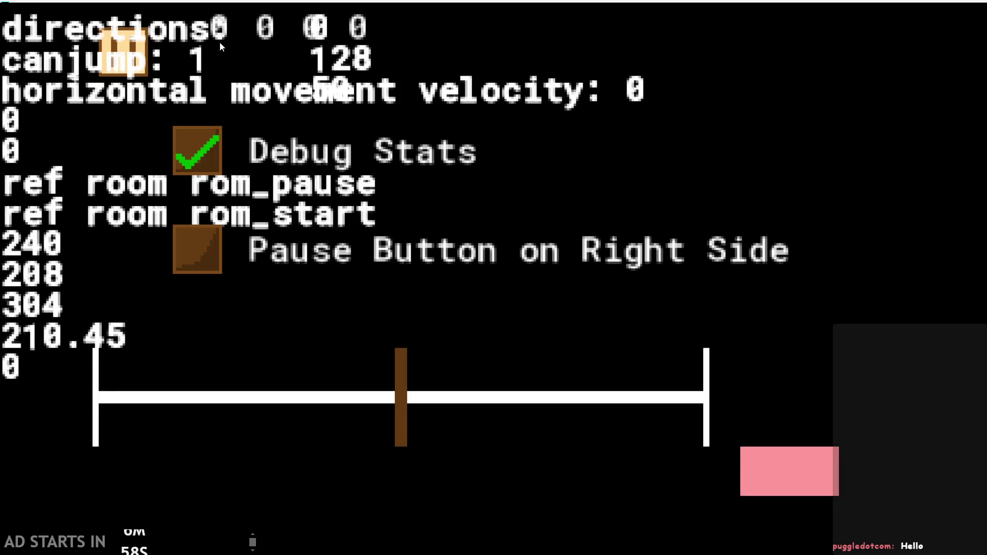
key(Escape)
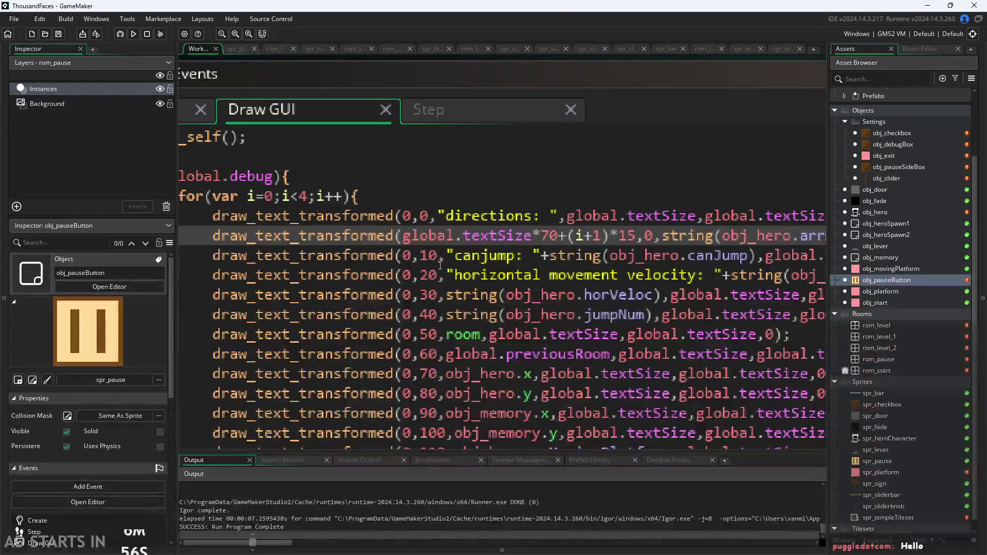
Set the multiplier to global.textSize*80, save, and test-run the Debug Stats overlay
click(551, 237)
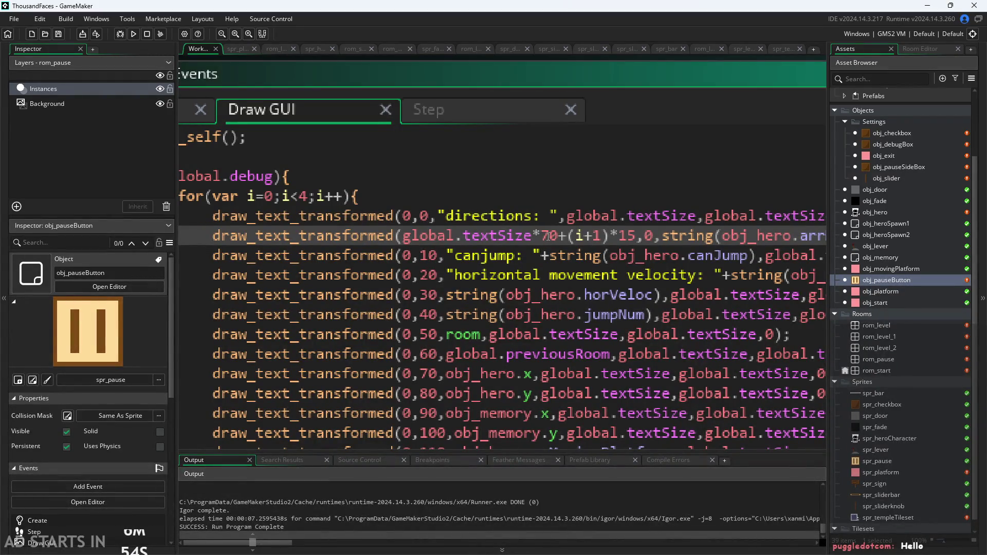
key(BackSpace)
text(8)
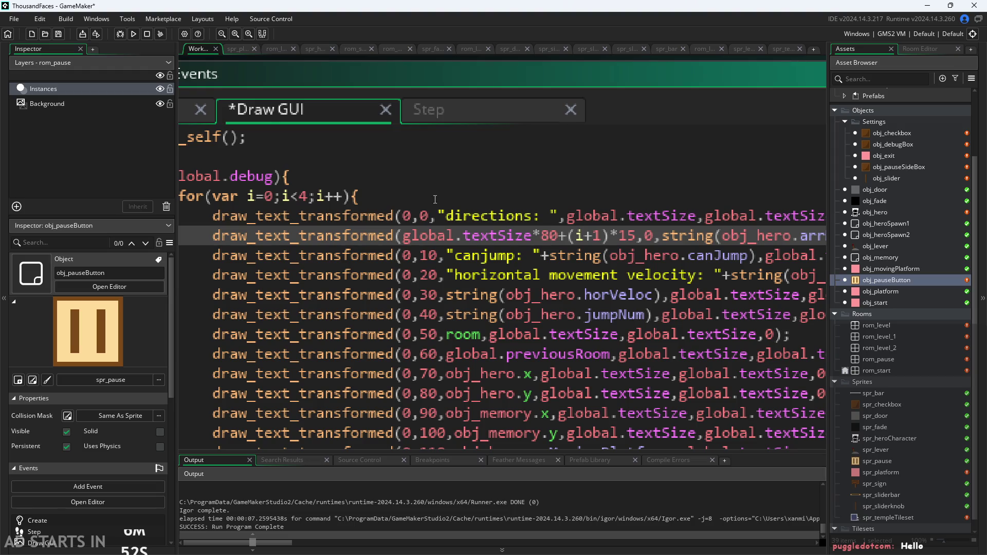
key(ctrl+s)
click(133, 34)
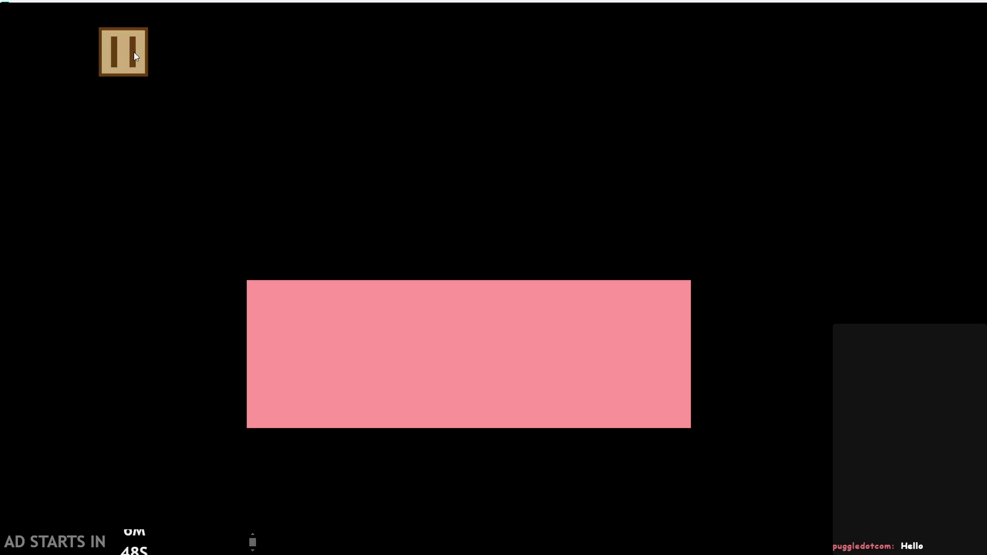
click(130, 50)
click(212, 149)
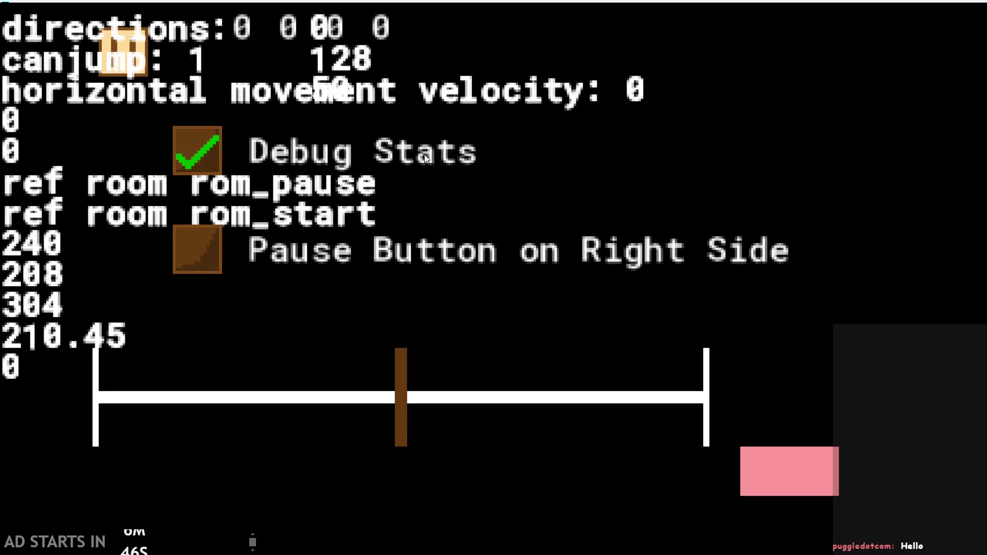
click(792, 473)
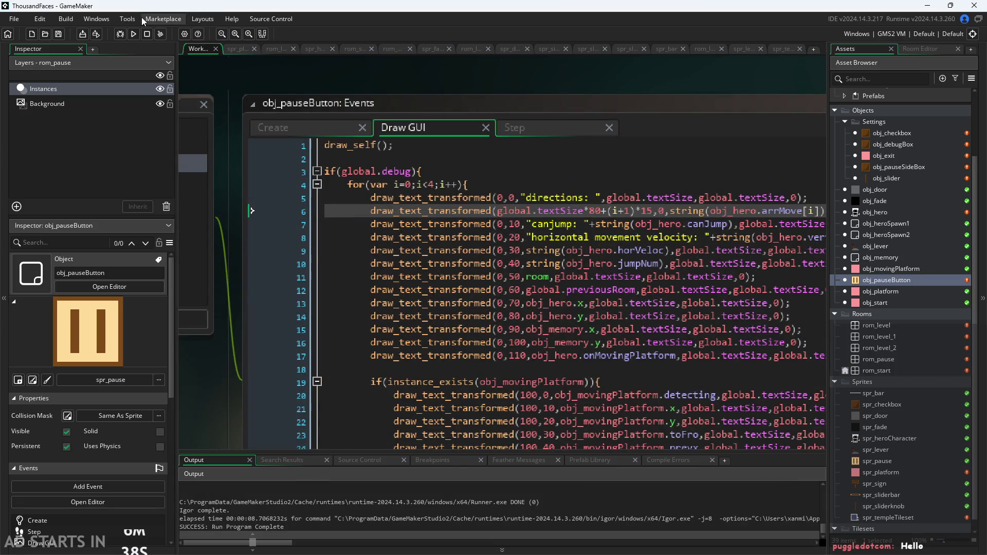
click(135, 34)
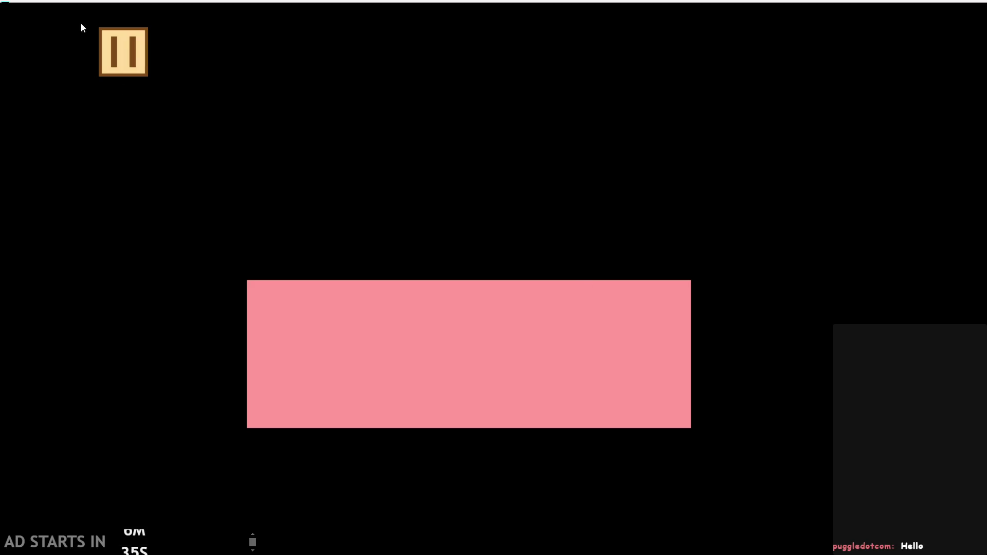
click(124, 51)
click(211, 138)
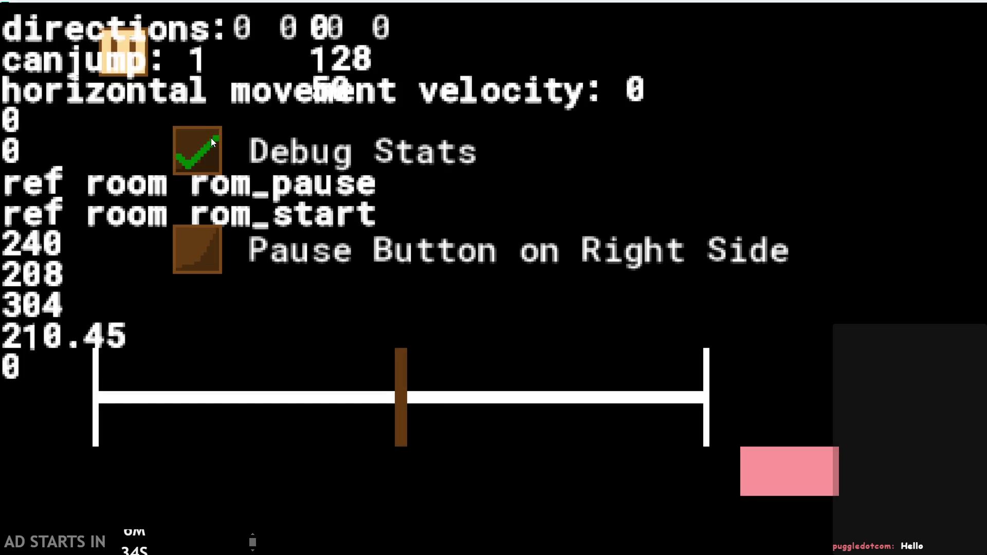
mouse_move(451, 408)
mouse_down()
mouse_move(340, 422)
mouse_move(36, 424)
mouse_move(15, 453)
mouse_up()
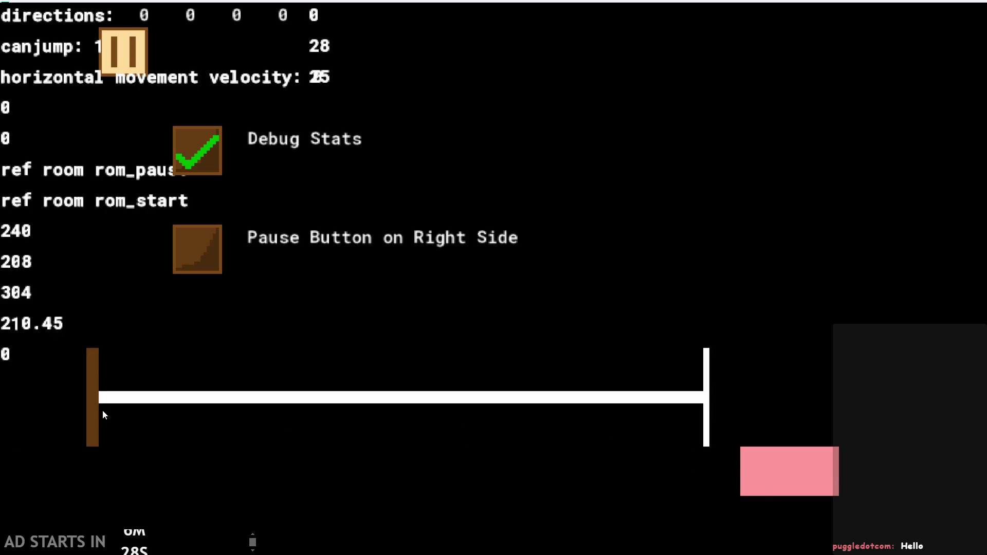
mouse_move(103, 411)
mouse_down()
mouse_move(714, 402)
mouse_move(148, 406)
mouse_move(359, 397)
mouse_move(137, 386)
mouse_move(498, 361)
mouse_move(215, 353)
mouse_move(447, 358)
mouse_move(283, 344)
mouse_move(456, 332)
mouse_move(68, 320)
mouse_move(263, 308)
mouse_move(10, 311)
mouse_move(385, 293)
mouse_move(200, 231)
mouse_up()
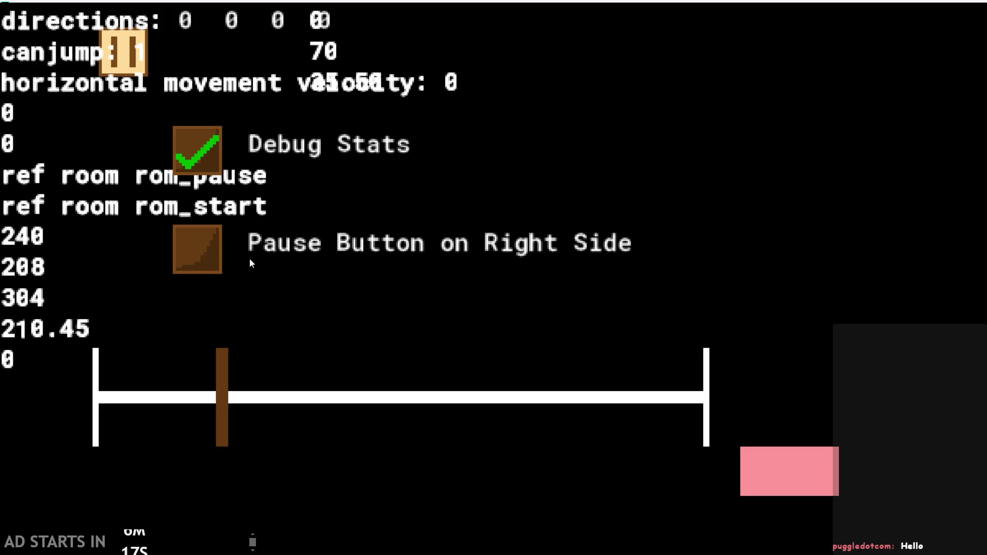
mouse_move(251, 264)
mouse_down()
mouse_move(224, 394)
mouse_move(530, 353)
mouse_move(47, 357)
mouse_move(579, 335)
mouse_move(44, 341)
mouse_move(729, 332)
mouse_move(276, 331)
mouse_move(672, 285)
mouse_move(707, 288)
mouse_move(574, 323)
mouse_move(353, 335)
mouse_move(726, 309)
mouse_move(665, 329)
mouse_move(514, 324)
mouse_move(198, 288)
mouse_move(320, 307)
mouse_move(746, 321)
mouse_move(565, 318)
mouse_move(851, 304)
mouse_up()
mouse_move(739, 311)
mouse_down()
mouse_move(217, 340)
mouse_move(313, 347)
mouse_move(267, 354)
mouse_up()
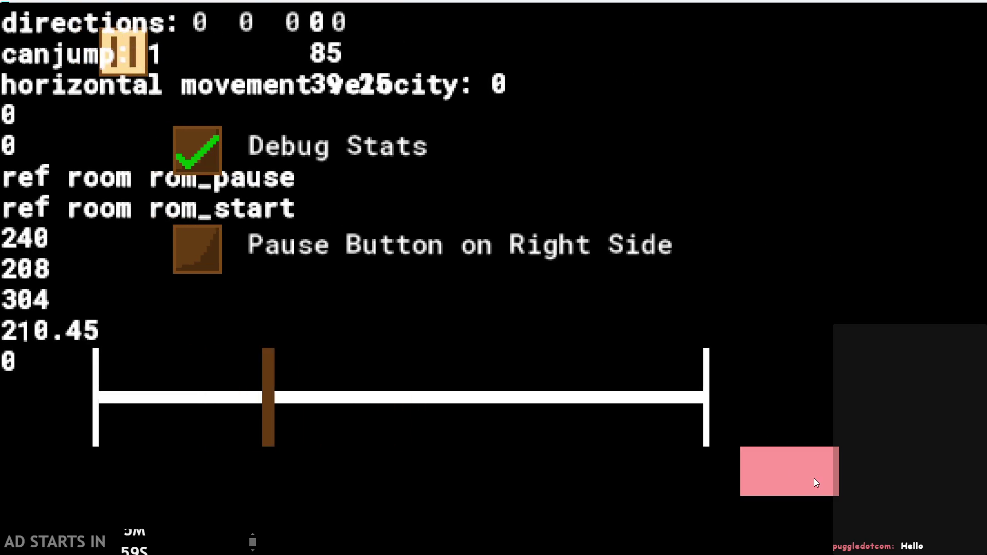
click(816, 481)
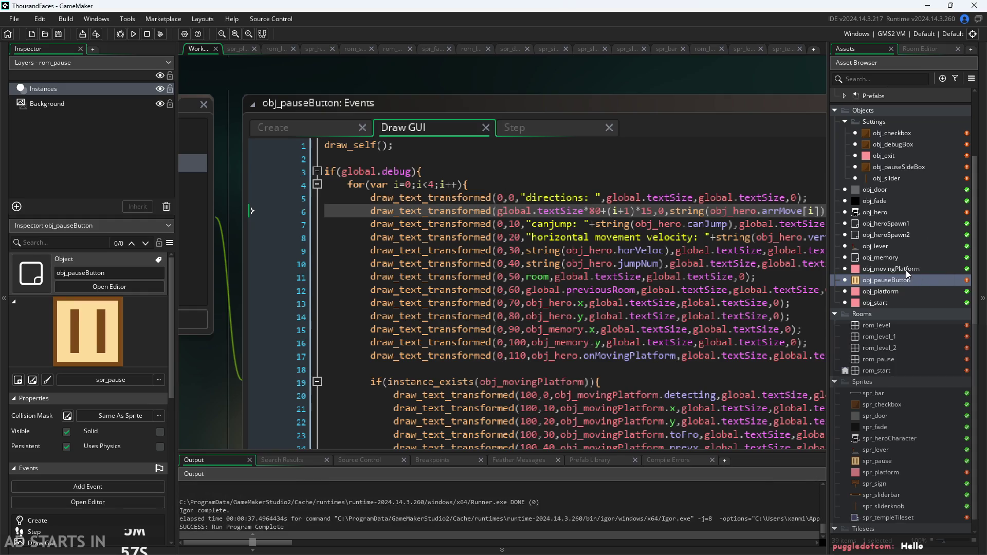
Open obj_slider's Step code and change the right limit from initX+50 to initX+30
click(877, 247)
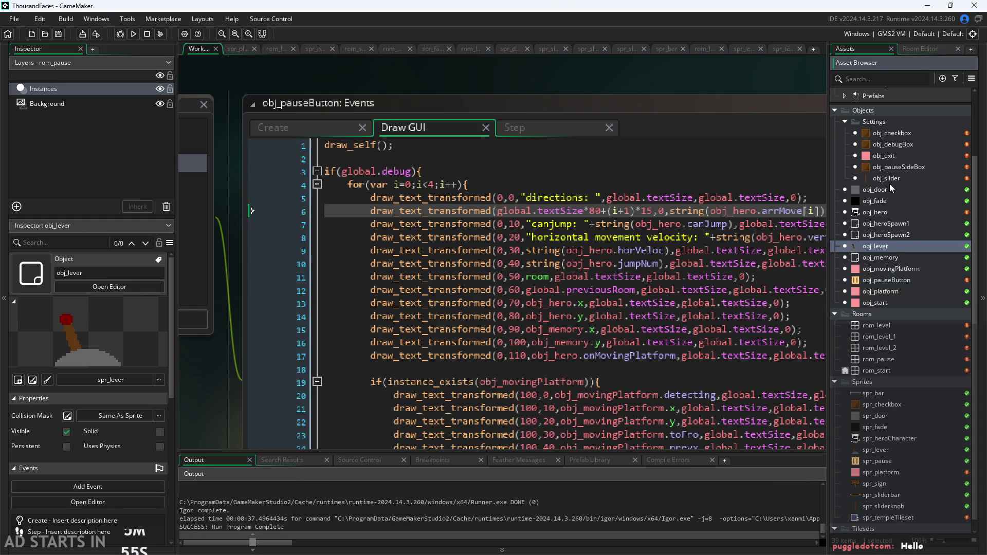
double_click(890, 180)
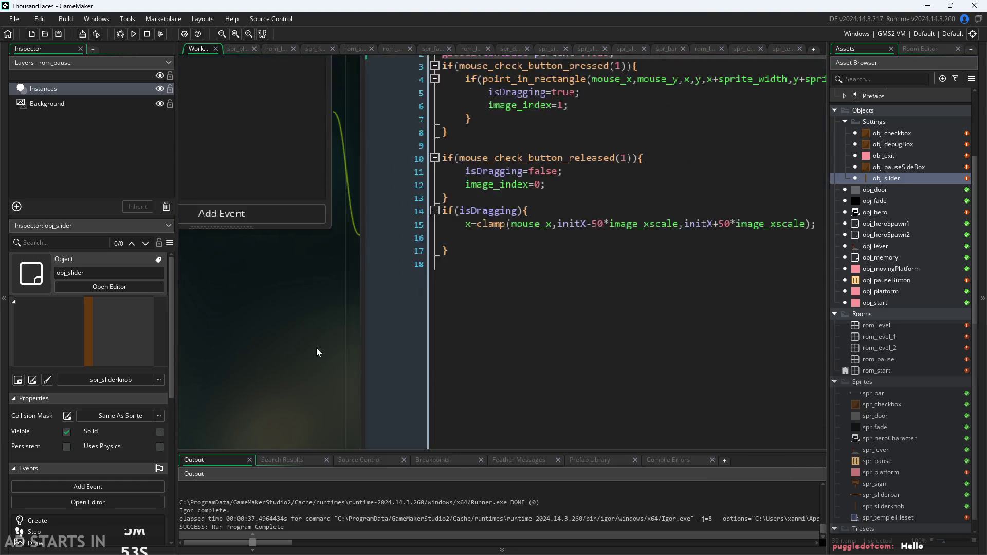
click(492, 276)
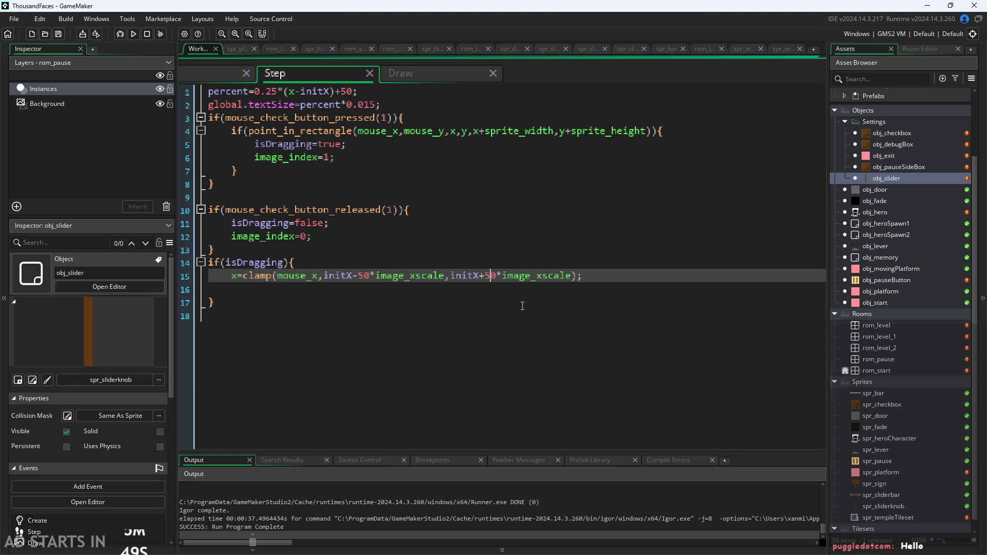
key(BackSpace)
text(3)
Test the slider's full text-size range with the debug stats overlay on
click(134, 34)
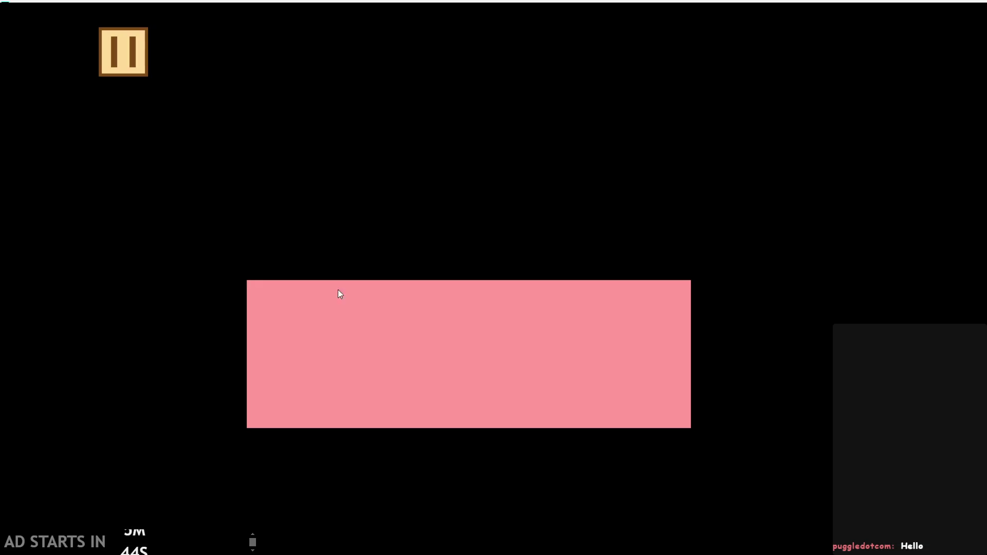
click(119, 48)
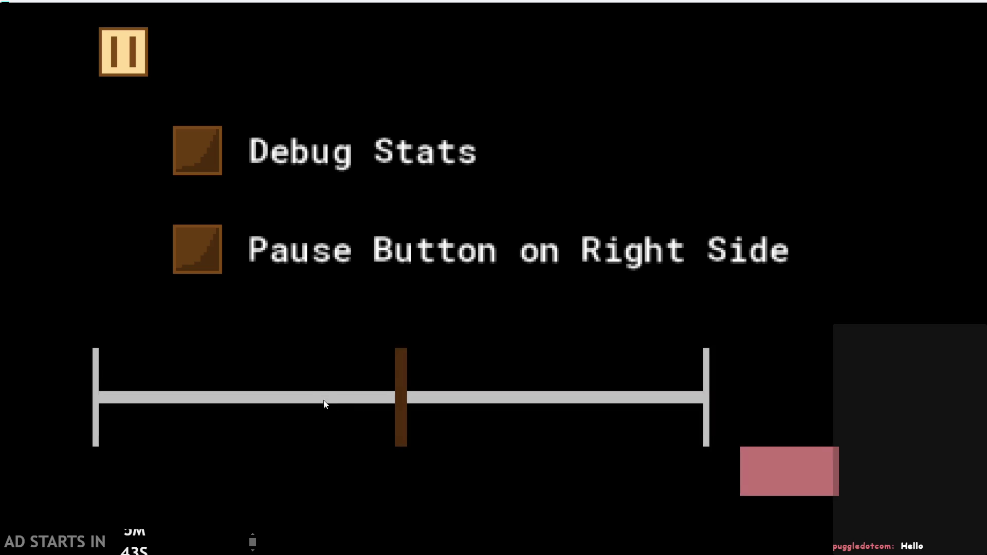
drag(445, 405, 586, 400)
mouse_move(744, 398)
mouse_down()
mouse_move(232, 375)
mouse_move(612, 385)
mouse_up()
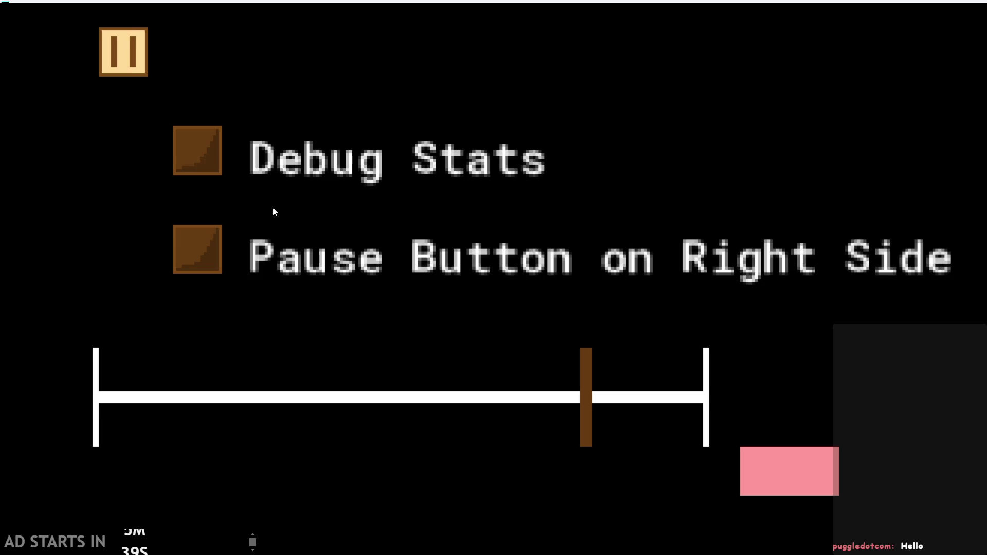
click(272, 207)
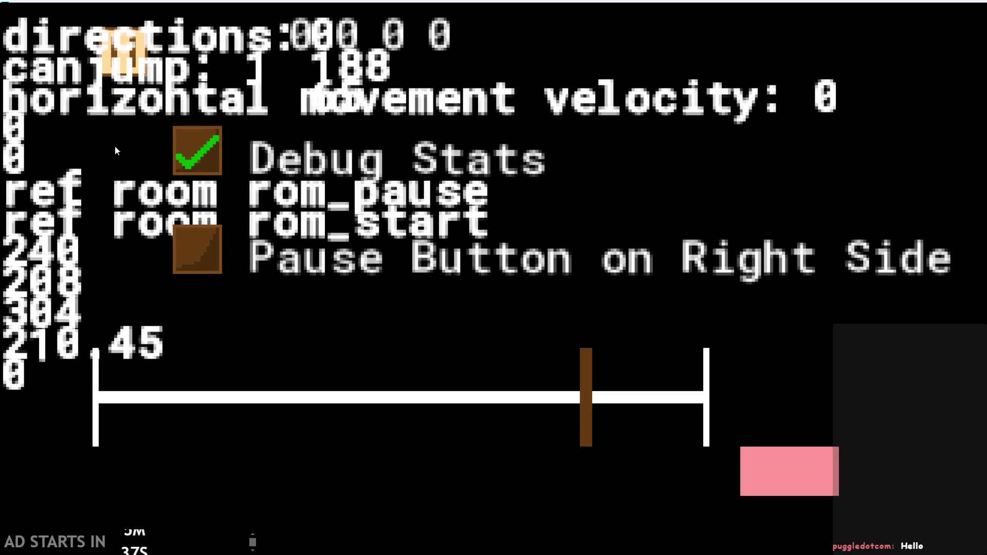
click(770, 460)
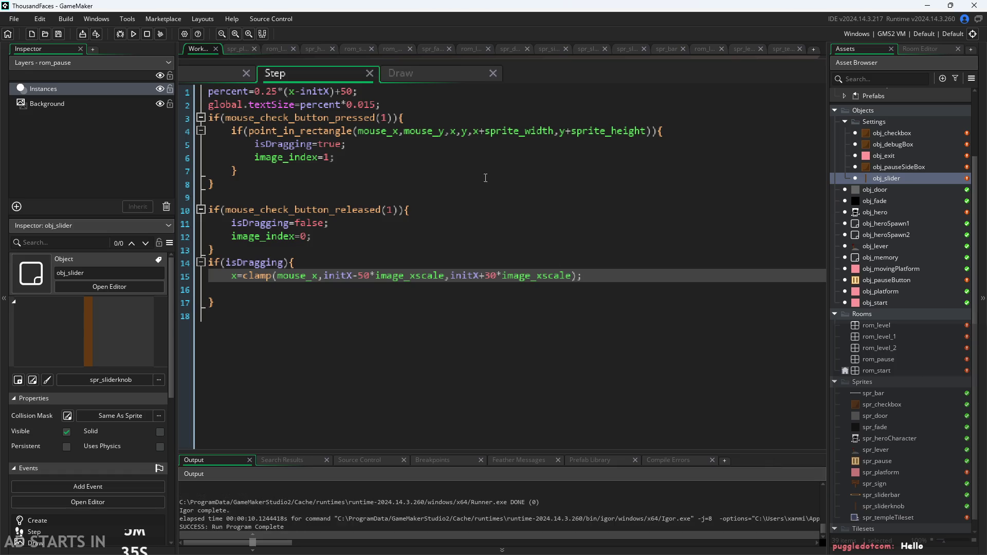
click(372, 103)
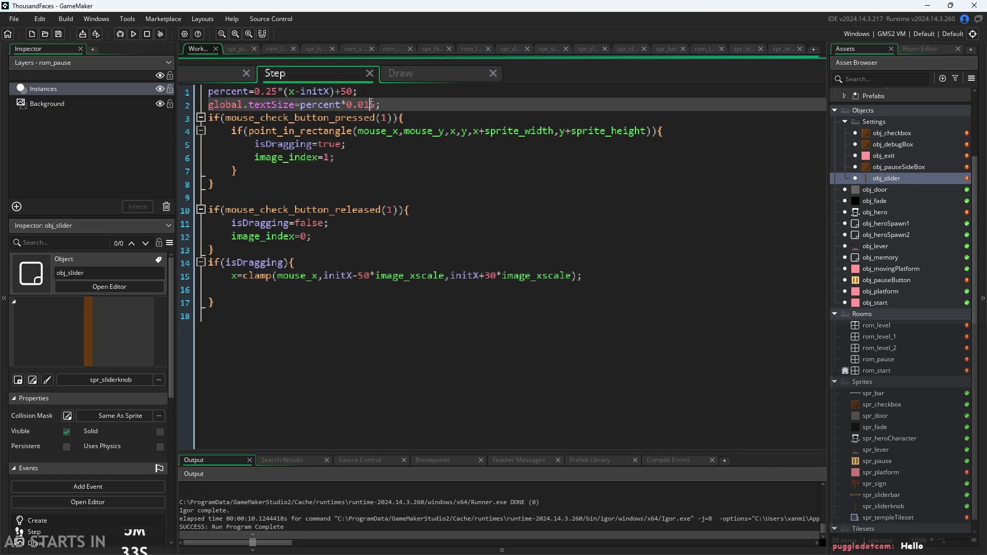
Lower the global.textSize scale factor and test the debug text at maximum size
key(BackSpace)
text(2)
click(134, 33)
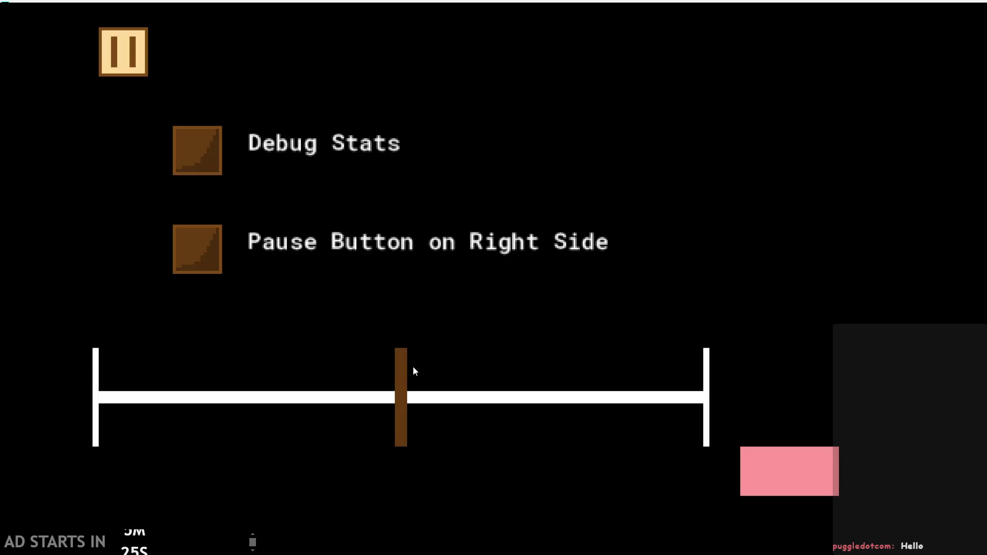
click(203, 156)
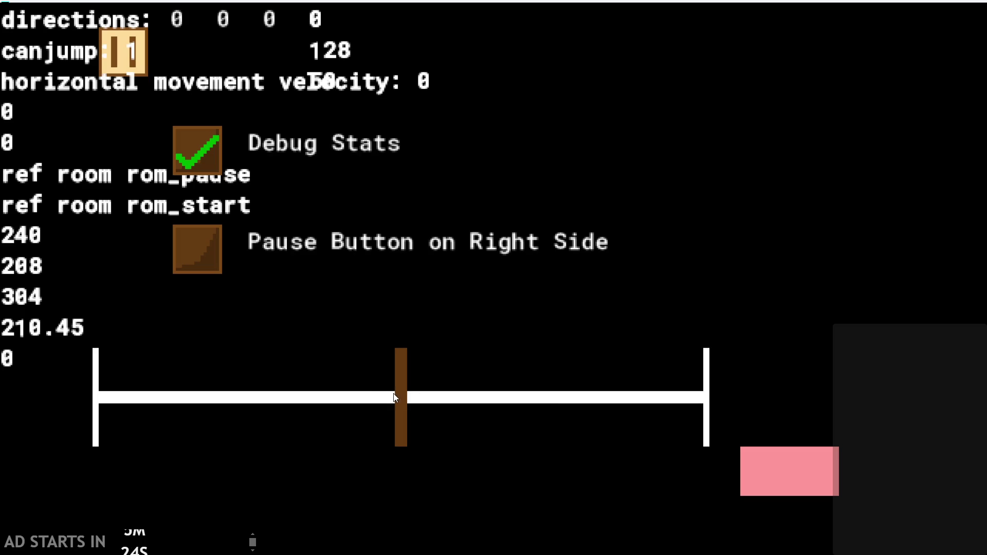
mouse_move(395, 397)
mouse_down()
mouse_move(586, 387)
mouse_move(190, 353)
mouse_move(586, 348)
mouse_up()
click(772, 473)
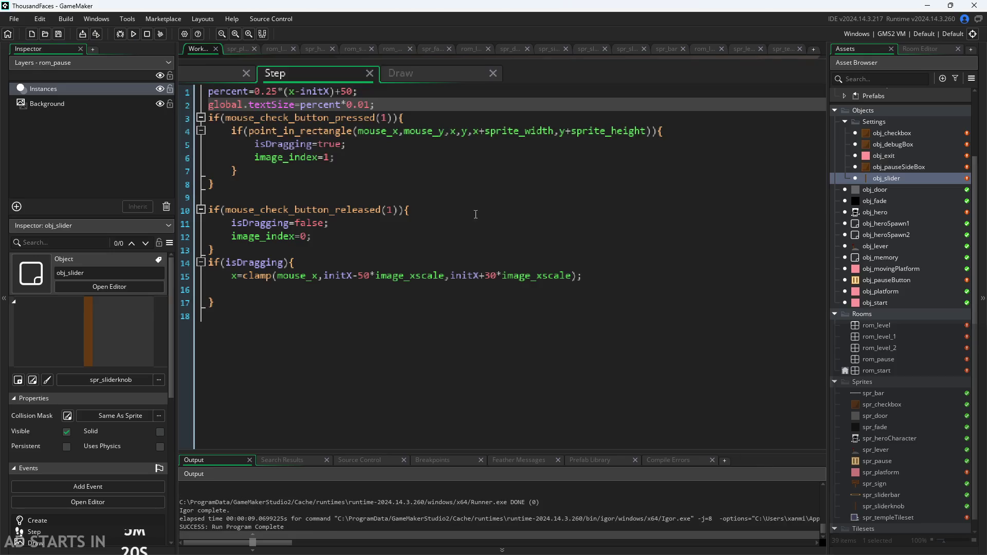
Restore the slider's right limit to initX+50 and test maximum and minimum text sizes
click(491, 278)
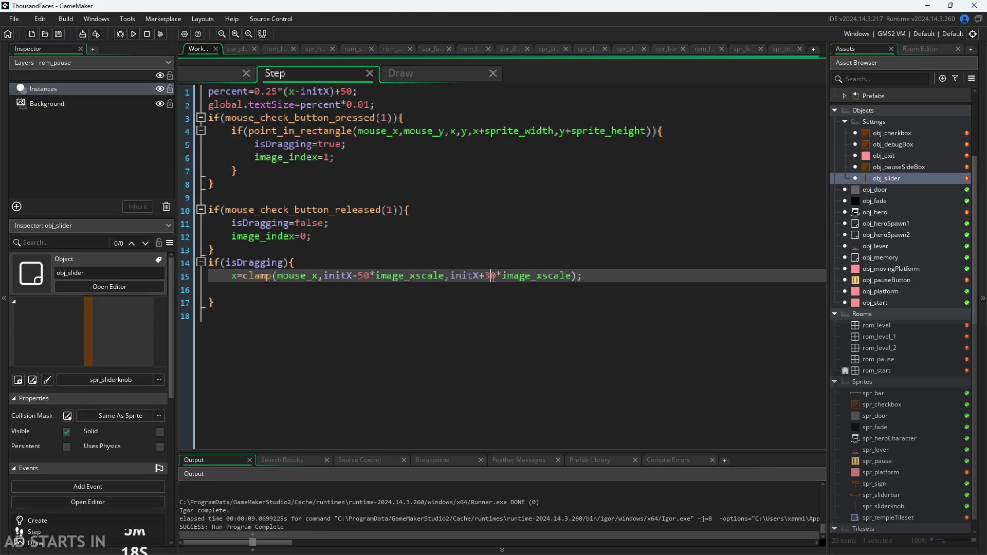
key(BackSpace)
text(5)
key(F5)
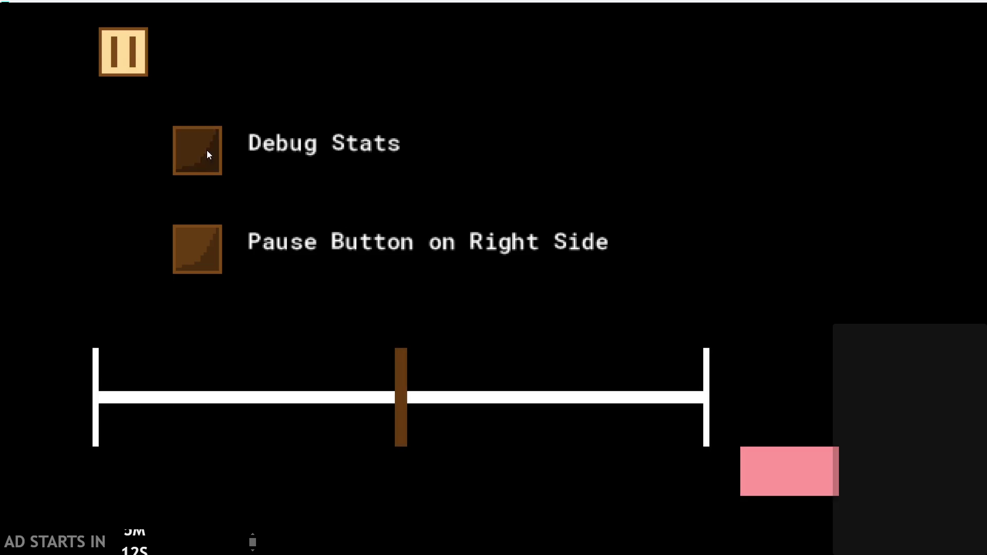
click(208, 155)
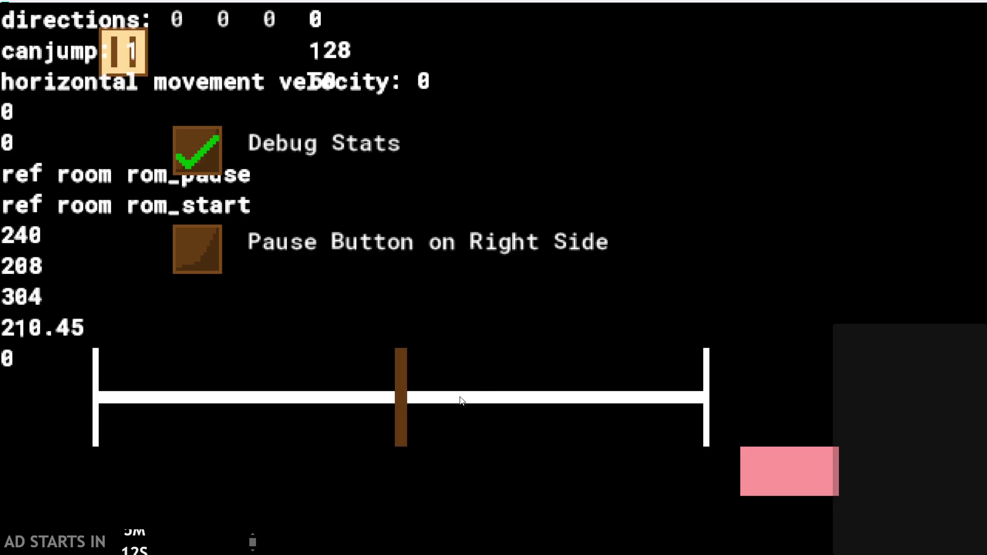
drag(461, 399, 818, 386)
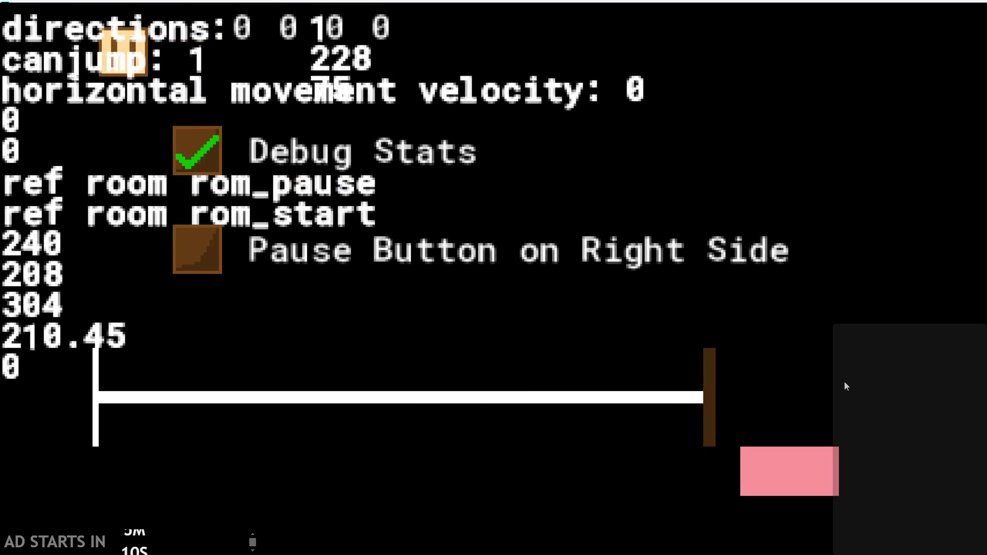
mouse_move(710, 395)
mouse_down()
mouse_move(38, 357)
mouse_move(53, 359)
mouse_up()
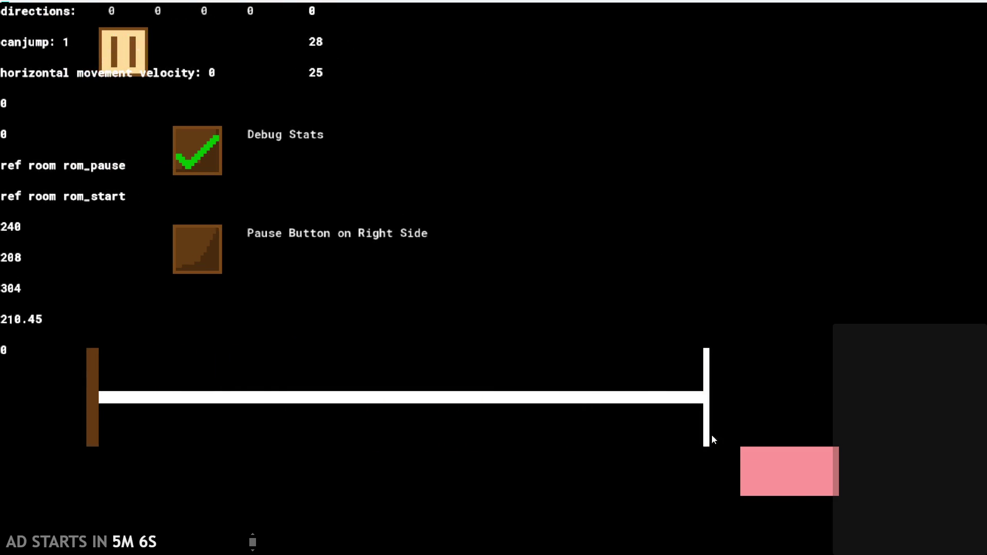
click(784, 477)
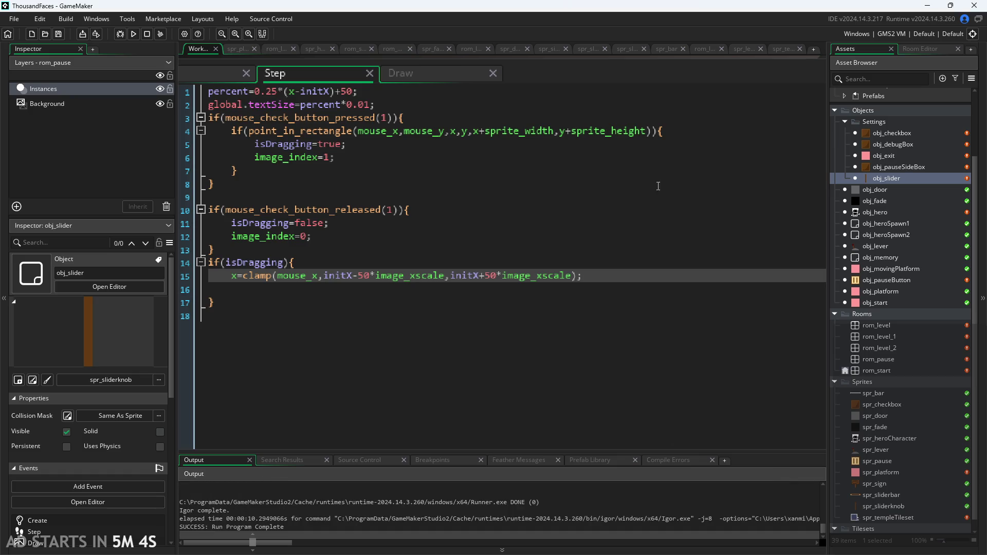
click(900, 156)
click(898, 221)
click(894, 271)
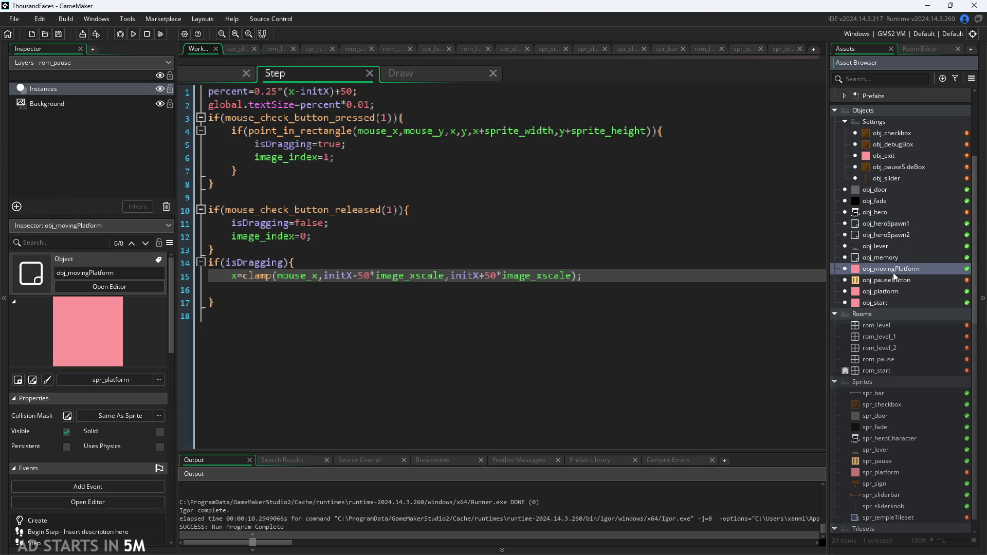
click(893, 262)
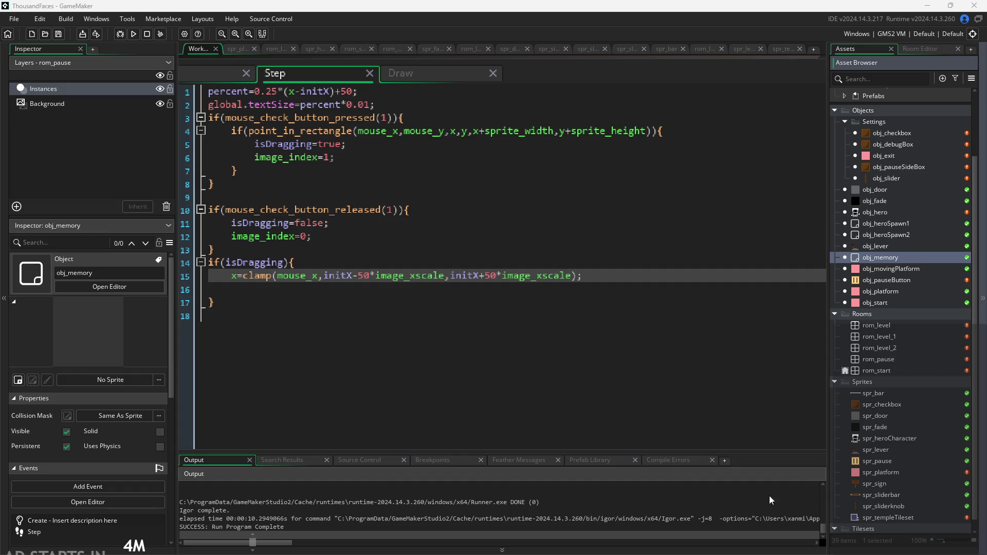
click(532, 303)
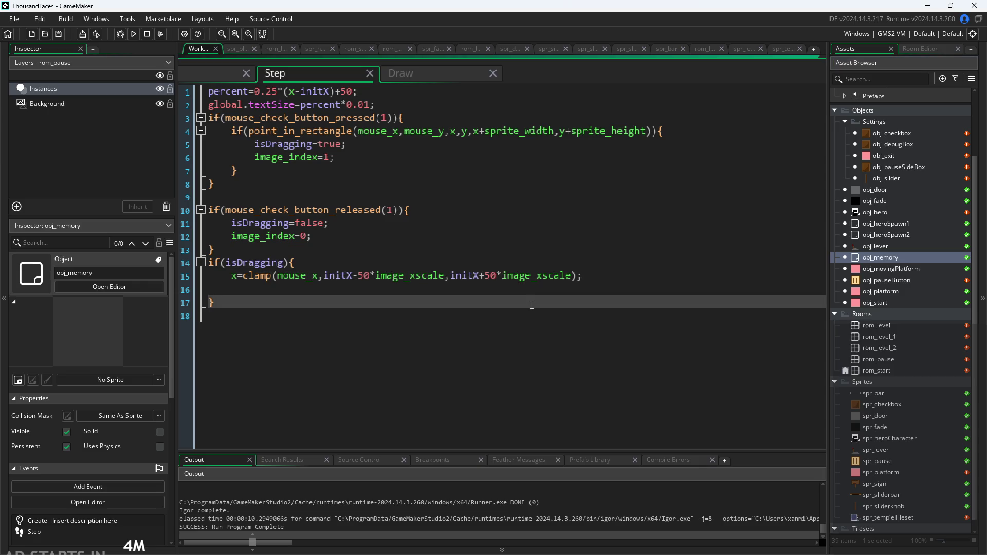
scroll(353, 333, up, 2)
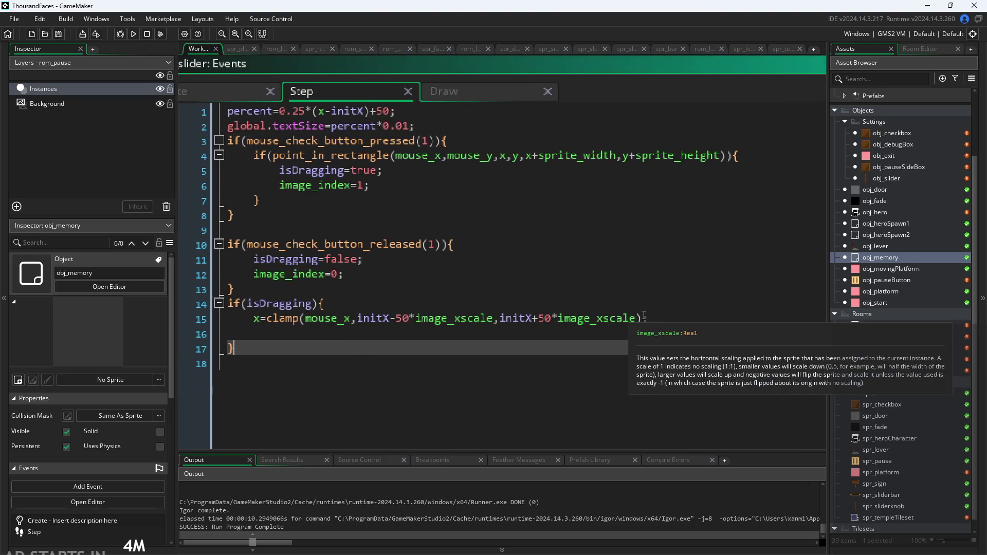
click(687, 318)
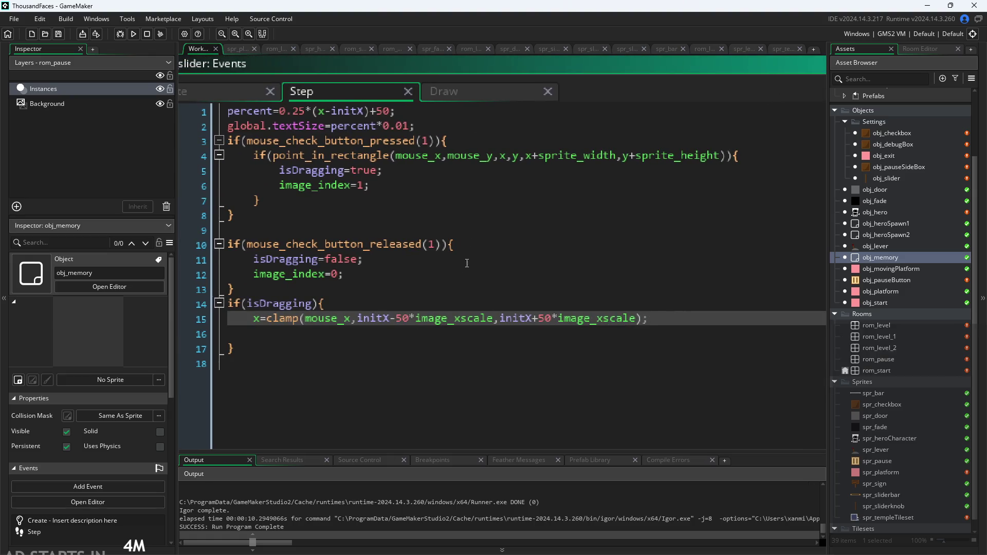
scroll(467, 264, down, 2)
click(467, 277)
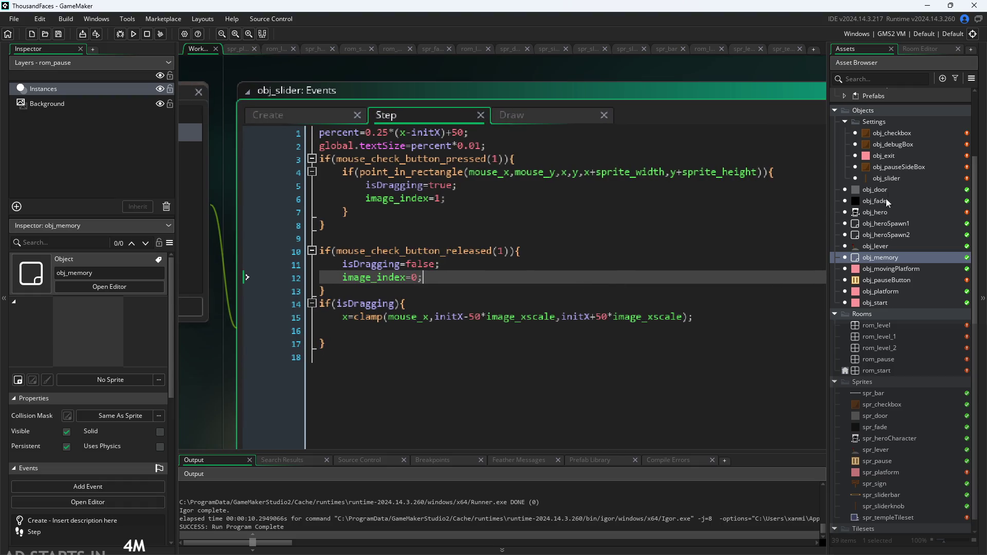
double_click(905, 273)
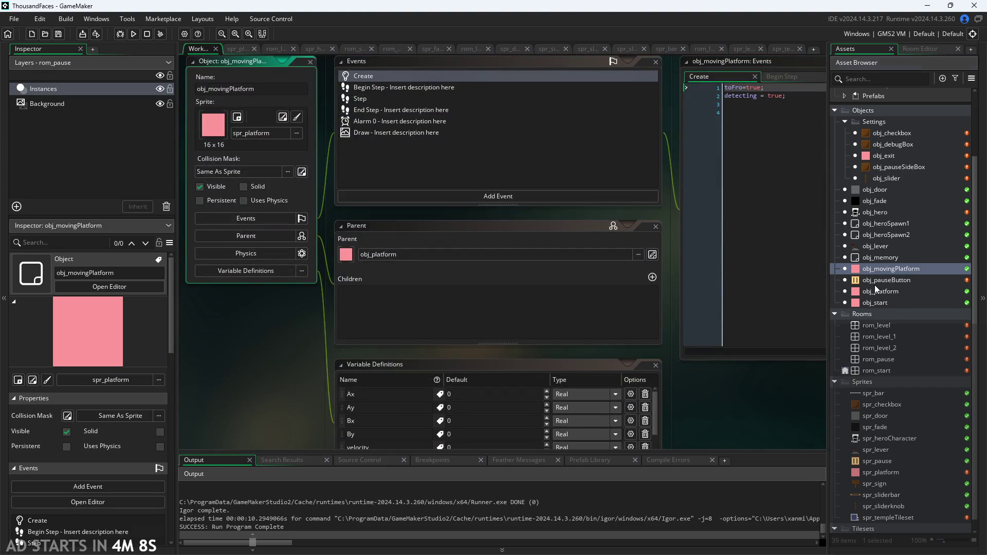
Open obj_pauseButton's Draw GUI code and place the caret after the directions line's y value 0
double_click(875, 282)
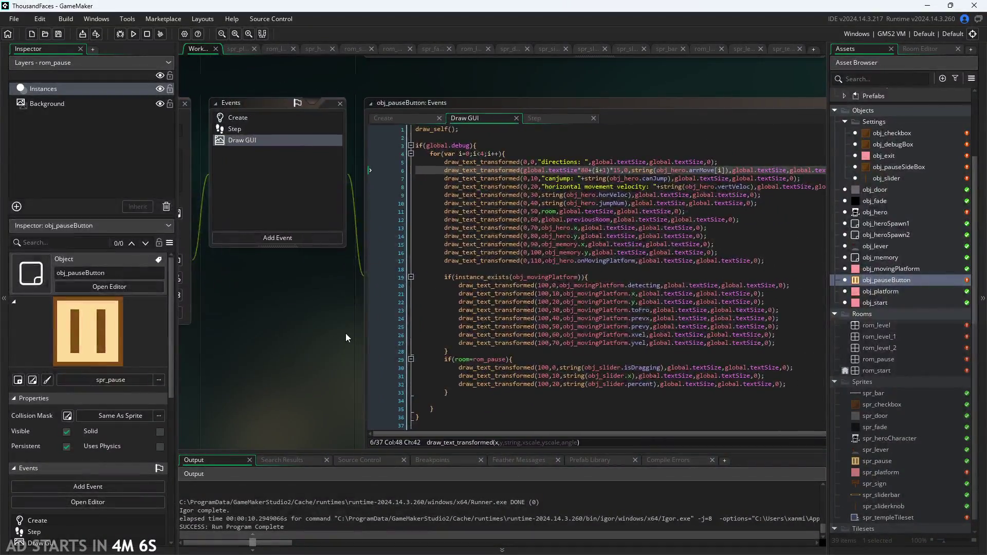
scroll(347, 332, up, 5)
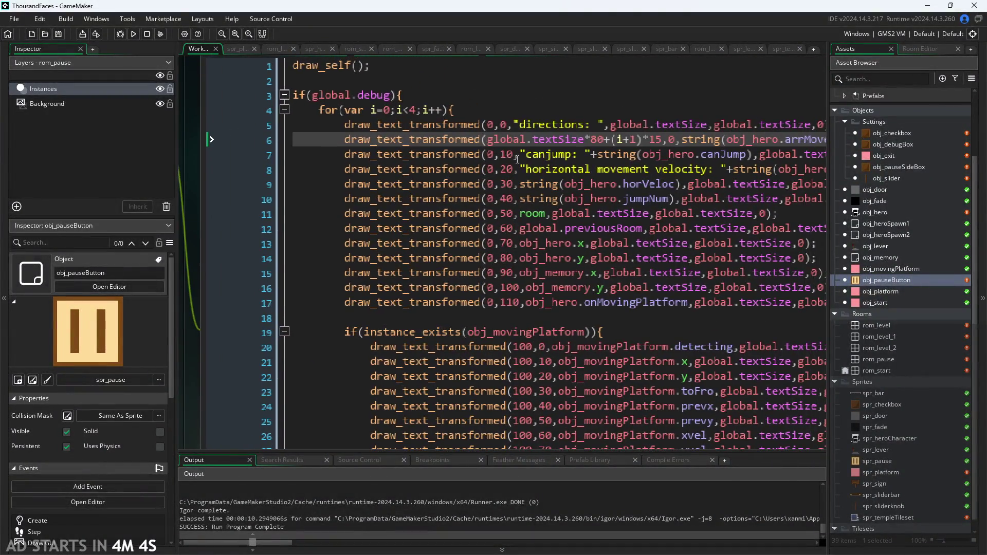
scroll(517, 159, up, 3)
scroll(489, 152, up, 1)
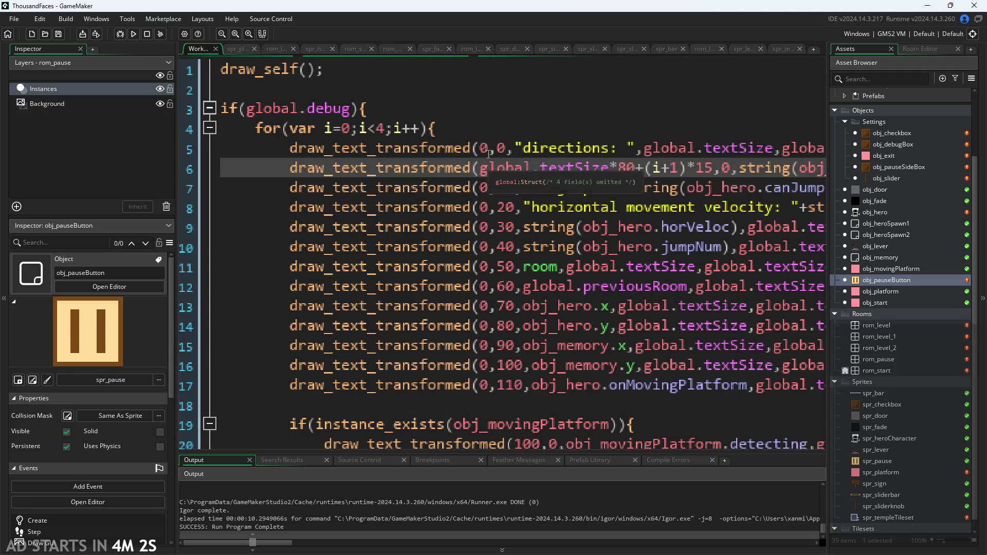
click(485, 151)
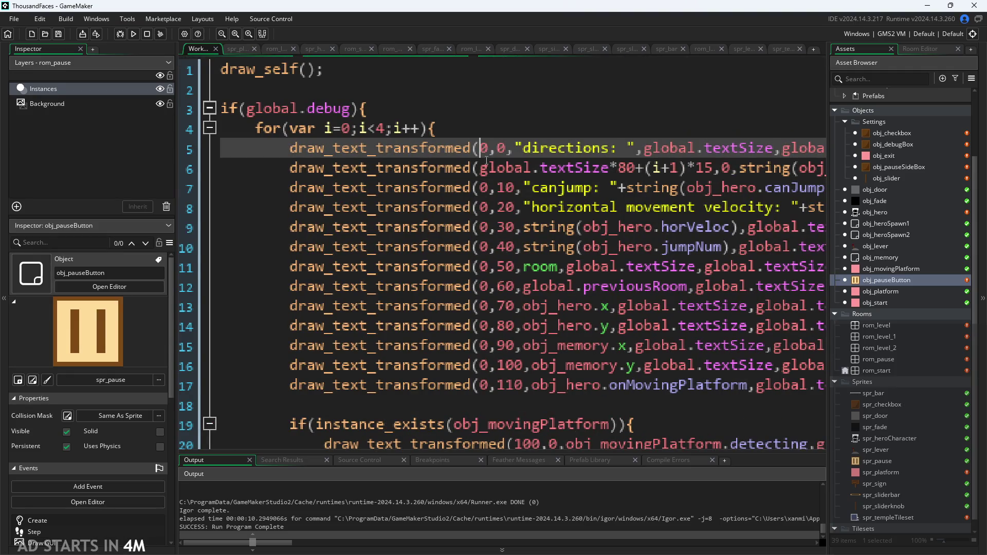
scroll(487, 161, down, 1)
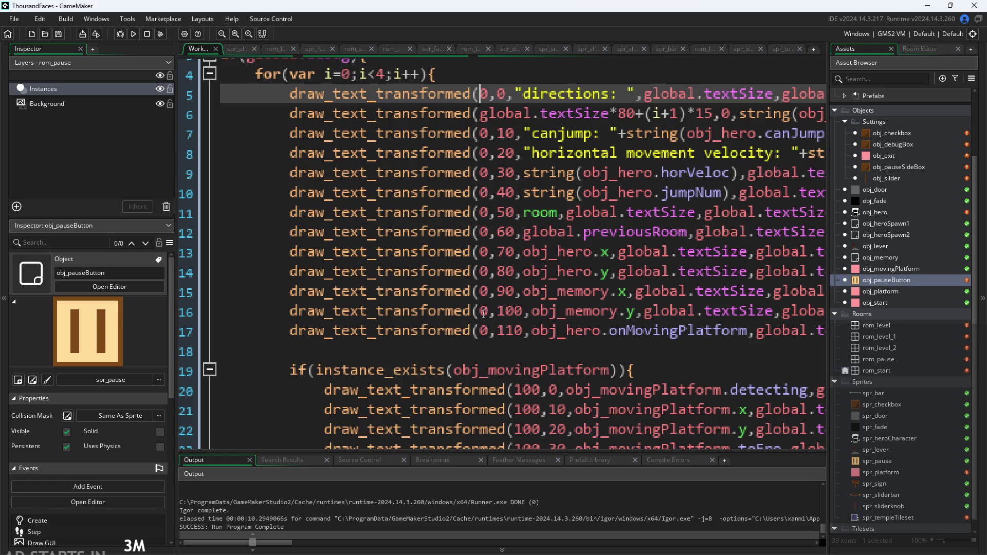
scroll(483, 314, up, 1)
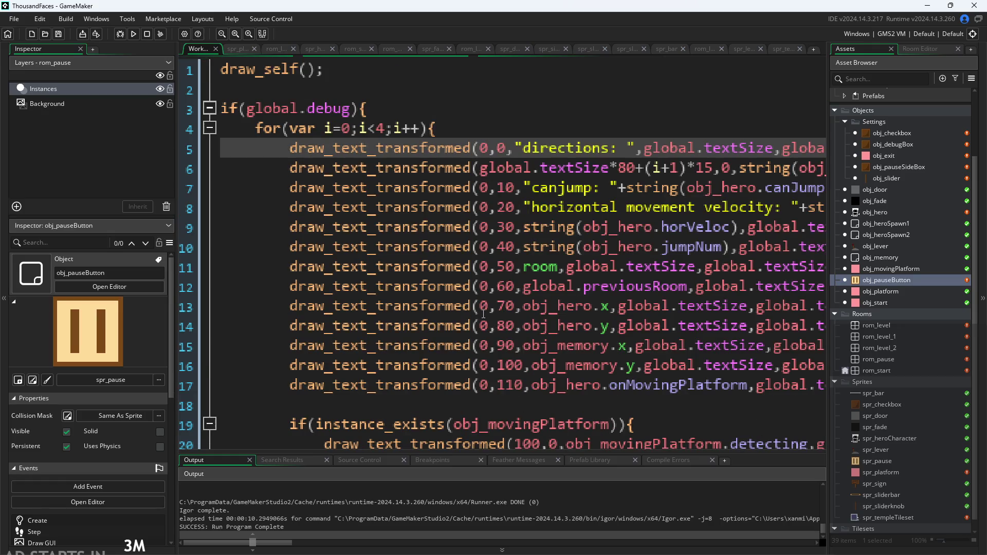
click(507, 149)
ctrl+scroll(519, 205, down, 1)
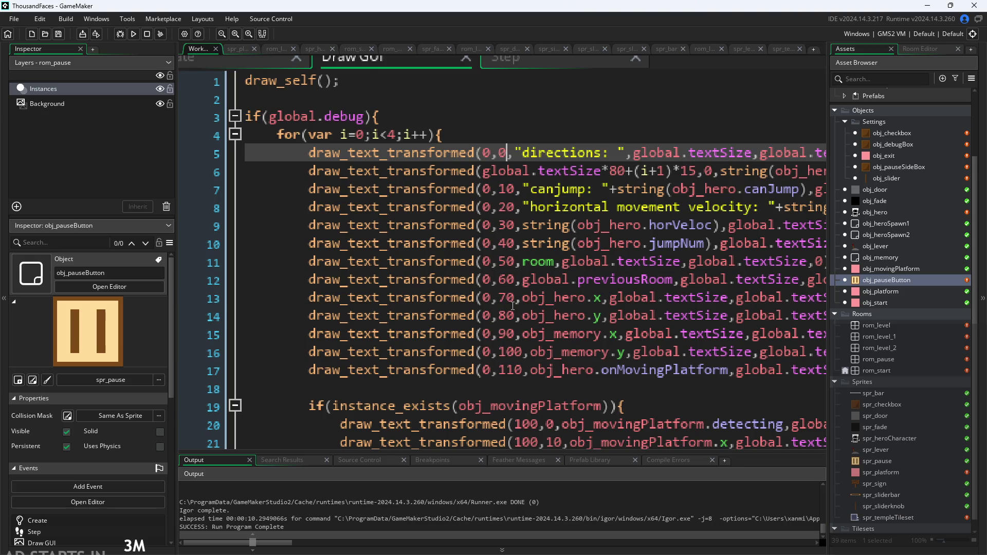
Add *global.textSize after the directions y value and after y offsets 10 through 110 on lines 7-17
text(*global.)
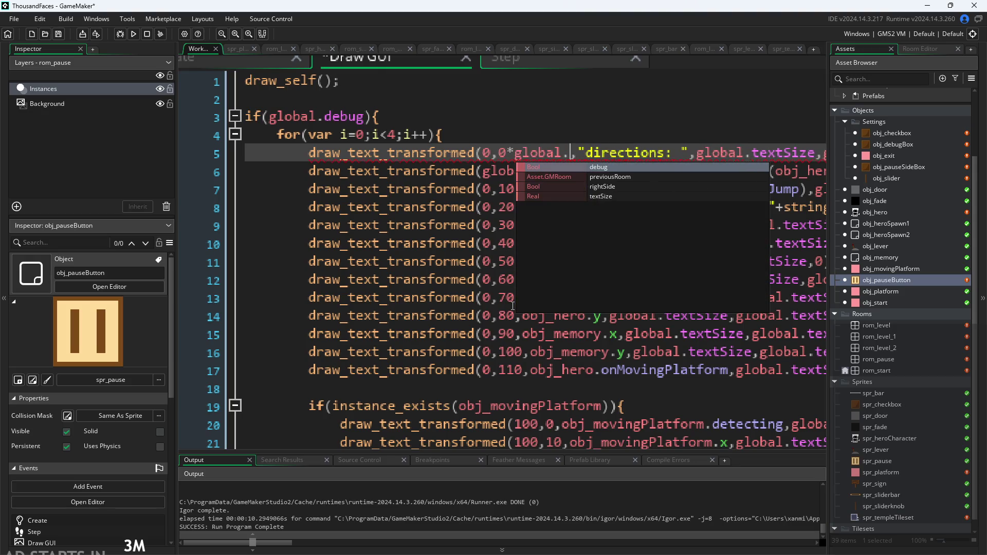
text(te)
key(Return)
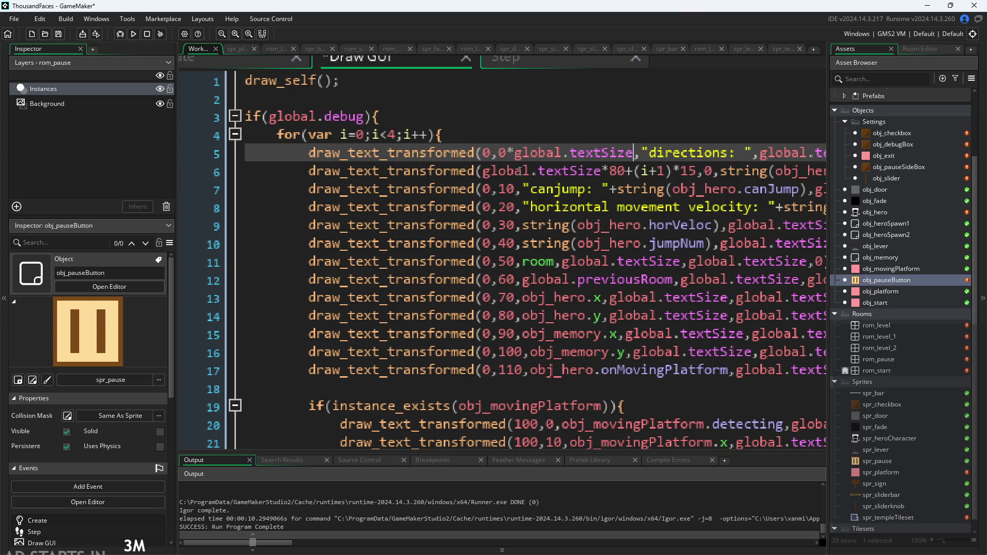
drag(514, 153, 633, 154)
key(ctrl+c)
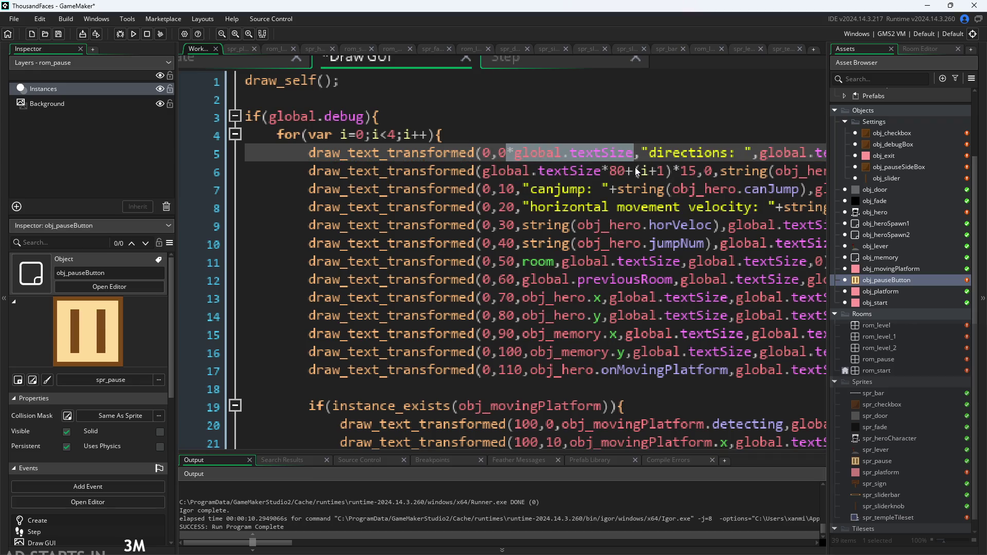
click(516, 189)
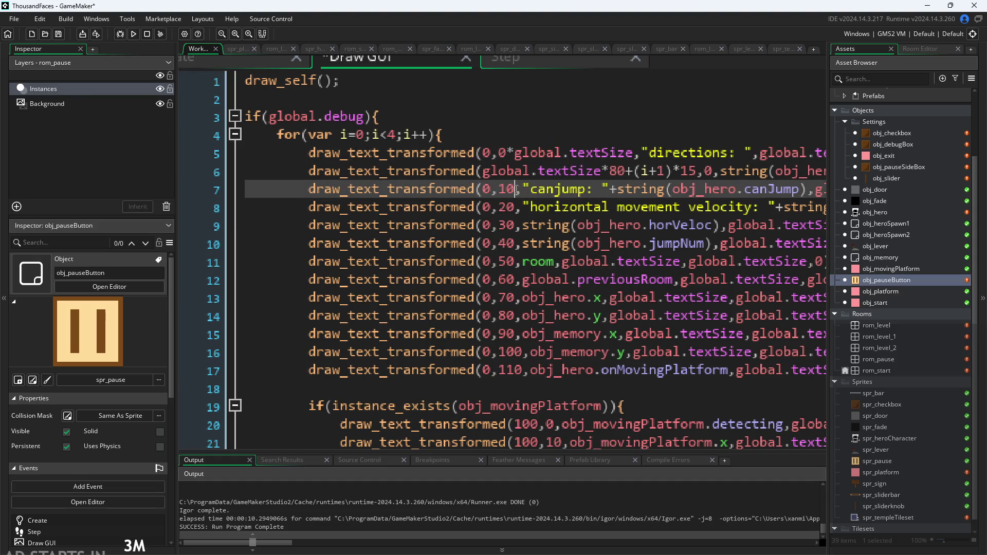
key(ctrl+v)
click(516, 208)
key(ctrl+v)
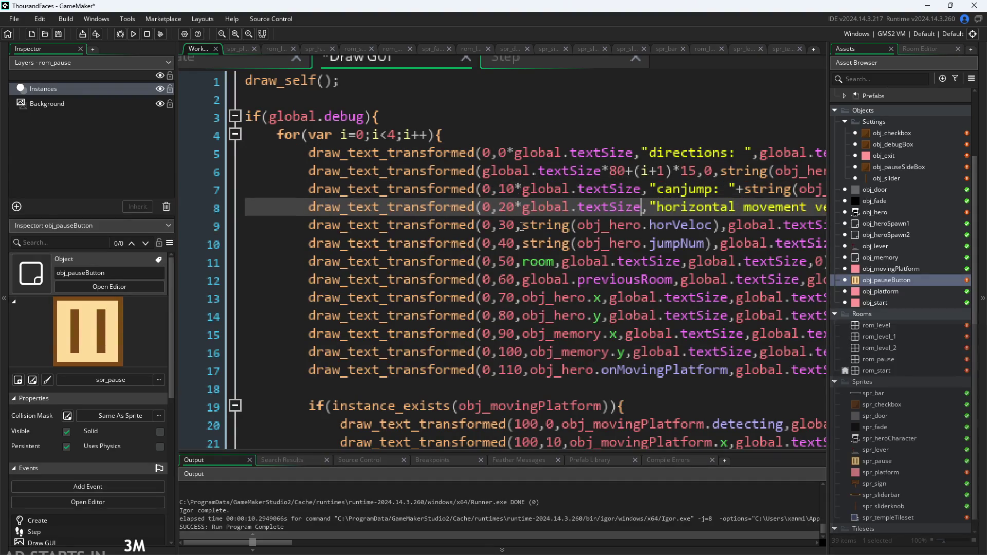
click(517, 226)
key(ctrl+v)
click(517, 244)
key(ctrl+v)
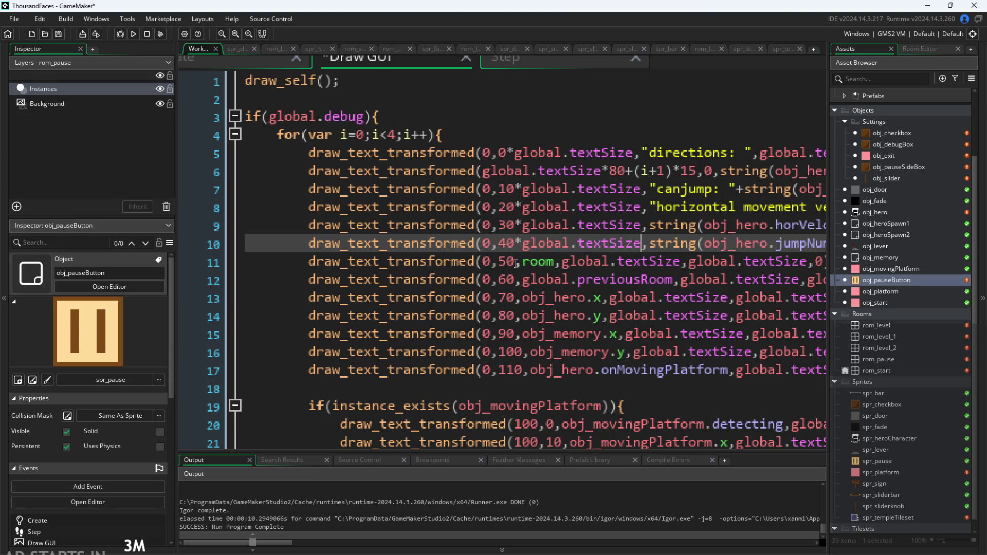
click(517, 262)
key(ctrl+v)
click(517, 280)
key(ctrl+v)
click(517, 298)
key(ctrl+v)
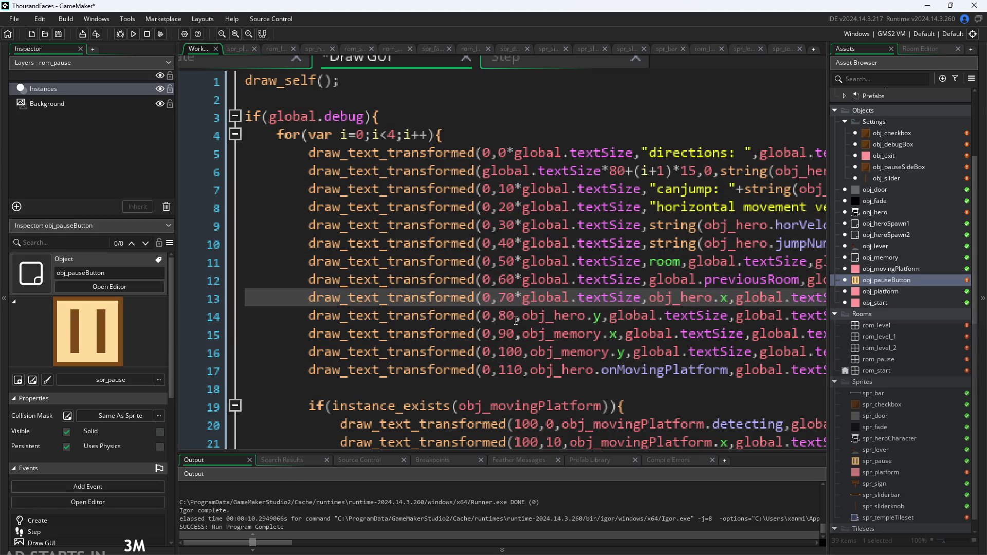
click(517, 317)
key(ctrl+v)
click(515, 334)
key(ctrl+v)
click(523, 353)
key(ctrl+v)
click(524, 370)
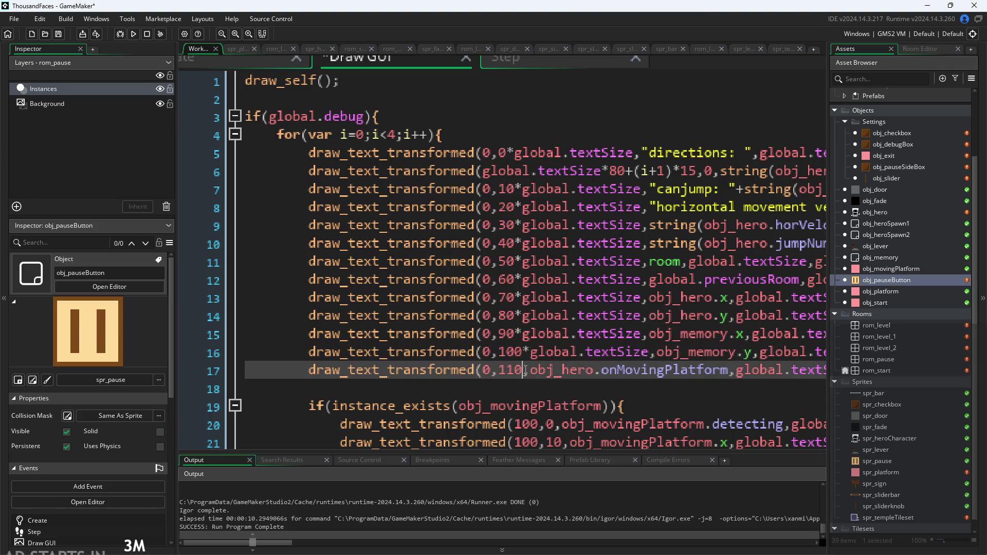
key(ctrl+v)
Multiply the moving-platform block's y offsets 0, 10, 20, 30 and 40 by global.textSize
scroll(544, 374, down, 1)
scroll(545, 374, down, 2)
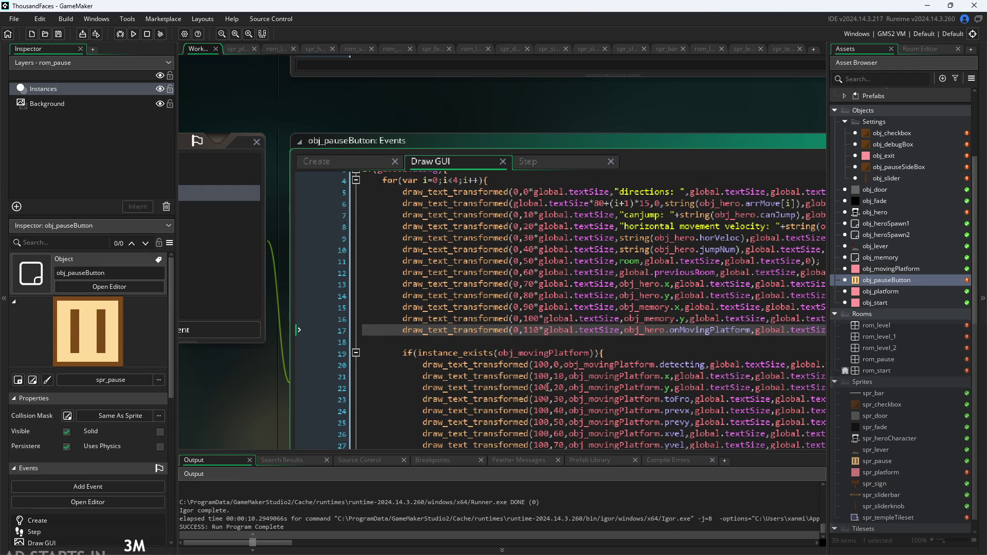
scroll(565, 387, up, 3)
click(527, 344)
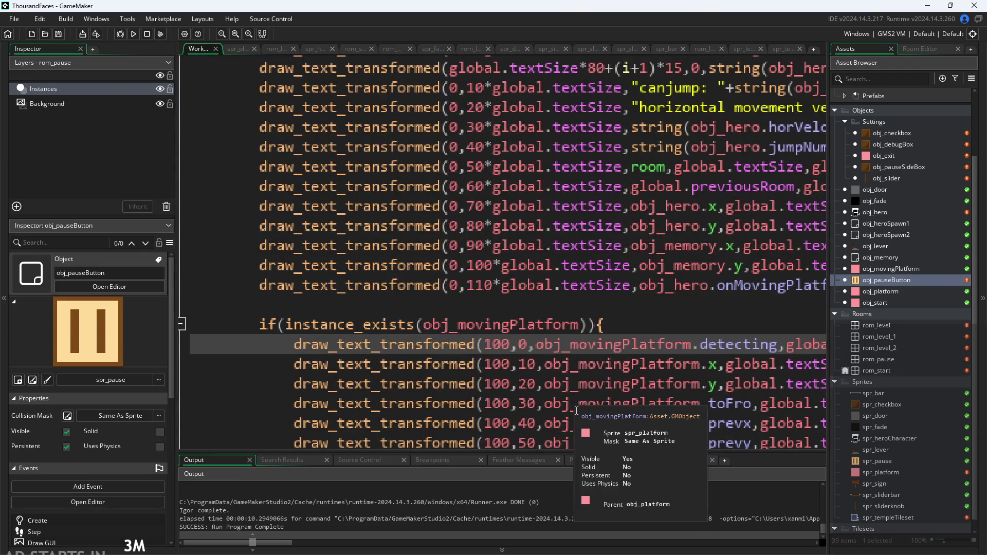
key(ctrl+v)
click(537, 365)
key(ctrl+v)
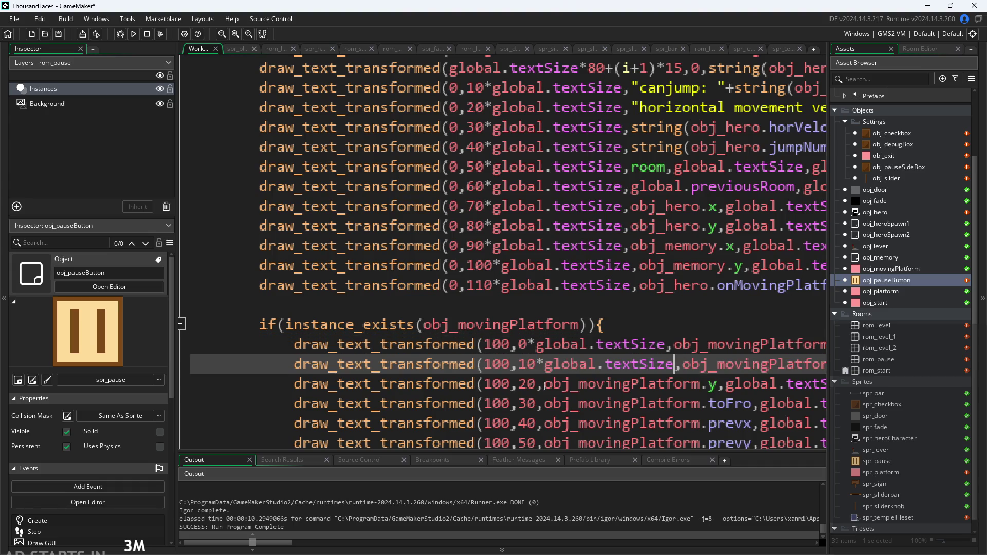
click(540, 385)
key(ctrl+v)
click(540, 404)
key(ctrl+v)
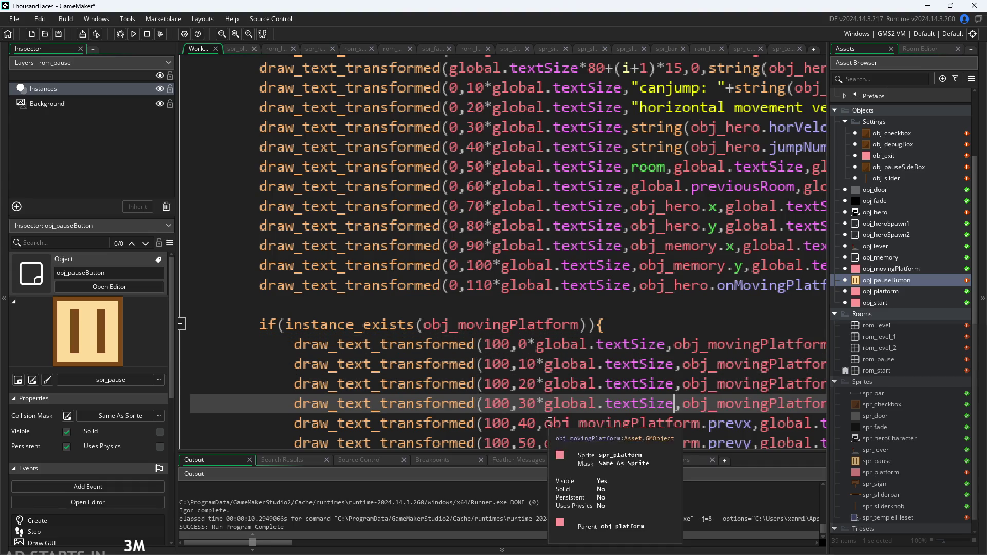
scroll(548, 386, down, 1)
scroll(549, 386, up, 1)
click(536, 425)
key(ctrl+v)
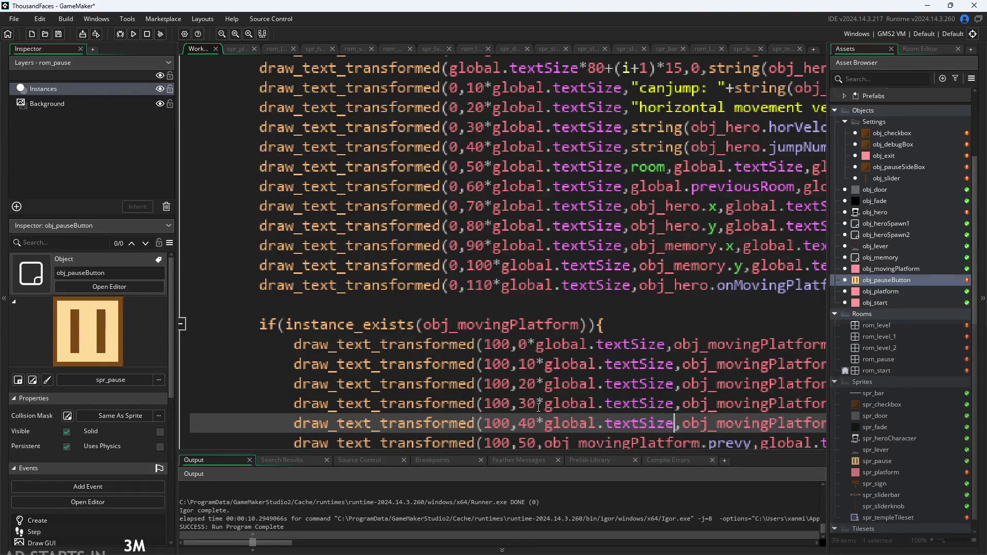
scroll(494, 311, down, 1)
scroll(494, 309, down, 3)
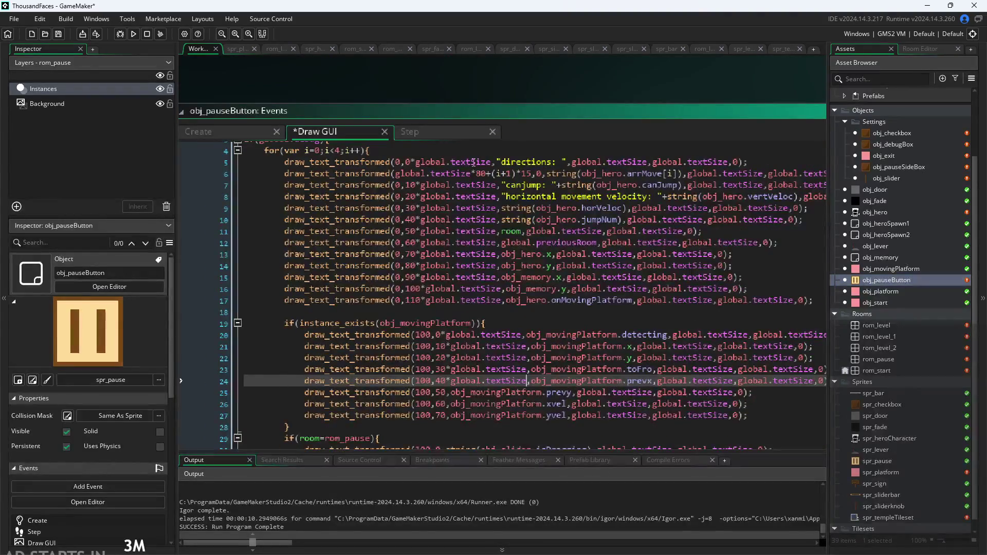
scroll(456, 416, up, 5)
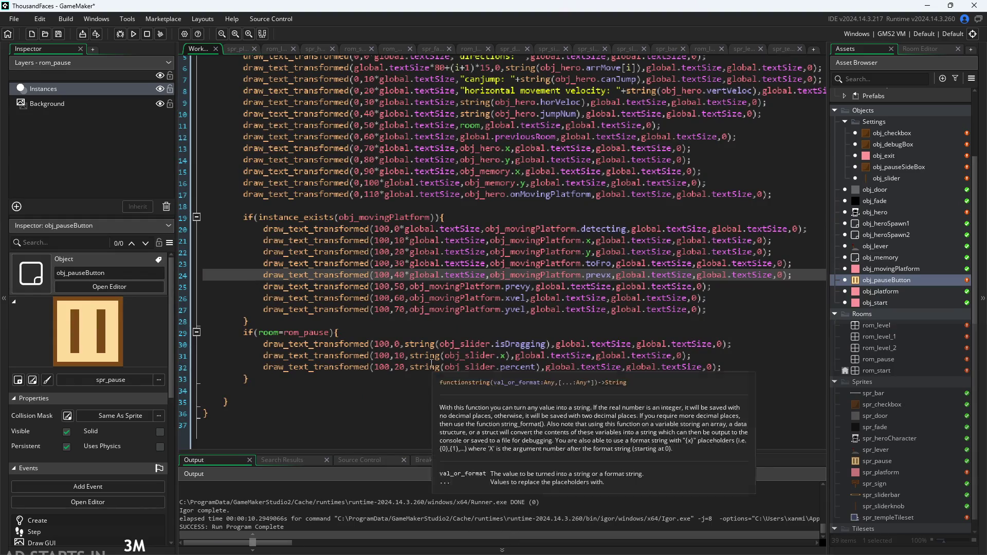
Multiply the remaining 50, 60, 70 offsets and slider offsets 0, 10, 20 by global.textSize, then save
click(378, 226)
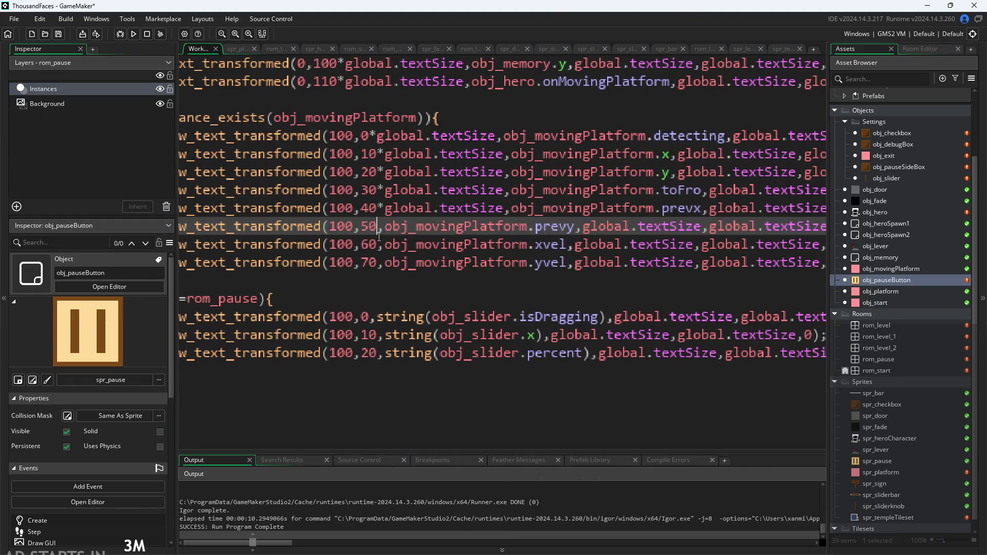
key(ctrl+v)
click(378, 244)
key(ctrl+v)
click(378, 262)
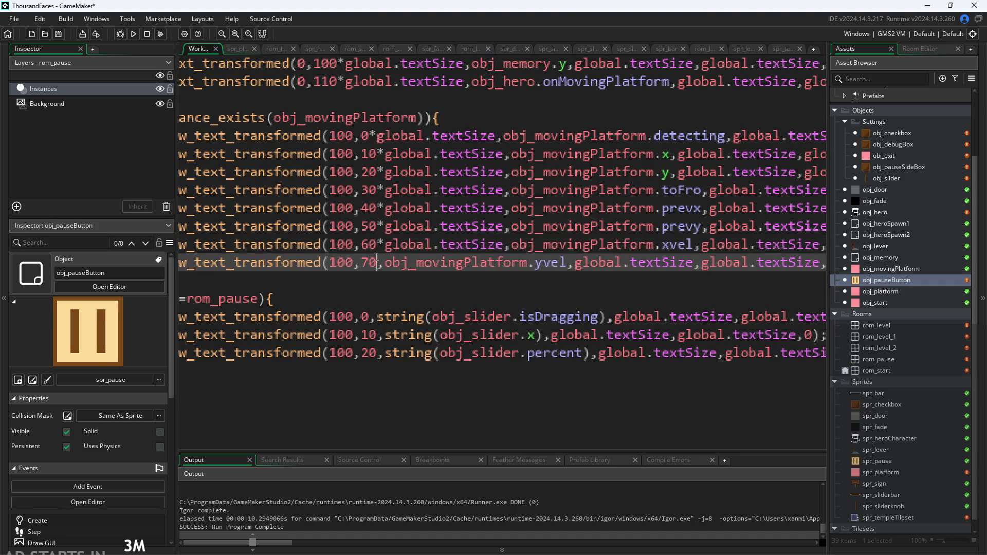
key(ctrl+v)
click(366, 317)
key(ctrl+v)
click(378, 335)
key(ctrl+v)
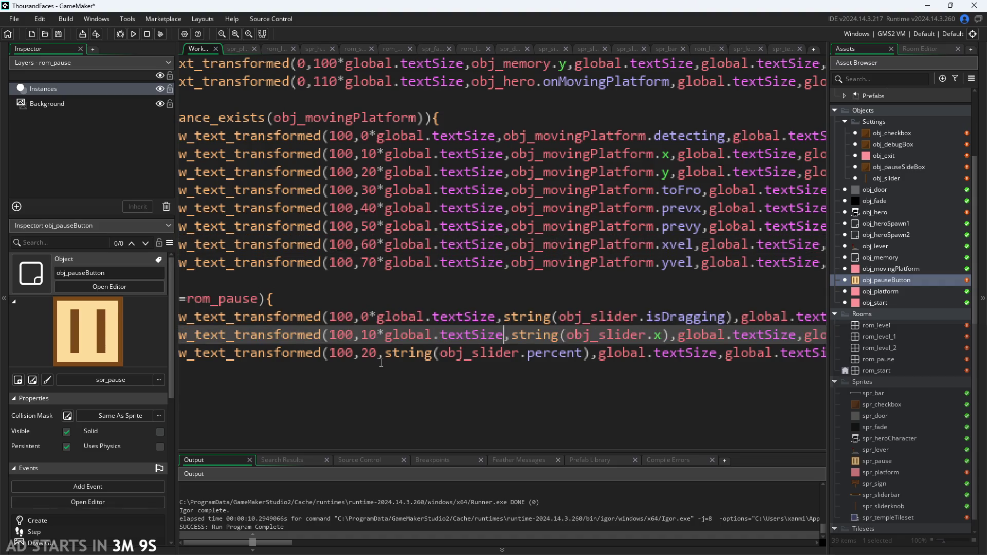
click(378, 353)
key(ctrl+v)
key(ctrl+s)
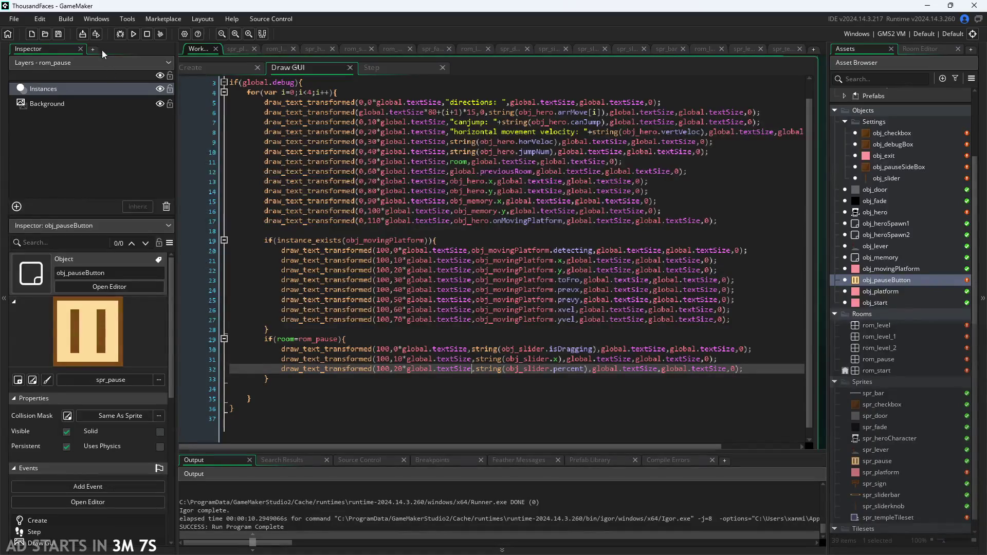
click(133, 34)
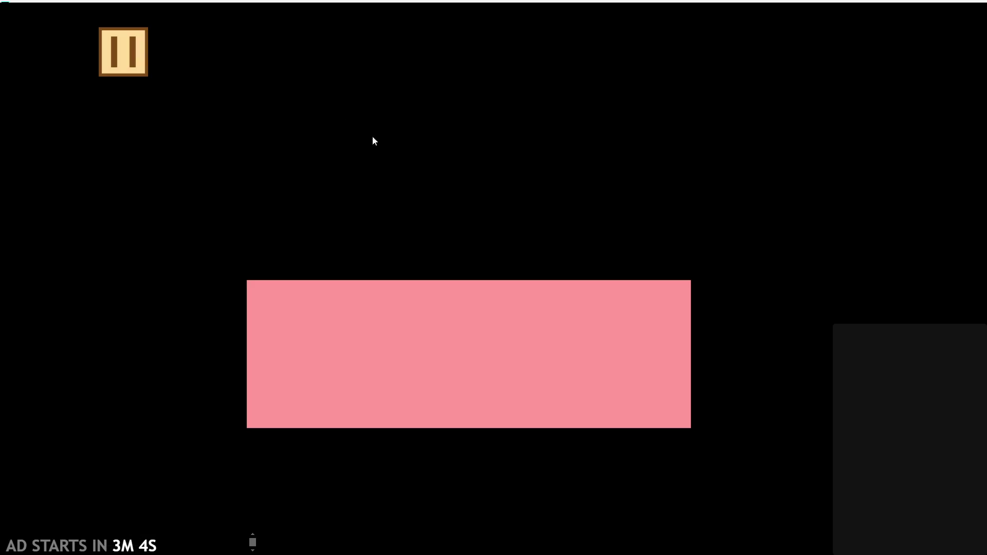
click(138, 47)
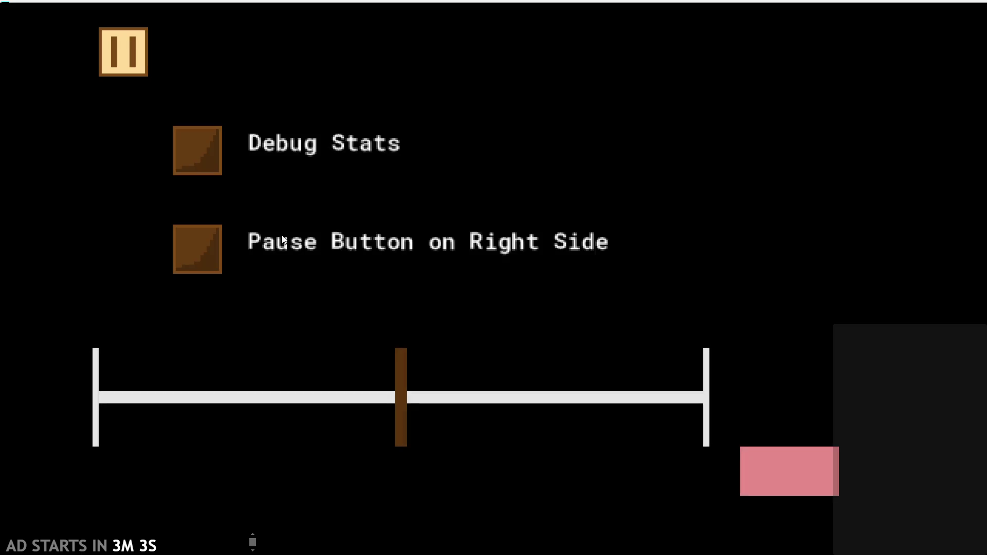
click(207, 170)
mouse_move(406, 409)
mouse_down()
mouse_move(773, 396)
mouse_move(92, 398)
mouse_move(441, 355)
mouse_up()
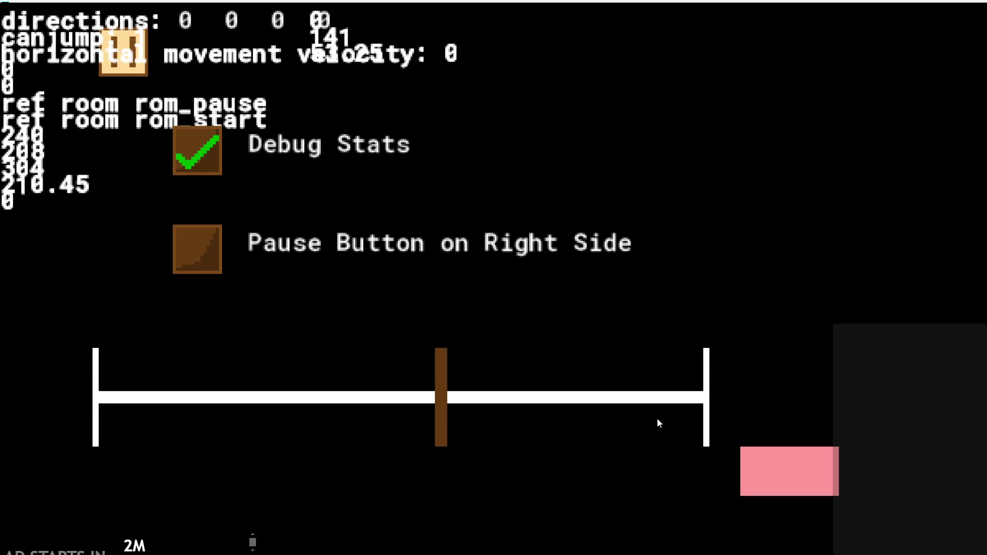
click(811, 473)
ctrl+scroll(379, 249, up, 8)
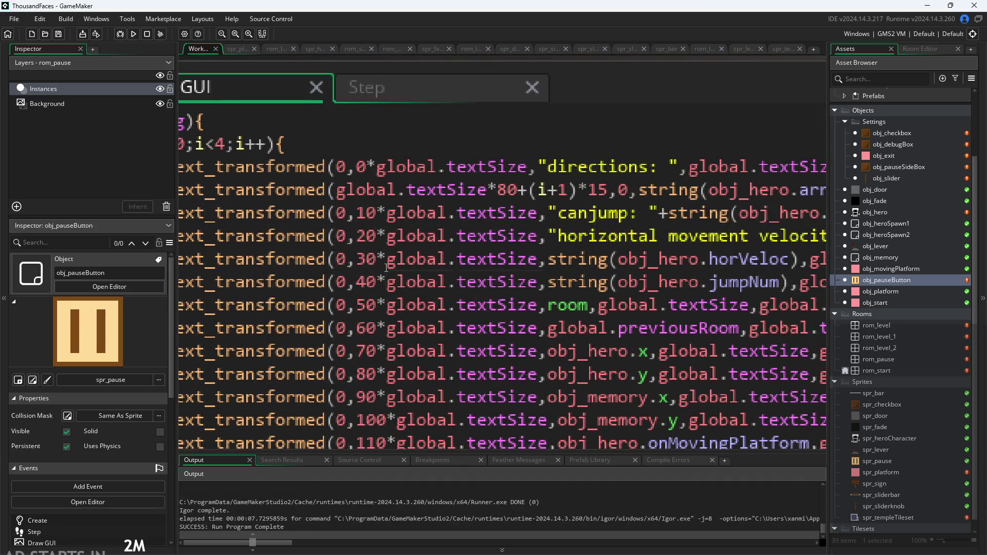
Change the canjump and velocity y offsets from 10 and 20 to 7 and 14
ctrl+scroll(363, 221, down, 1)
click(371, 215)
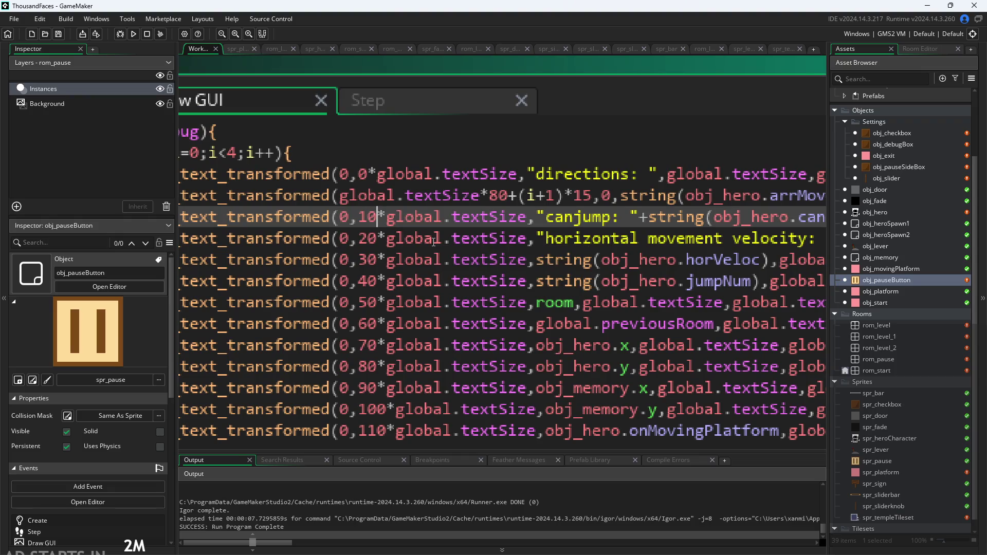
key(Delete)
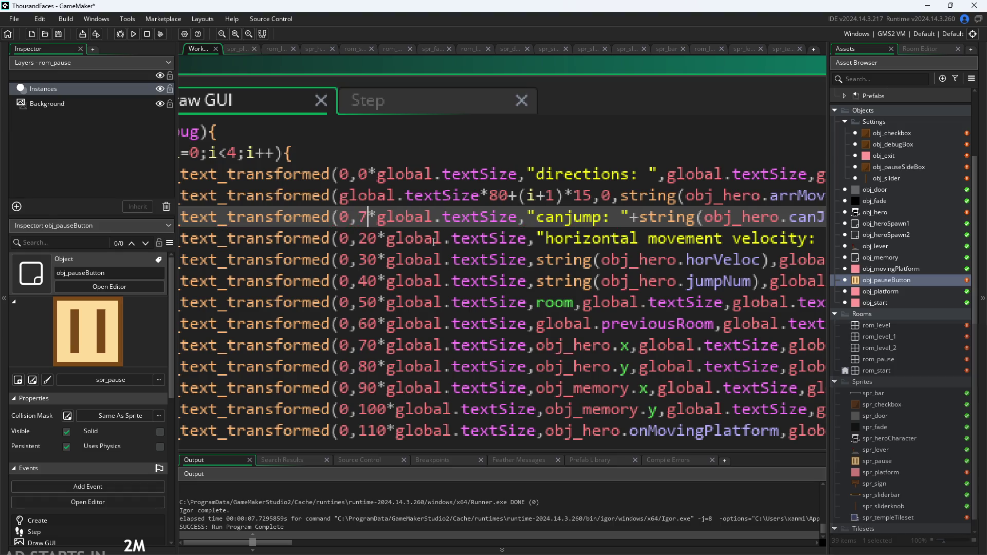
key(BackSpace)
text(7)
key(Down)
key(Right)
key(BackSpace)
key(BackSpace)
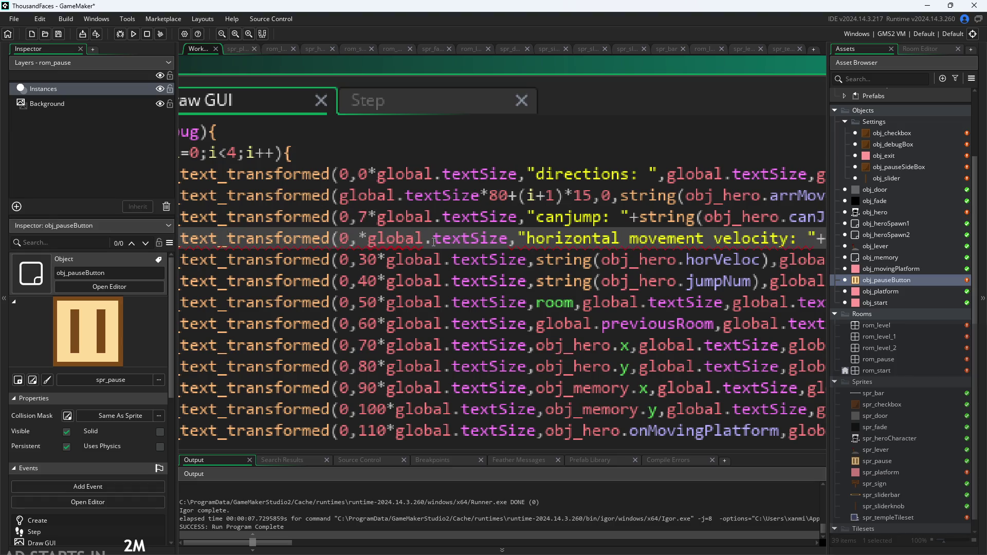
text(14)
Change the horVeloc offset from 30 to 21 and delete the 40 on the jumpNum line
key(Down)
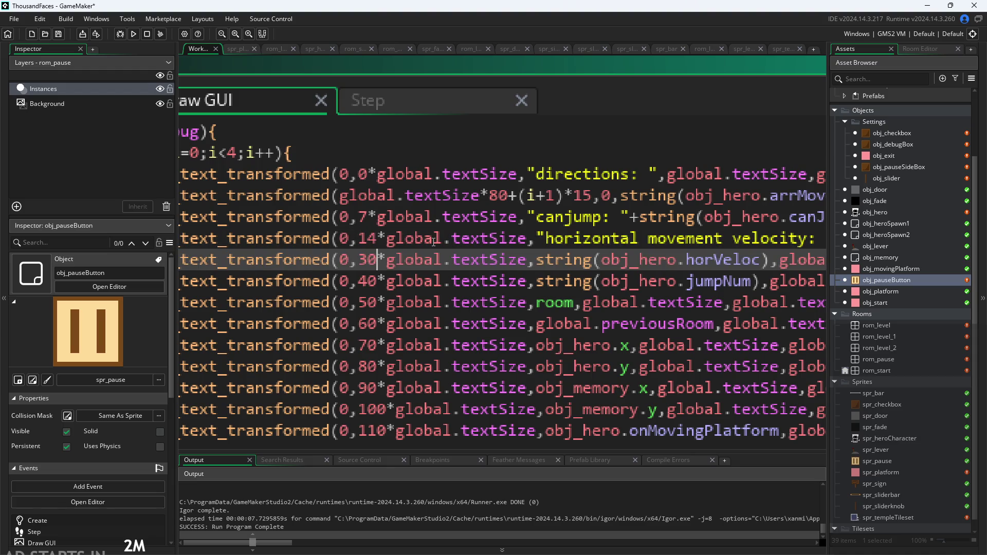
key(BackSpace)
key(BackSpace)
text(21)
key(Down)
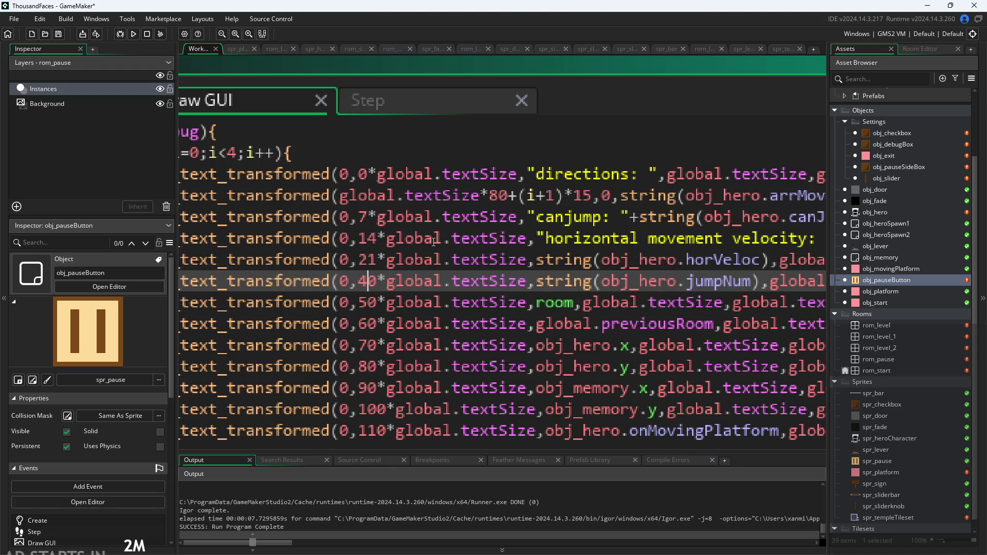
key(BackSpace)
key(BackSpace)
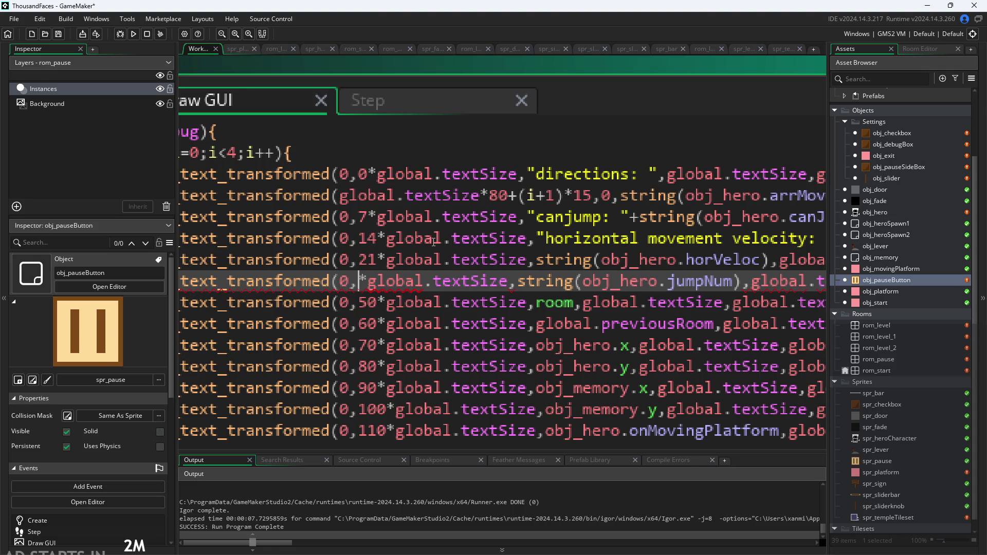
click(372, 242)
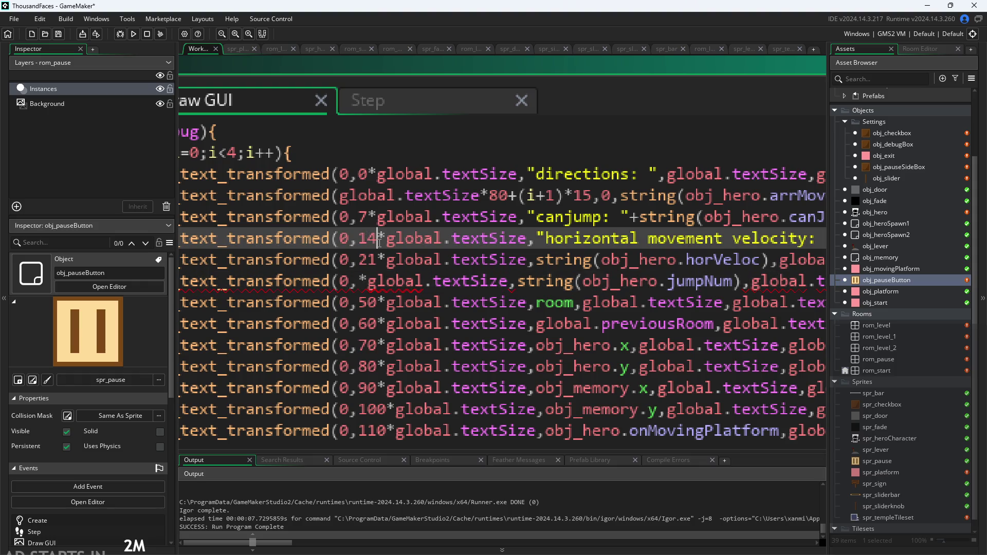
scroll(371, 241, down, 2)
scroll(372, 240, down, 2)
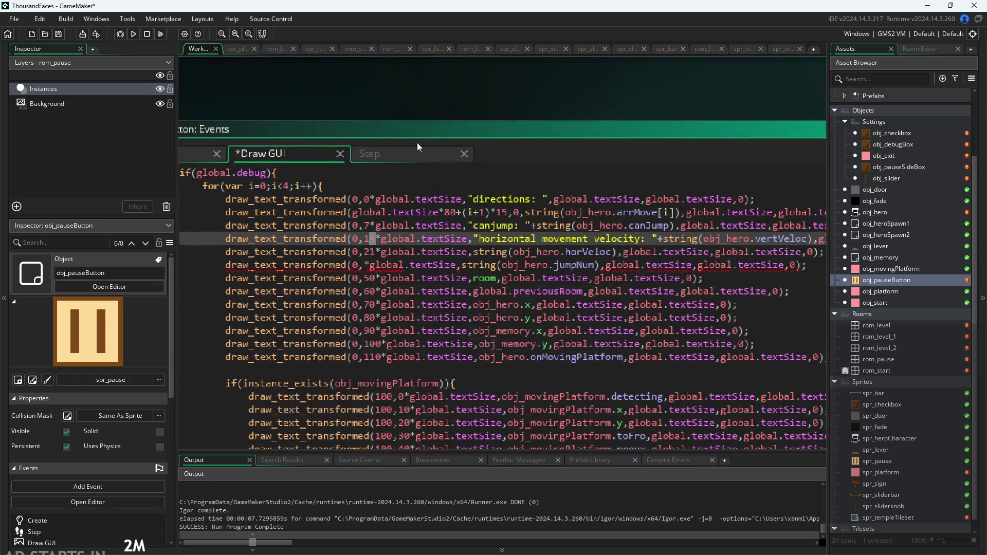
scroll(588, 61, right, 1)
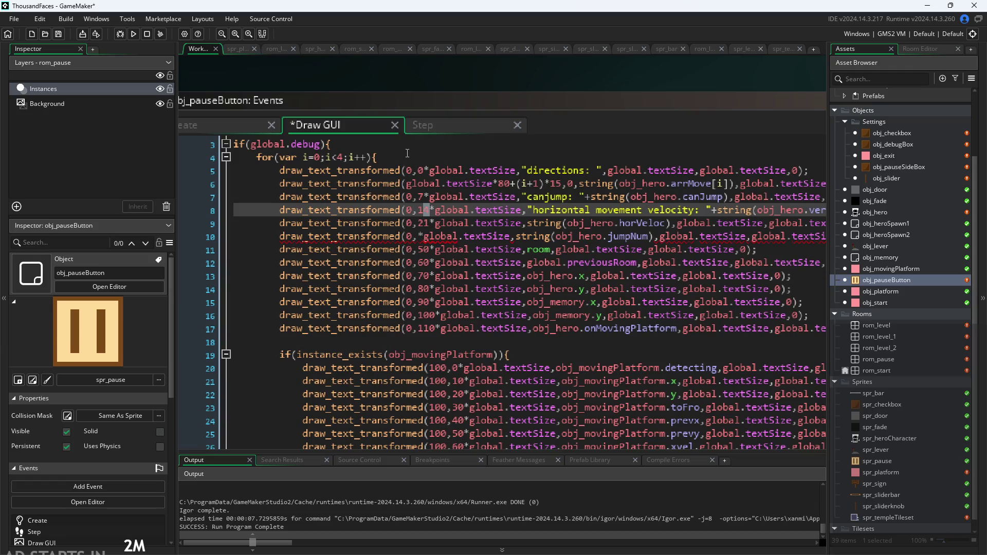
click(235, 145)
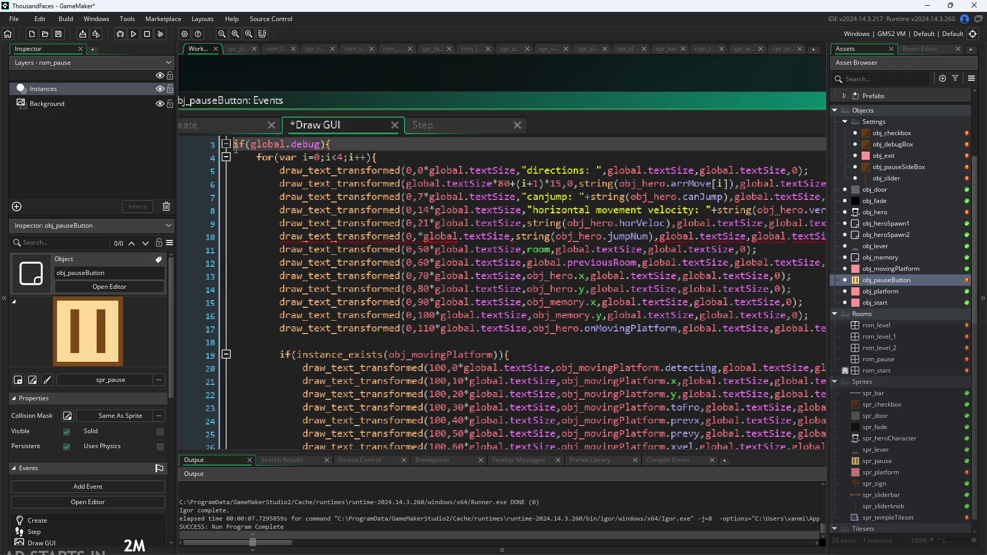
Declare var tD = 7; on a new line directly above if(global.debug){
key(Return)
key(Up)
text(v)
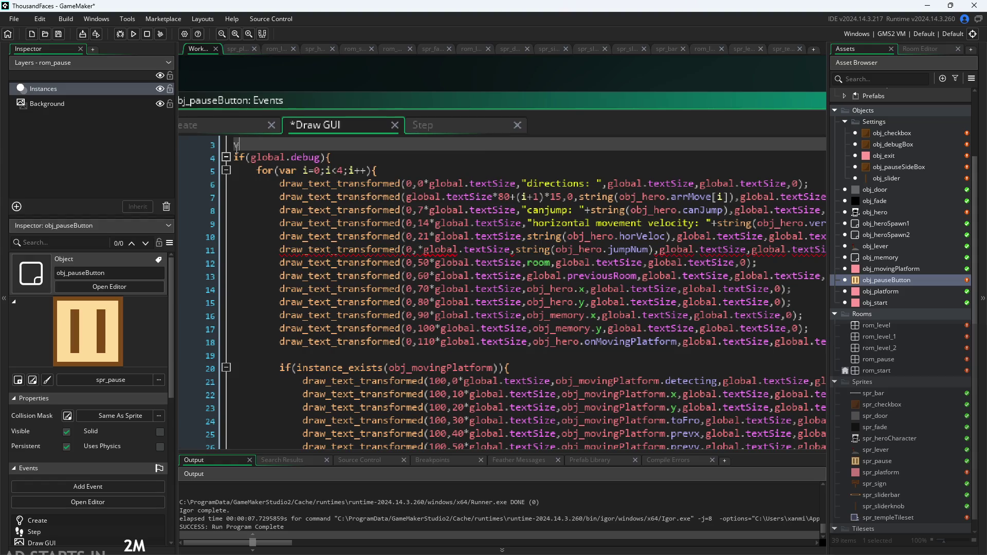
text(ar )
text(text d)
key(BackSpace)
key(BackSpace)
text(Dist)
text( =)
text( 7;)
click(302, 145)
key(BackSpace)
key(BackSpace)
key(BackSpace)
text(t)
key(BackSpace)
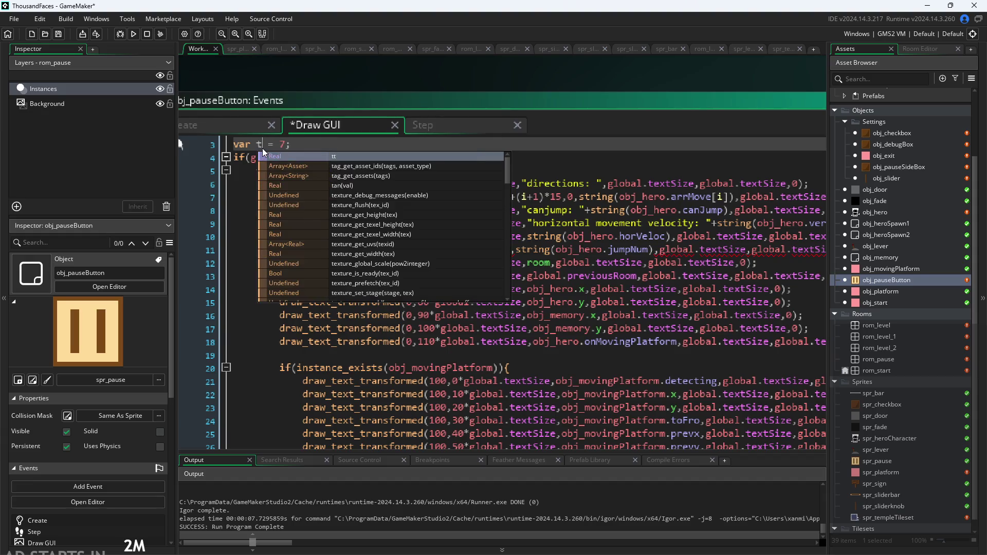
text(D)
key(Escape)
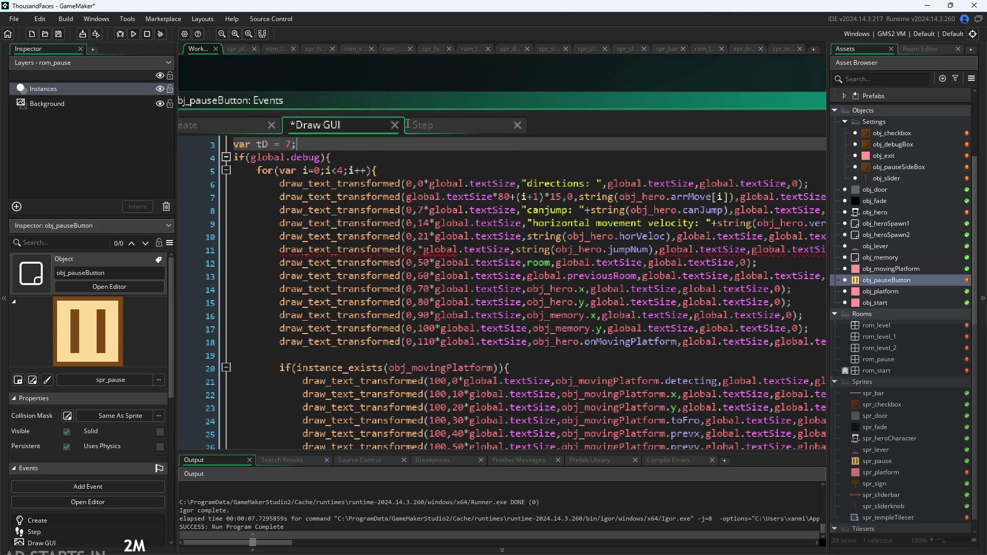
ctrl+scroll(451, 228, up, 3)
scroll(451, 228, down, 2)
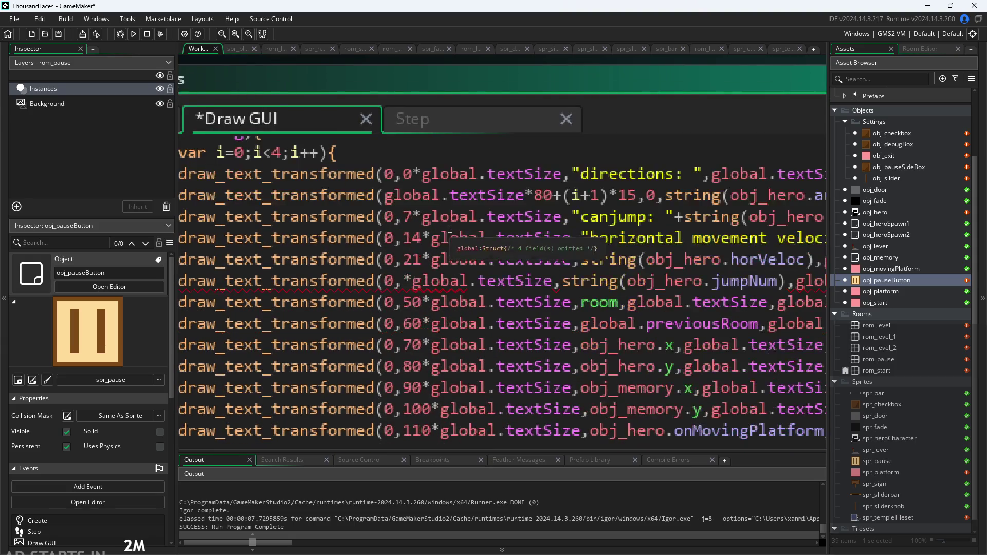
scroll(413, 216, up, 1)
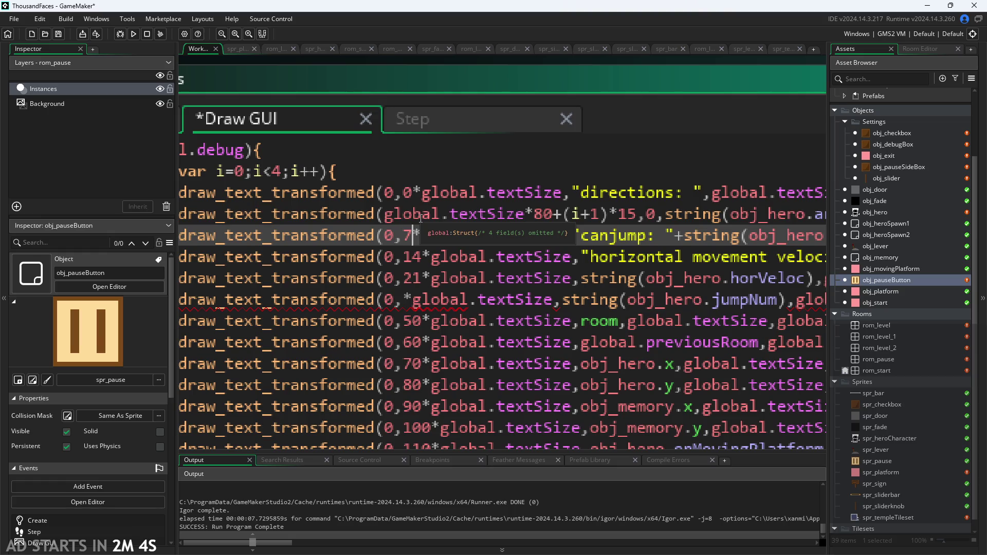
Replace the hard-coded 7 on the canjump debug line with 2*td
key(BackSpace)
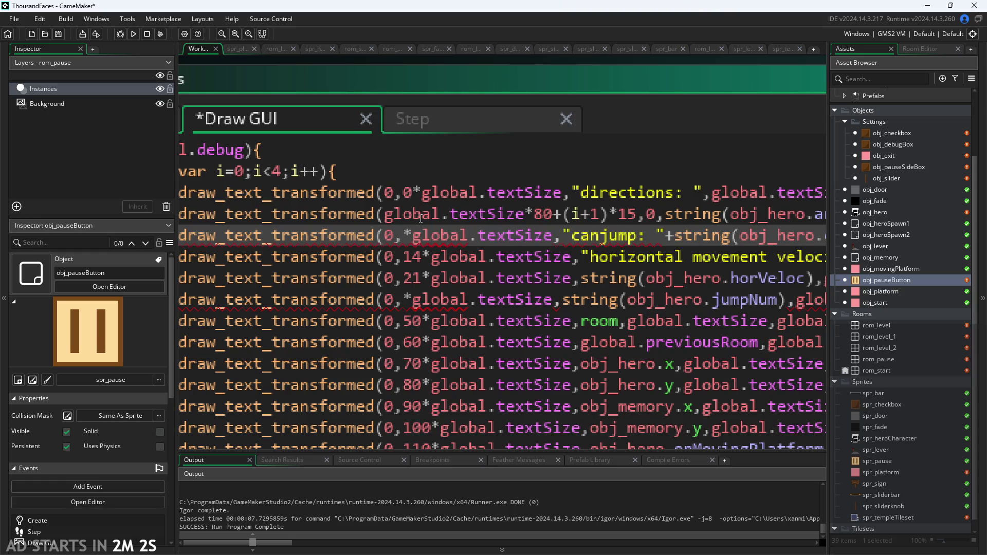
text(2)
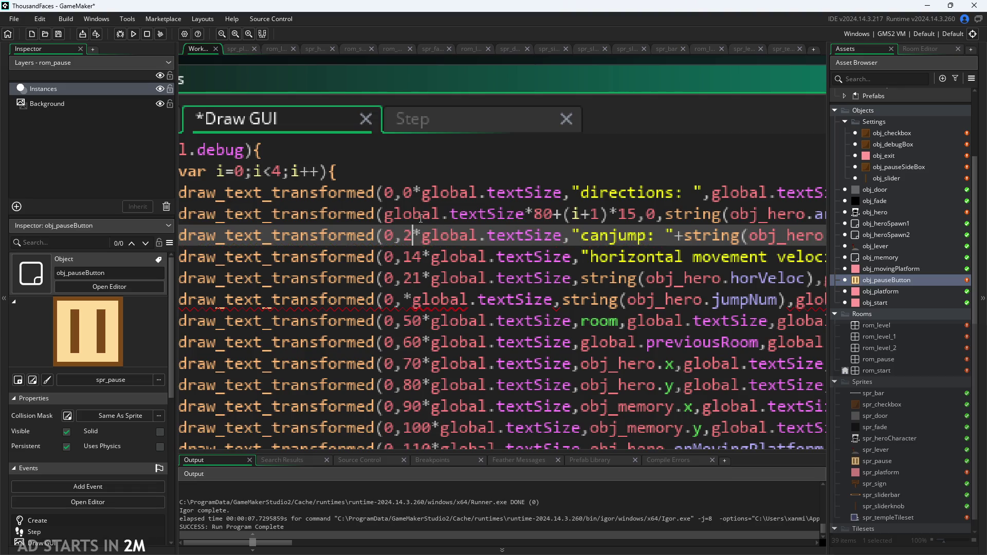
text(*)
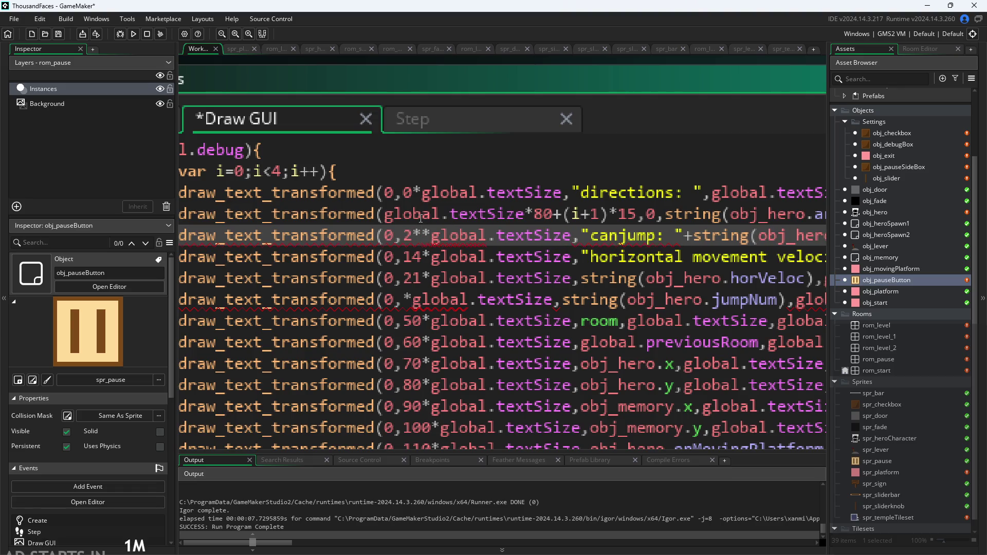
text(td)
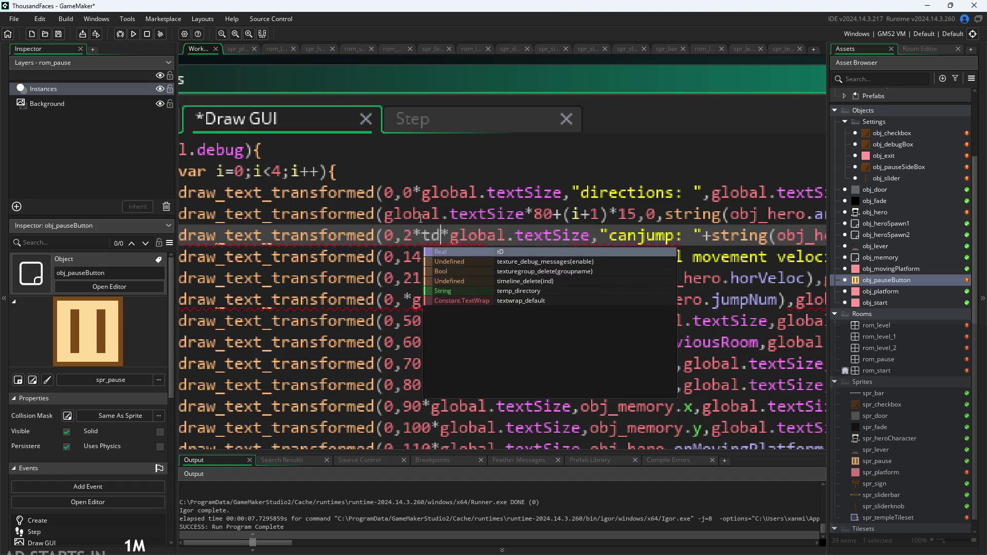
key(Return)
scroll(421, 219, down, 5)
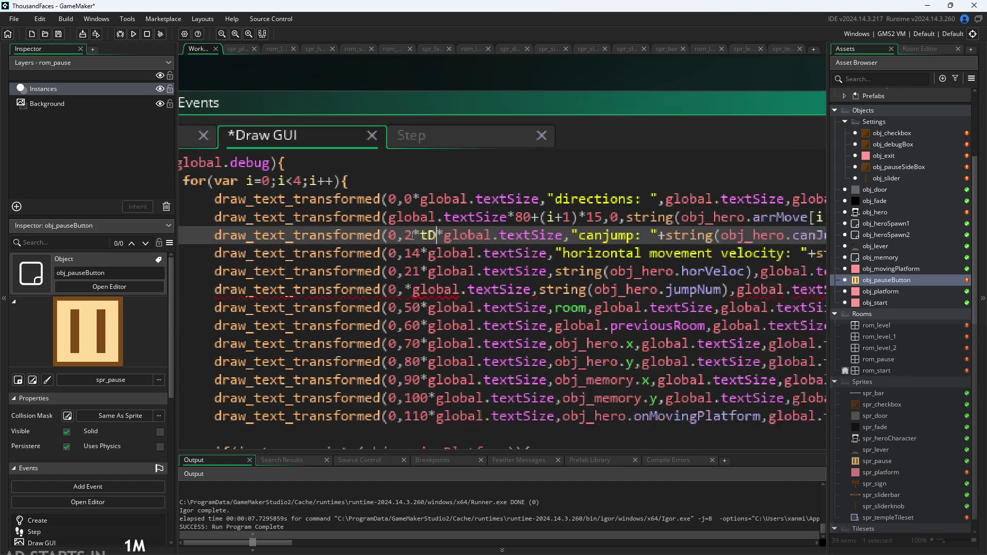
scroll(267, 205, up, 3)
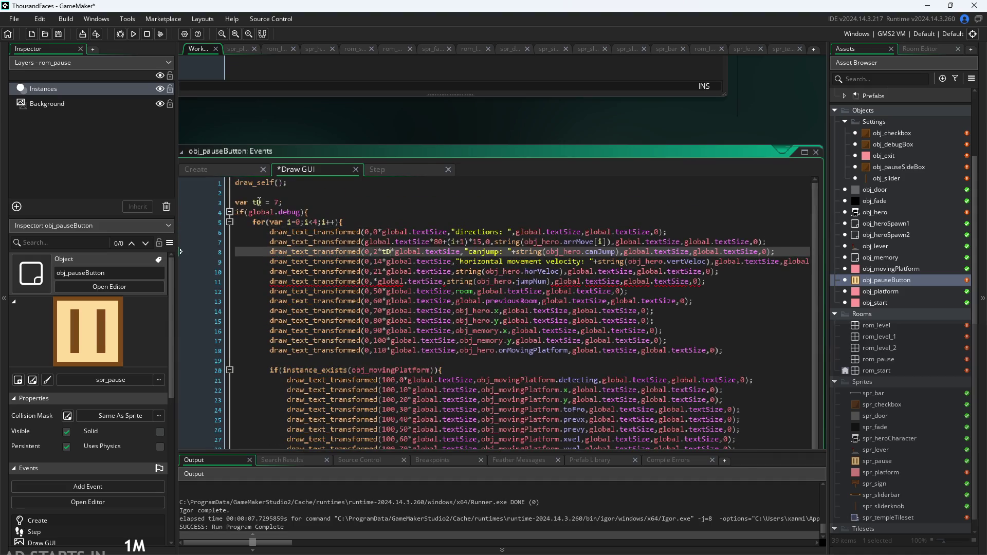
Correct the declaration's variable name from tD to lowercase td, giving var td = 7
click(261, 203)
text(d)
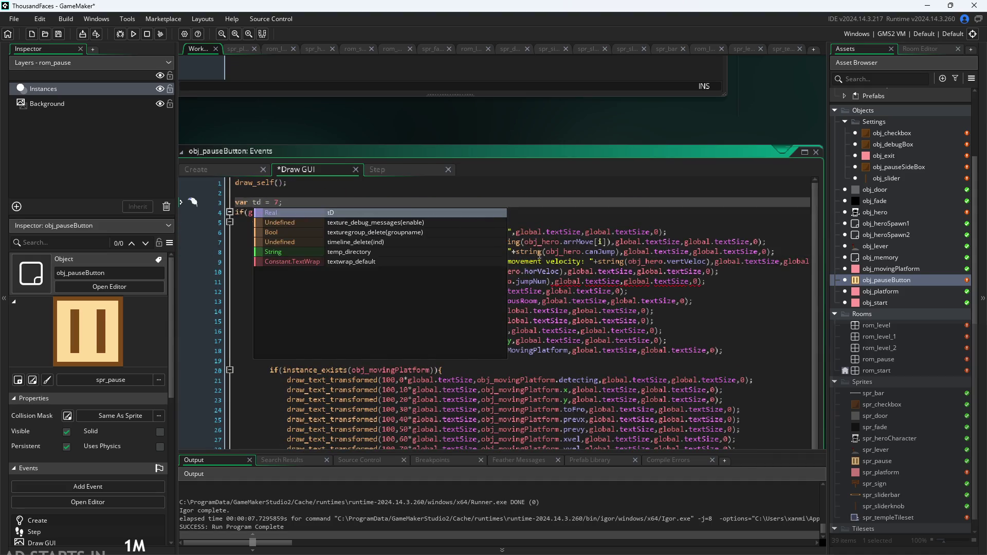
scroll(344, 267, up, 5)
key(BackSpace)
key(BackSpace)
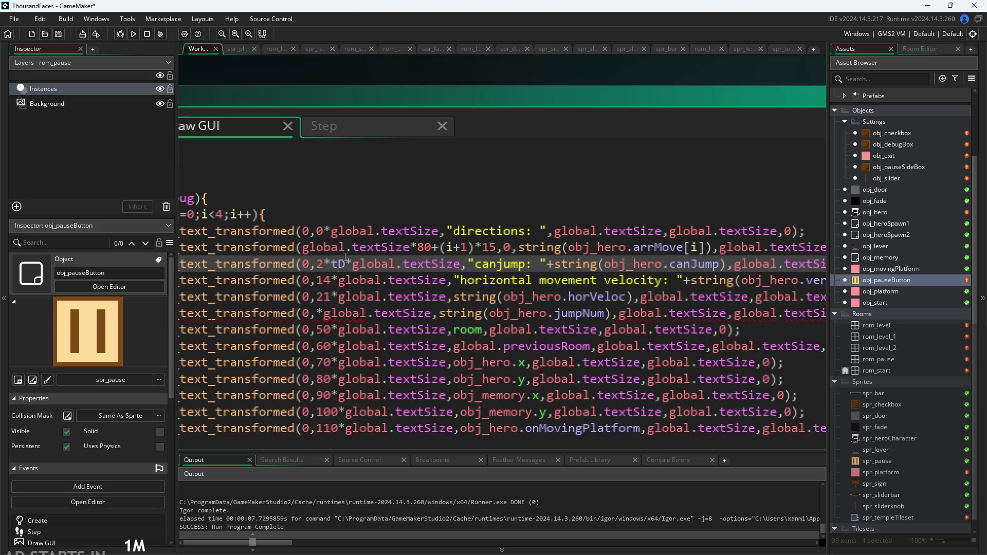
text(td)
scroll(346, 264, up, 1)
click(325, 267)
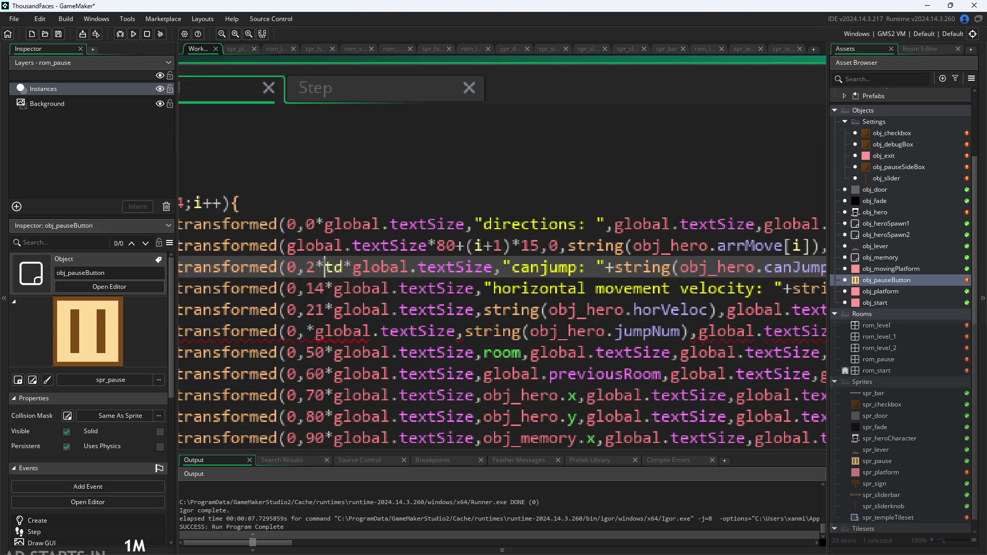
scroll(298, 269, down, 2)
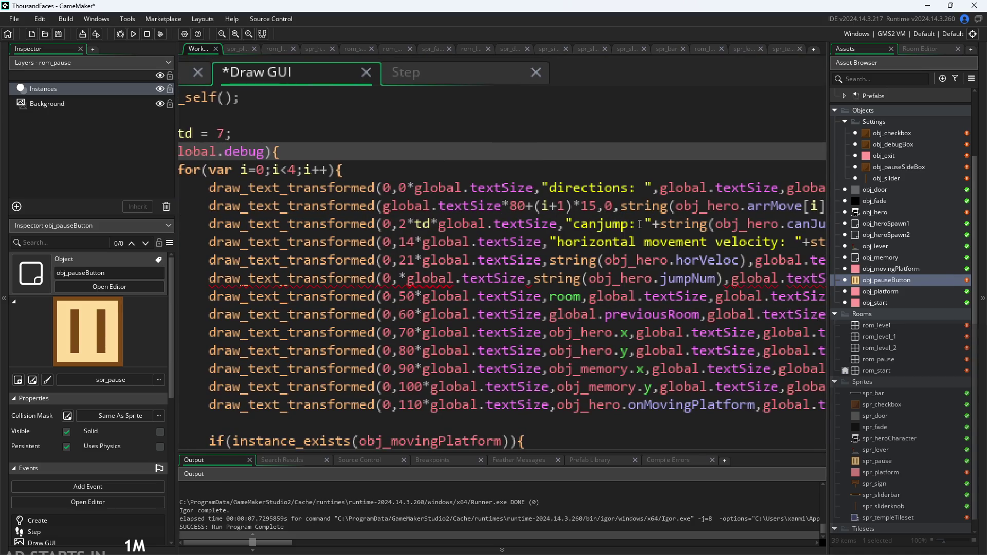
Copy the *global.textSize multiplier and append it after the 15,0 offset
drag(407, 190, 539, 190)
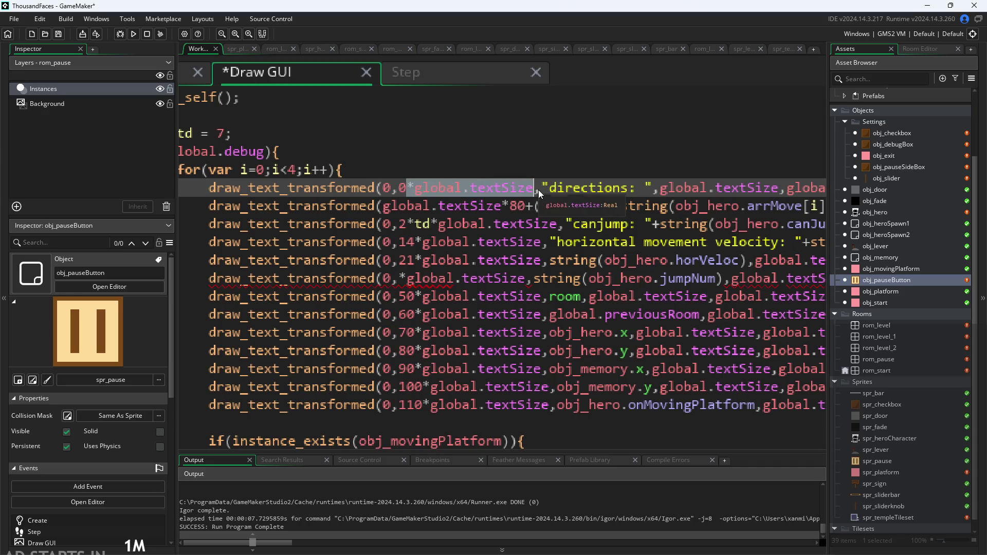
key(ctrl+c)
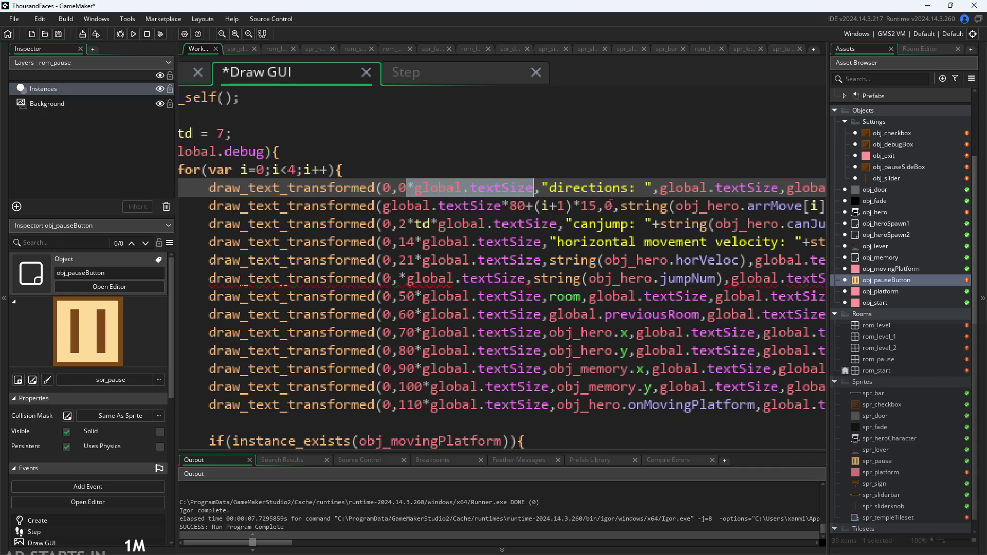
click(613, 207)
key(ctrl+v)
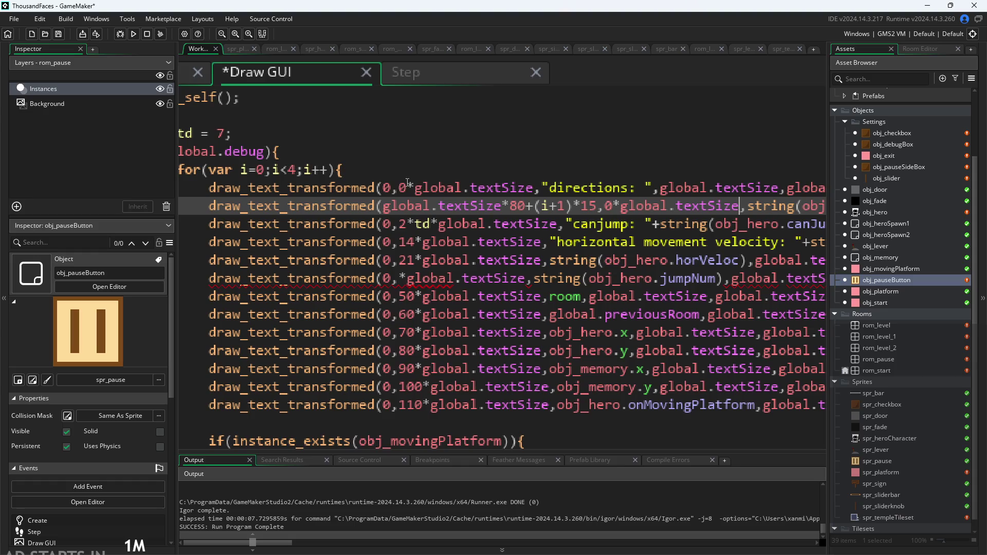
click(407, 188)
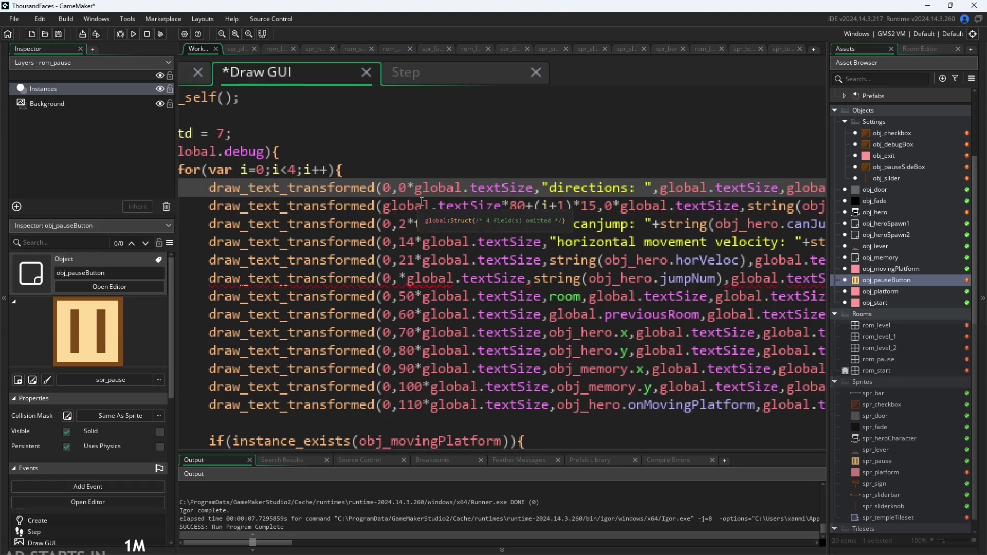
Set the canjump offset to 1*td and the velocity line offset to 2*td
click(409, 226)
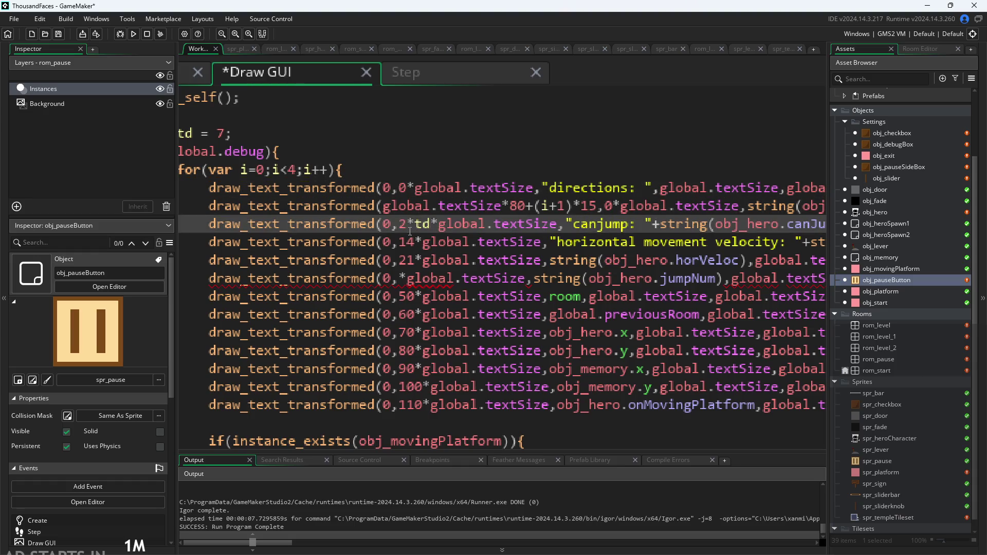
key(BackSpace)
text(1)
click(407, 243)
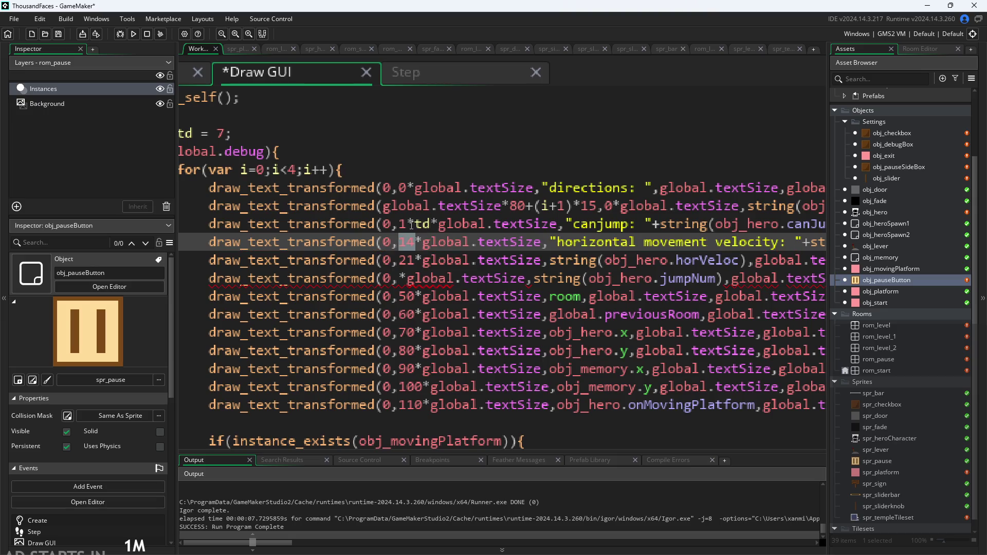
click(431, 225)
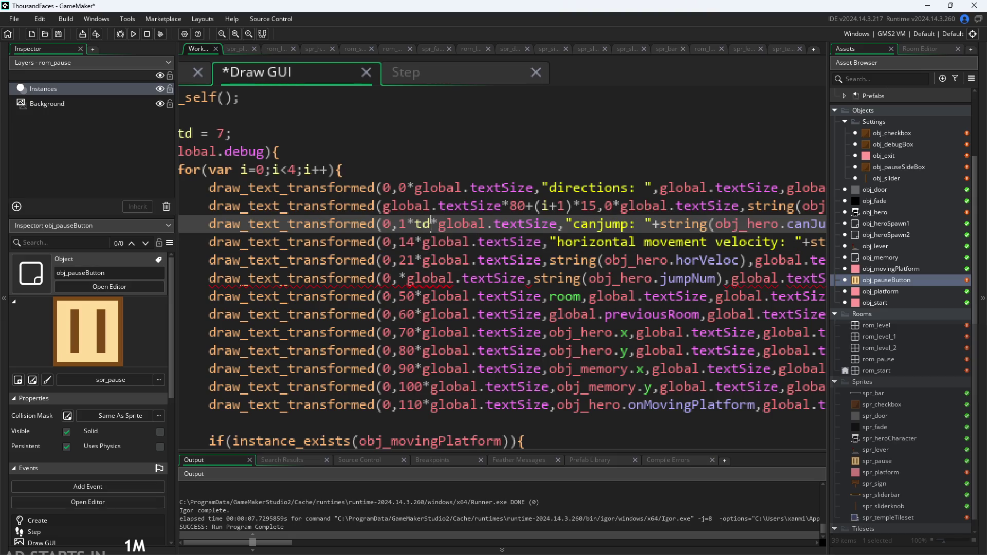
mouse_move(431, 225)
mouse_down()
mouse_move(406, 226)
mouse_move(416, 244)
mouse_move(400, 249)
mouse_up()
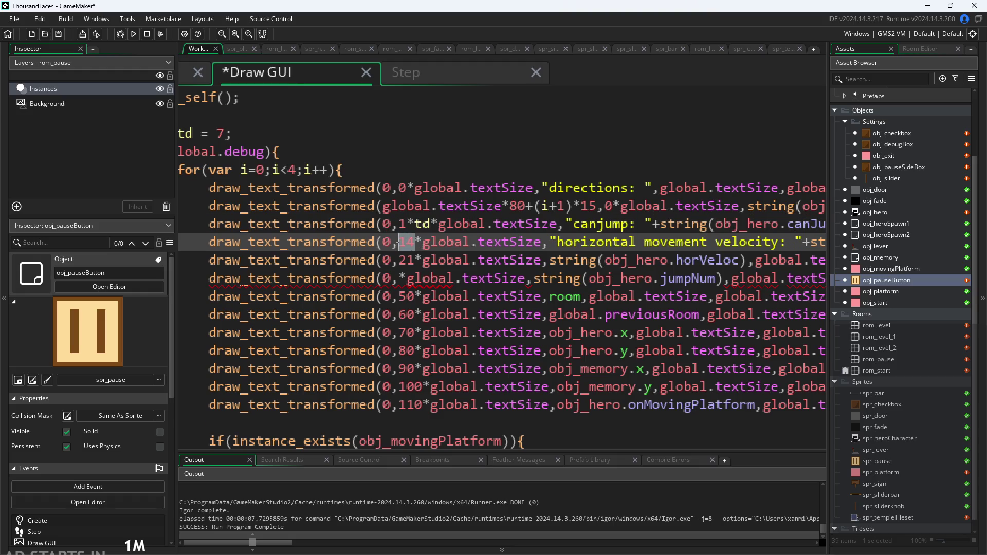
text(2)
key(ctrl+v)
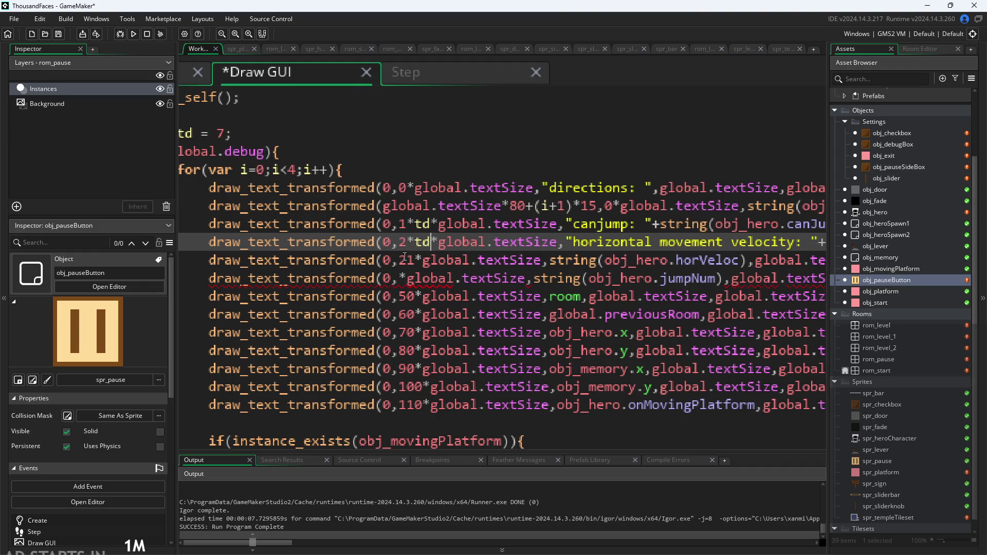
Change the horVeloc offset to 3*td and the jumpNum offset to 4*td
double_click(405, 259)
text(3)
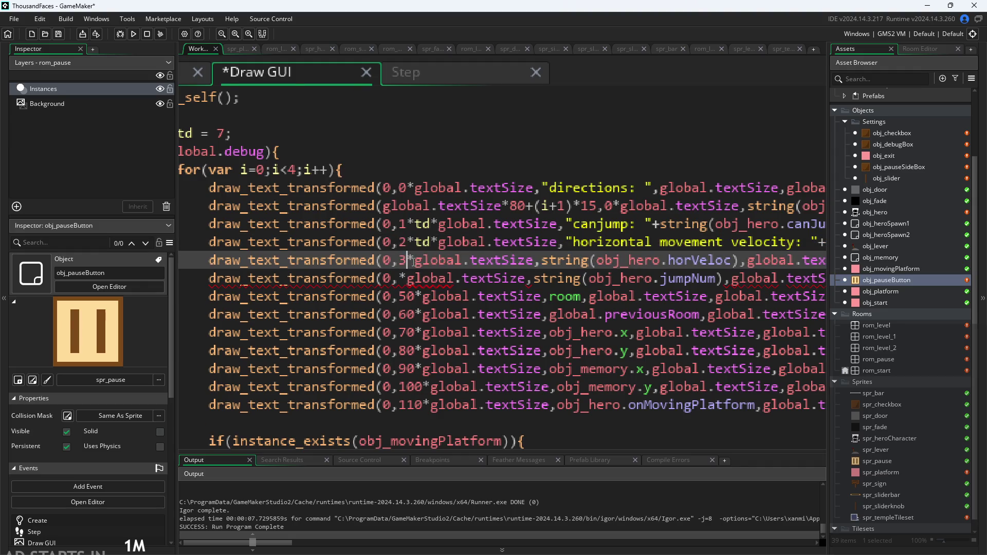
key(ctrl+v)
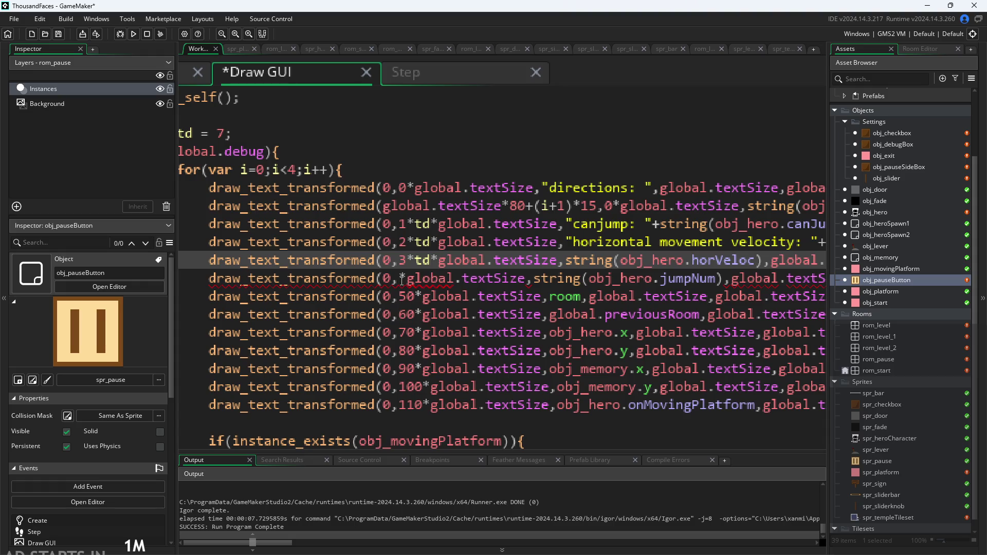
click(402, 279)
text(4)
key(ctrl+v)
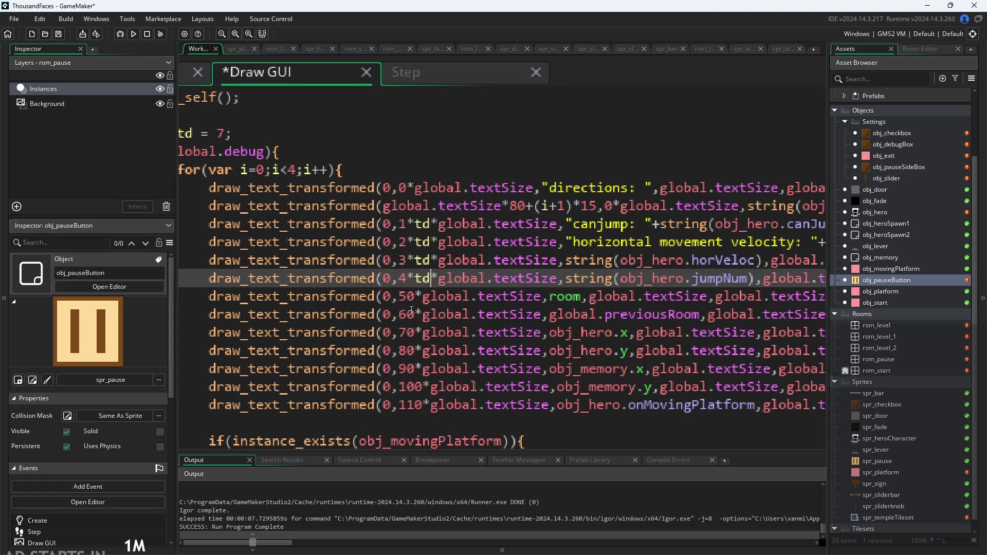
Turn the room line's 50 into 5*td and previousRoom's 60 into 6*td
click(403, 296)
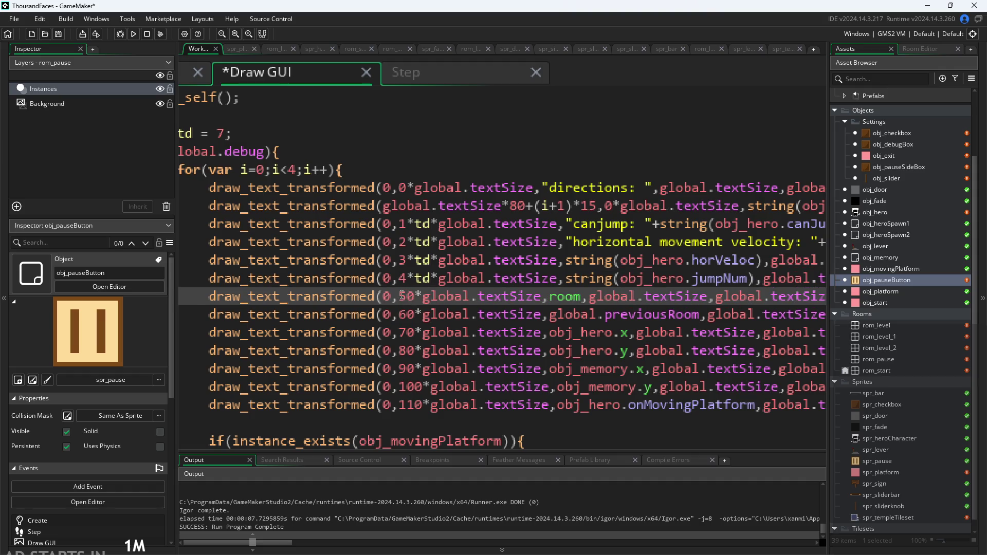
key(BackSpace)
key(ctrl+v)
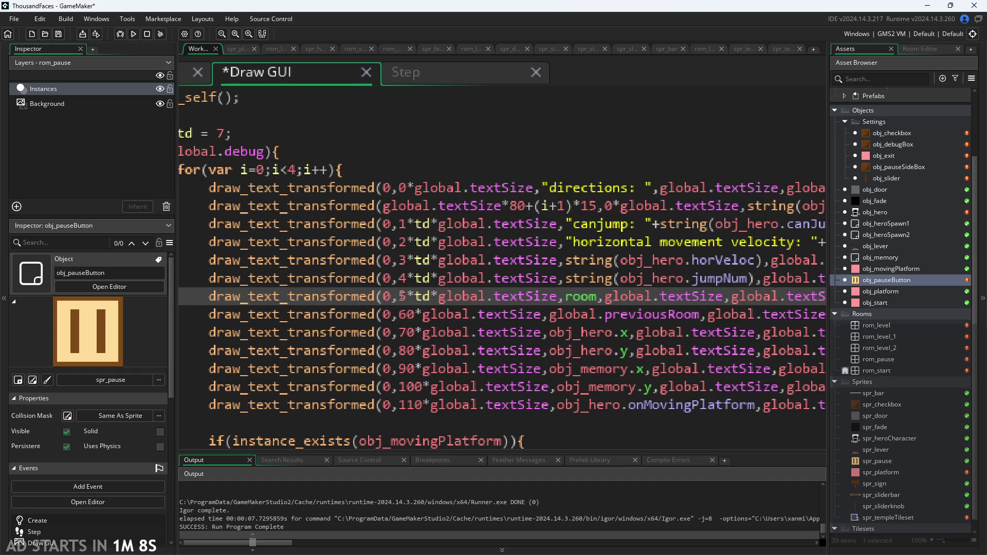
key(Down)
key(BackSpace)
key(BackSpace)
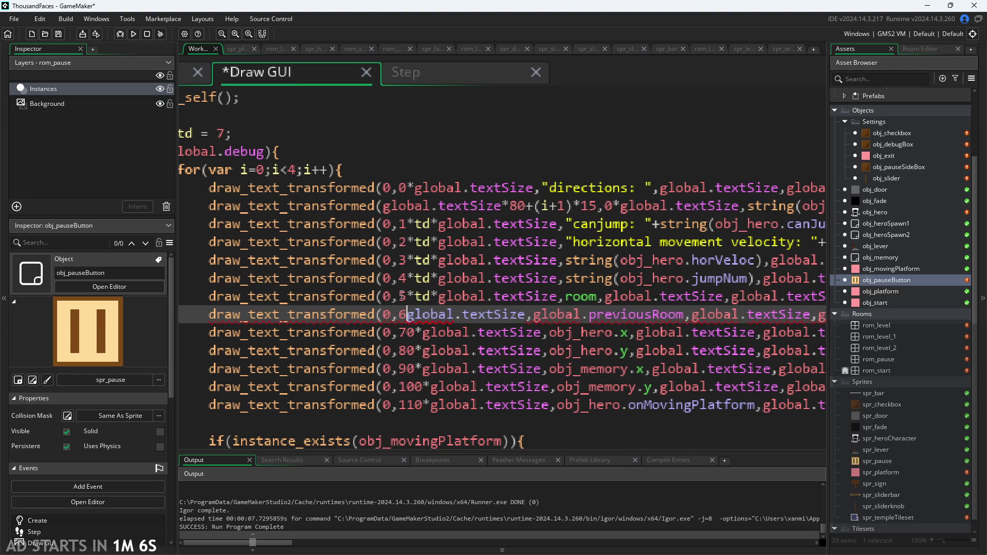
key(ctrl+v)
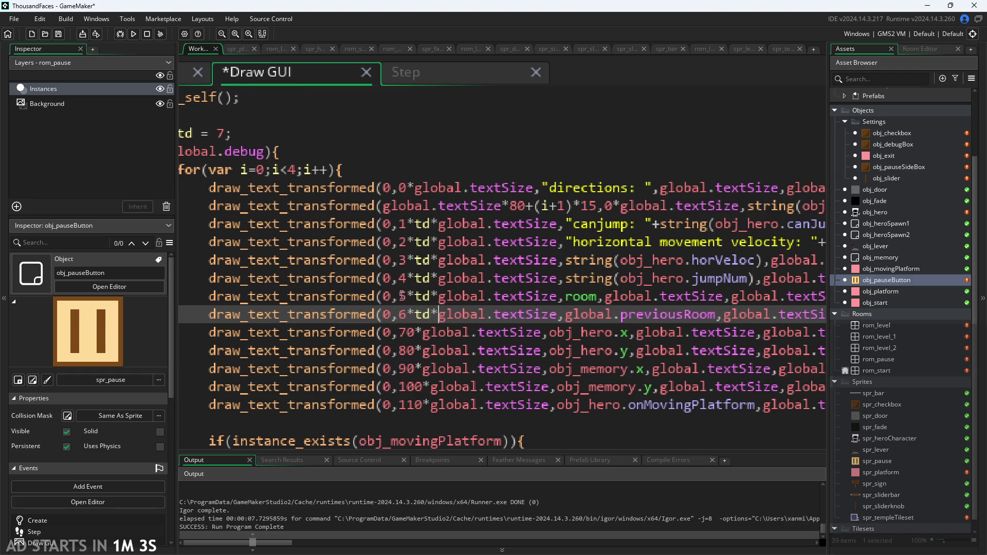
text(*)
key(Down)
Convert the 70, 80 and 90 offsets to 7*td, 8*td and 9*td
key(Left)
key(Left)
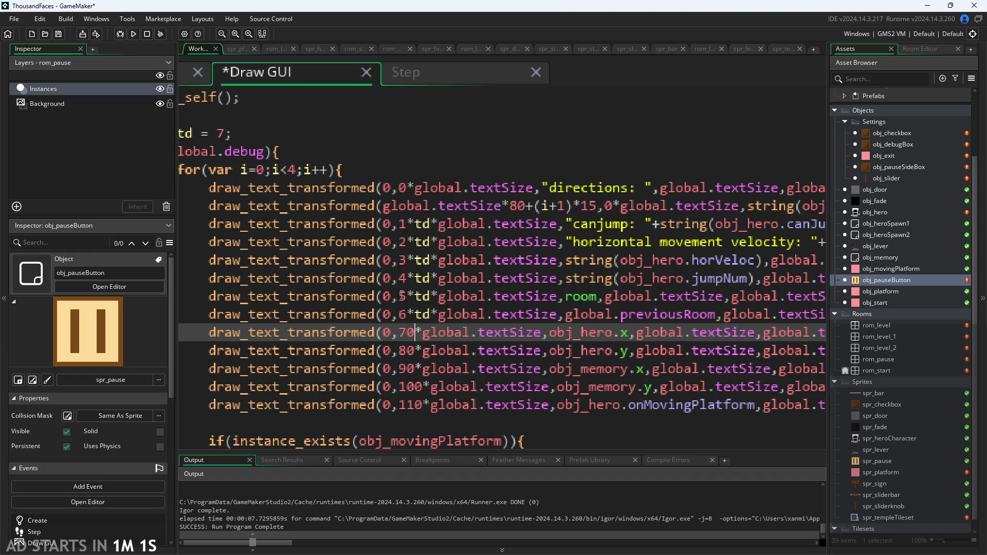
key(BackSpace)
text(*td)
key(Down)
key(Left)
key(Left)
key(Left)
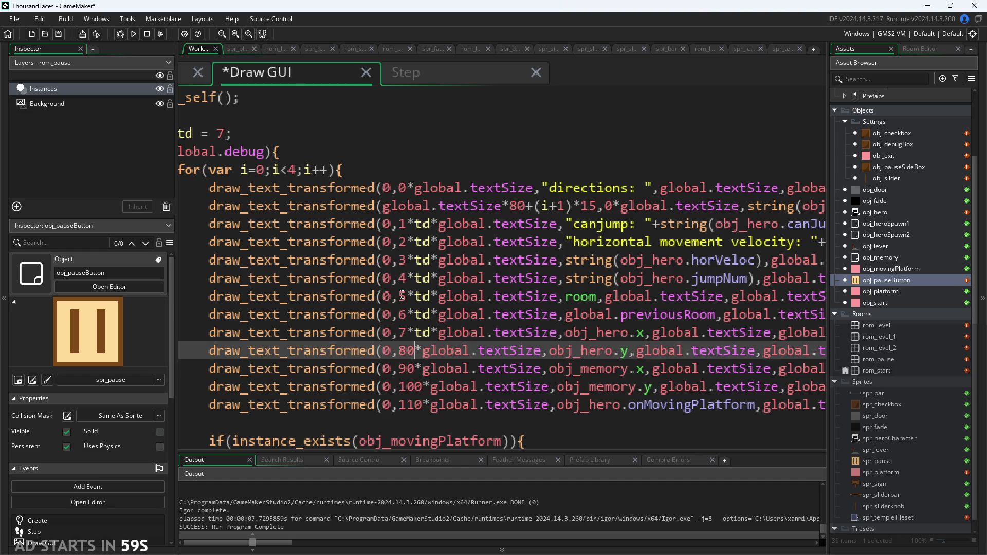
key(Delete)
text(*td)
key(Down)
key(Left)
key(Left)
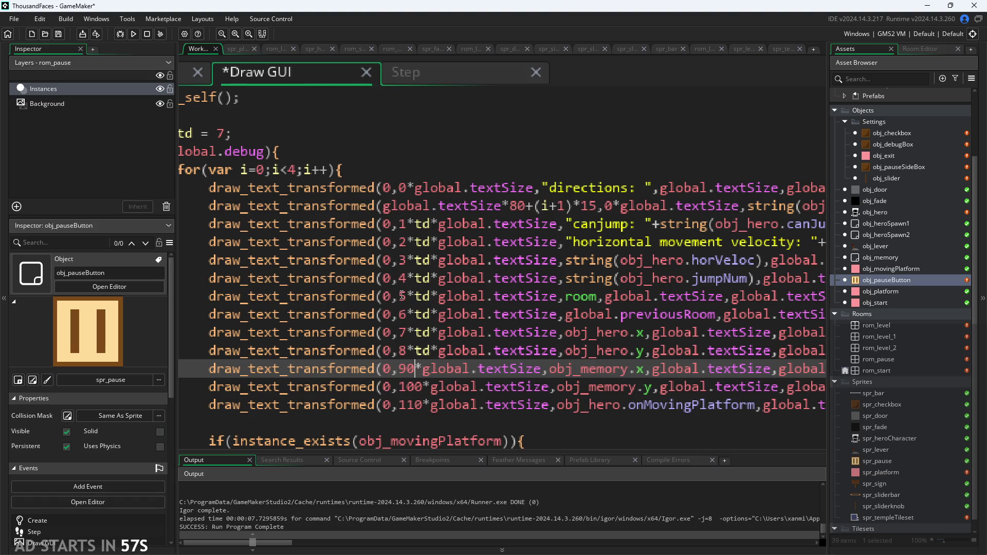
key(BackSpace)
text(*td)
Make the 100 offset 10*td and trim the extra zero from 110
key(Down)
key(Left)
key(Left)
key(Right)
key(BackSpace)
key(Delete)
text(*td)
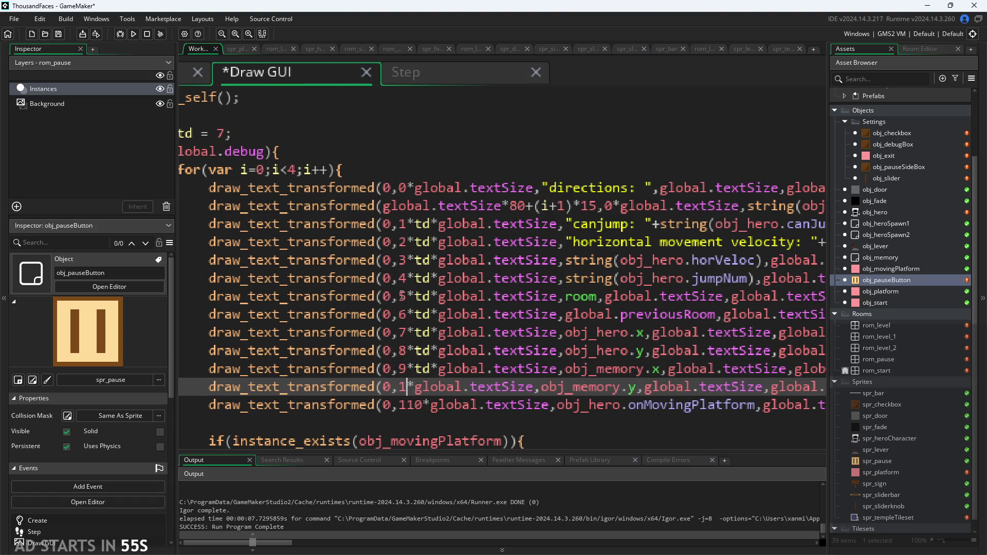
key(Down)
key(Left)
key(Up)
key(Left)
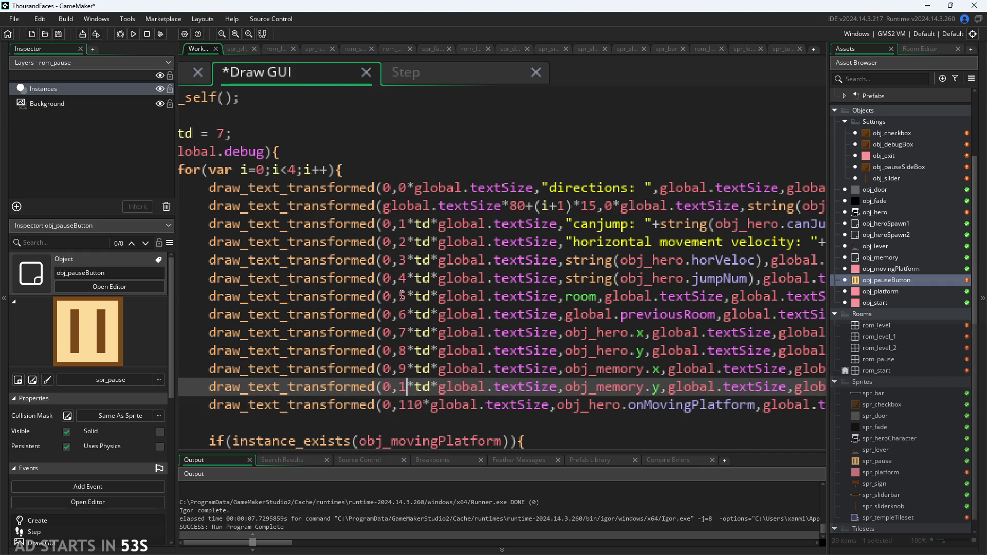
text(0)
key(Down)
key(Delete)
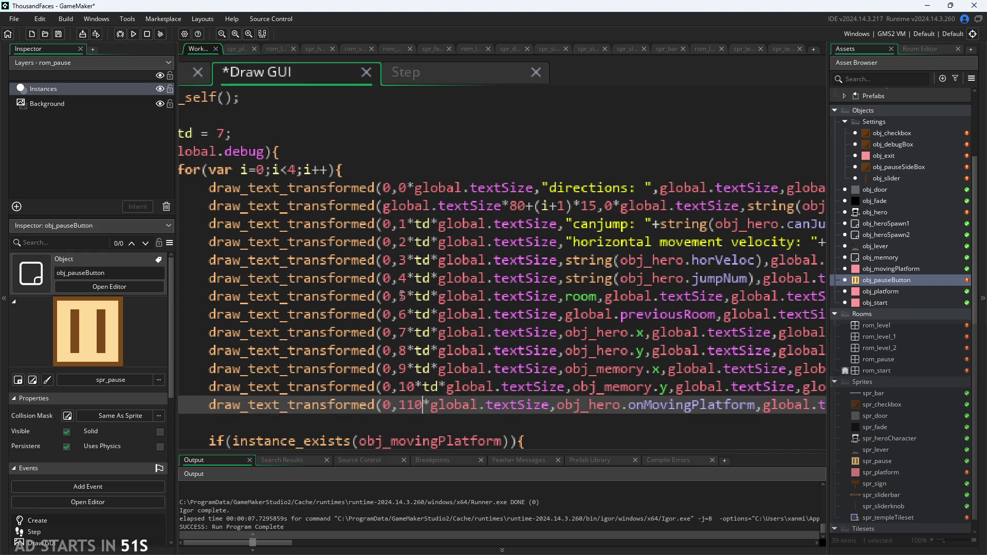
Finish the 110 line as 11*td
text(*td)
scroll(460, 249, down, 2)
ctrl+scroll(460, 250, down, 1)
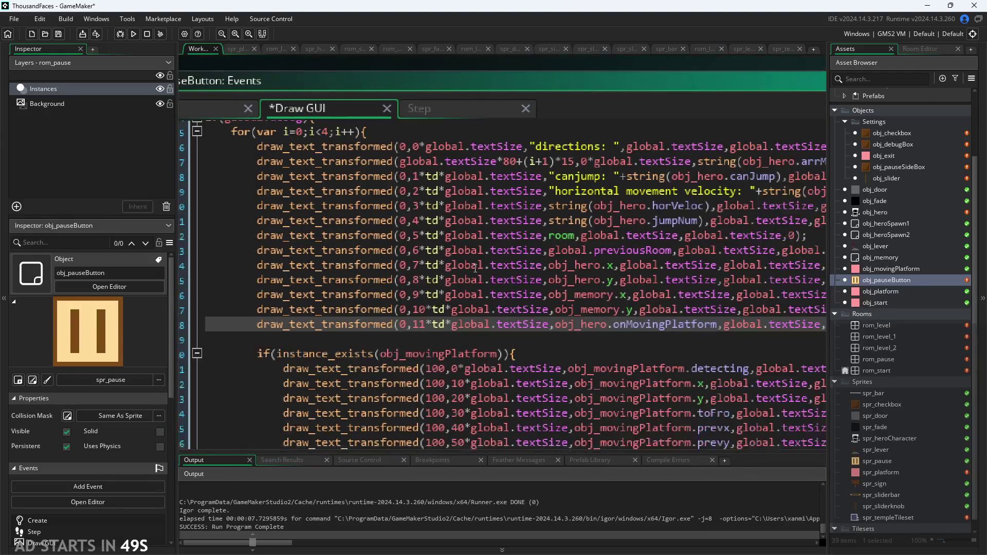
scroll(471, 260, down, 5)
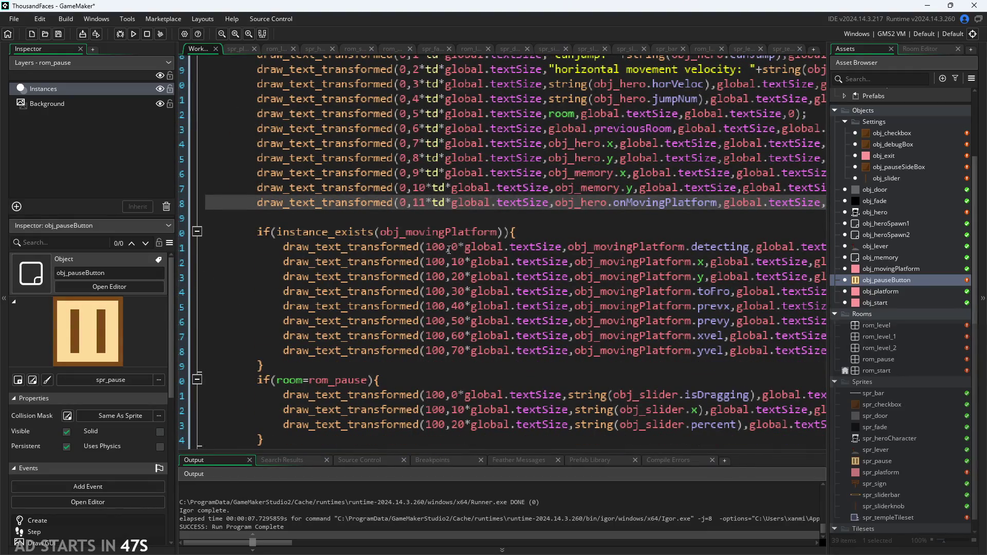
scroll(474, 263, up, 1)
ctrl+scroll(471, 293, up, 1)
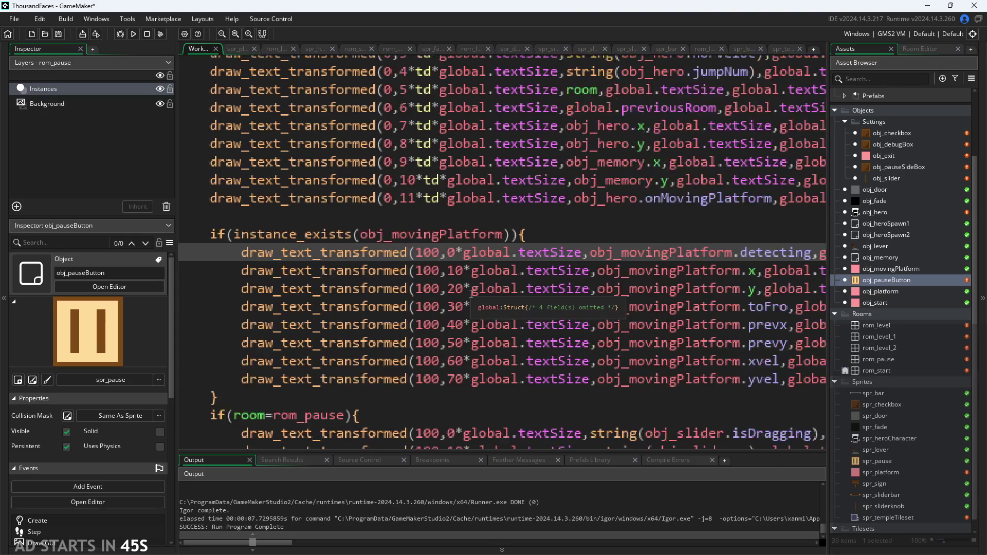
ctrl+scroll(463, 254, up, 1)
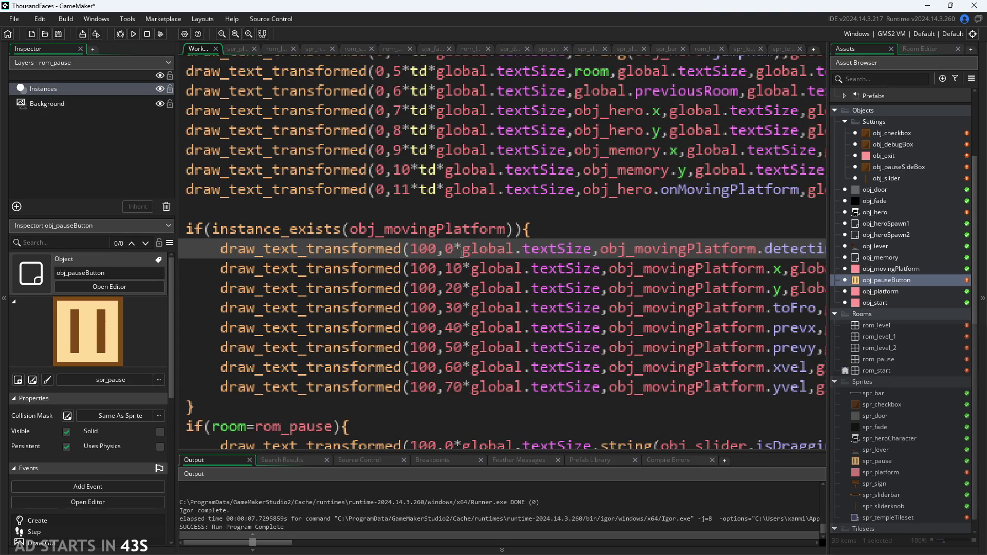
Convert the moving-platform x, y and toFro debug offsets to 1*td, 2*td and 3*td
text(td*)
key(Down)
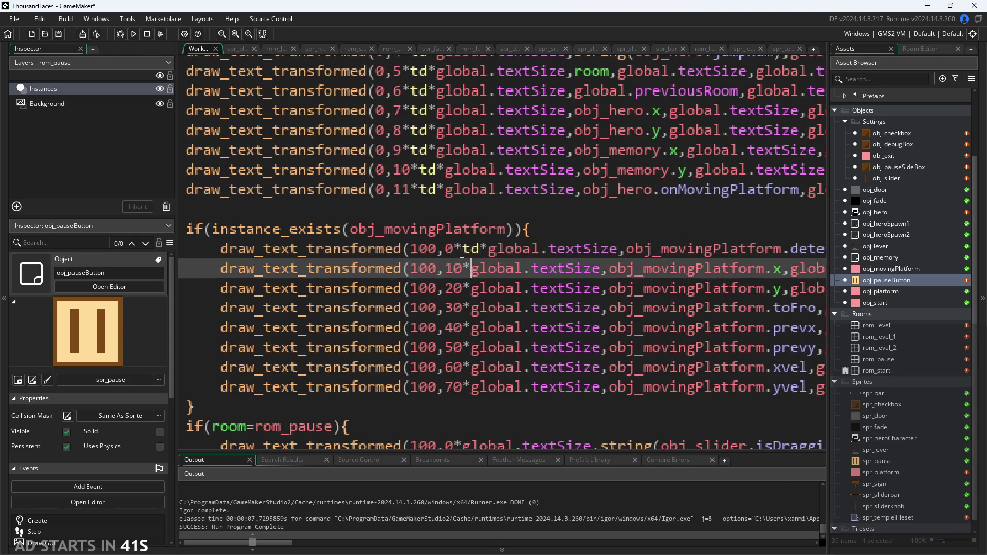
key(Left)
key(BackSpace)
text(*td)
key(Down)
key(Left)
key(Left)
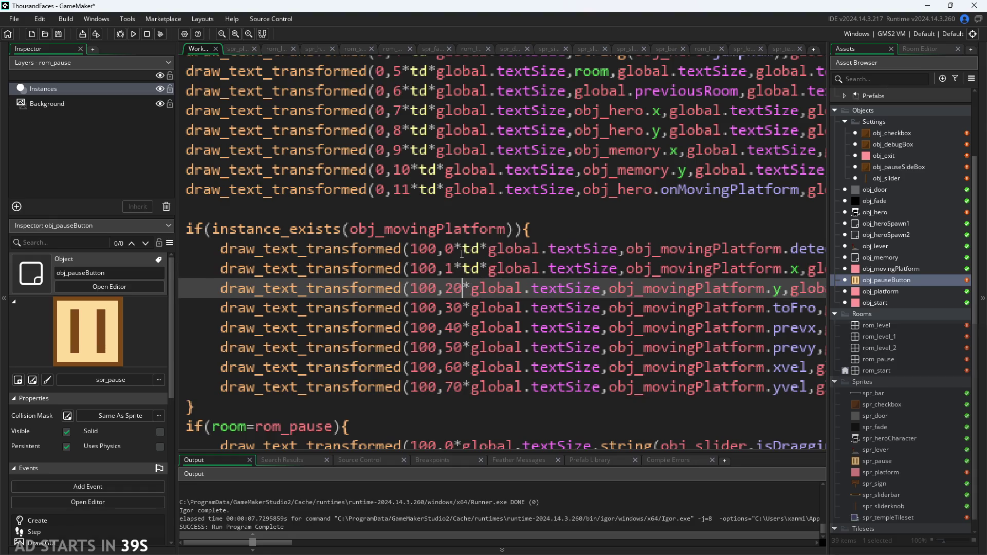
key(BackSpace)
text(*td)
key(Down)
key(Left)
key(Left)
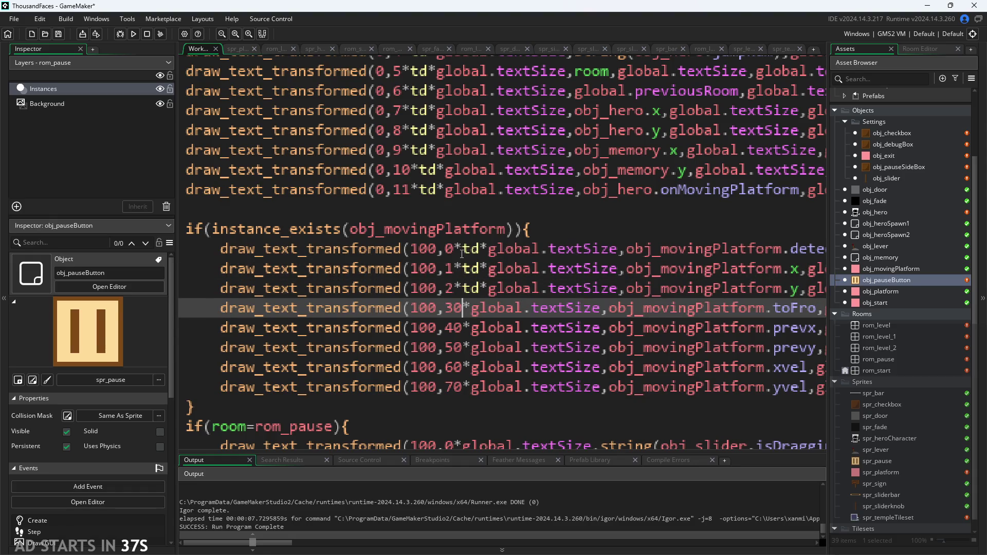
key(BackSpace)
text(*td)
Change the prevx, prevy, xvel and yvel offsets to 4*td through 7*td
key(Down)
key(BackSpace)
text(*td)
key(Down)
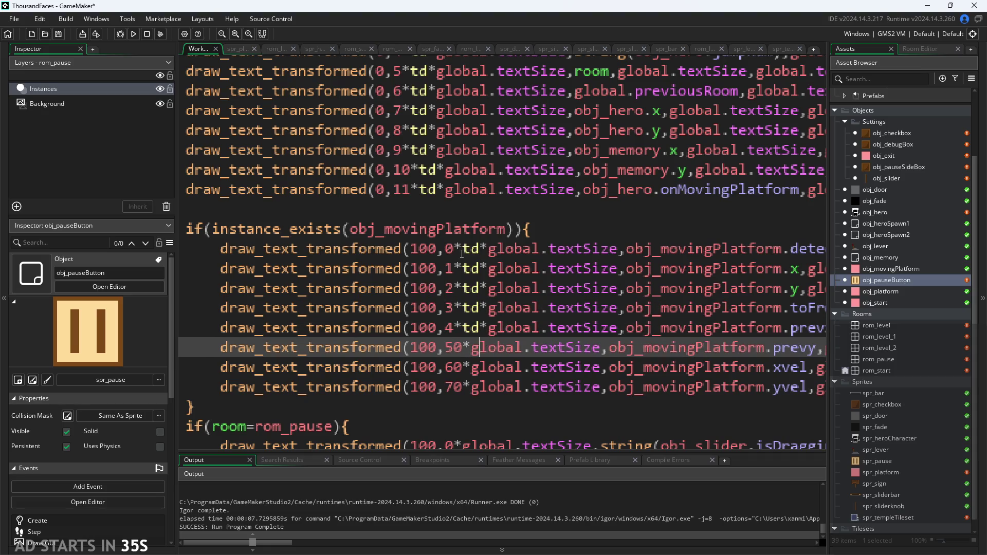
key(Left)
key(Left)
key(BackSpace)
text(*td)
key(Down)
key(Left)
key(Left)
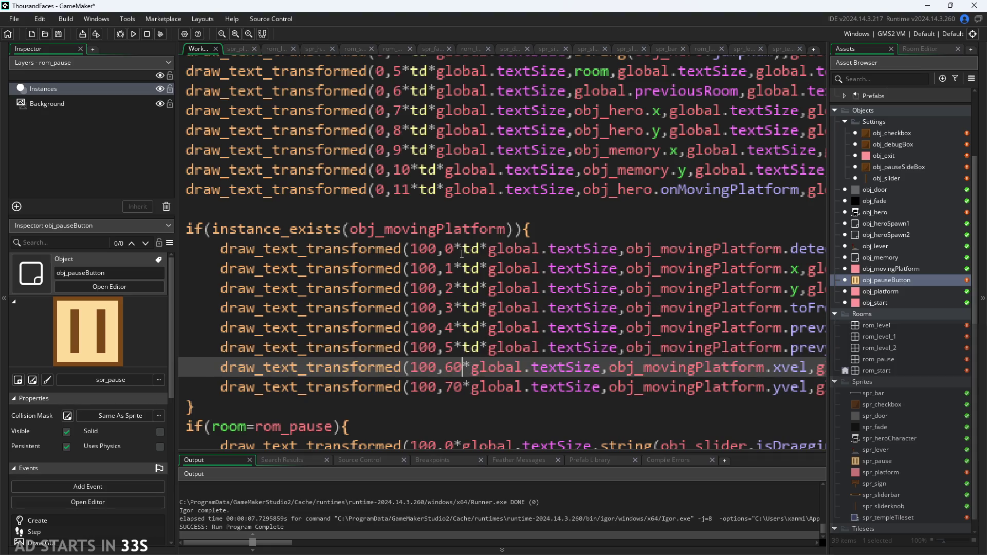
key(BackSpace)
text(*td)
key(Down)
key(Left)
key(Left)
key(BackSpace)
text(*td)
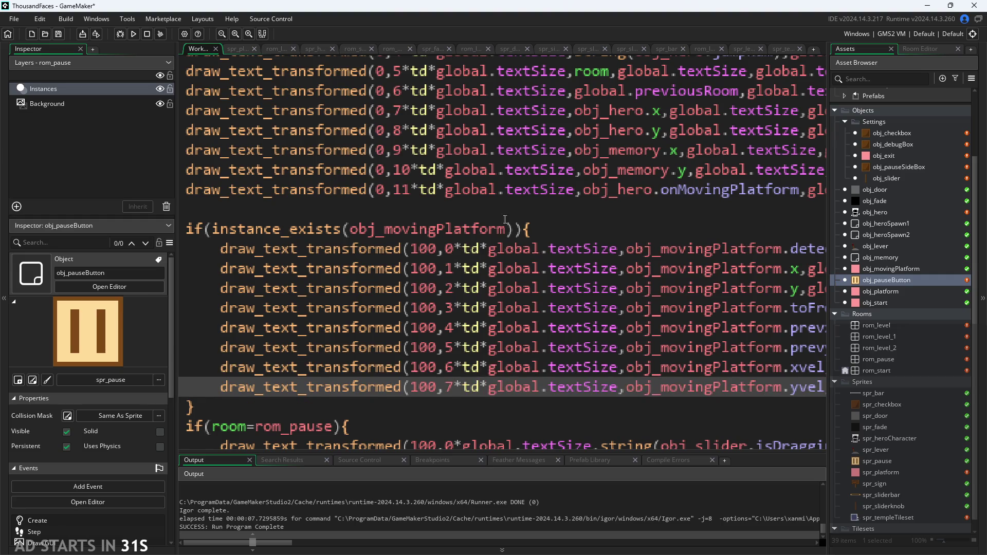
Apply *td row spacing to the rom_pause slider debug lines (first row, 1*td, 2*td)
scroll(536, 329, down, 1)
ctrl+scroll(535, 329, down, 3)
ctrl+scroll(514, 340, up, 2)
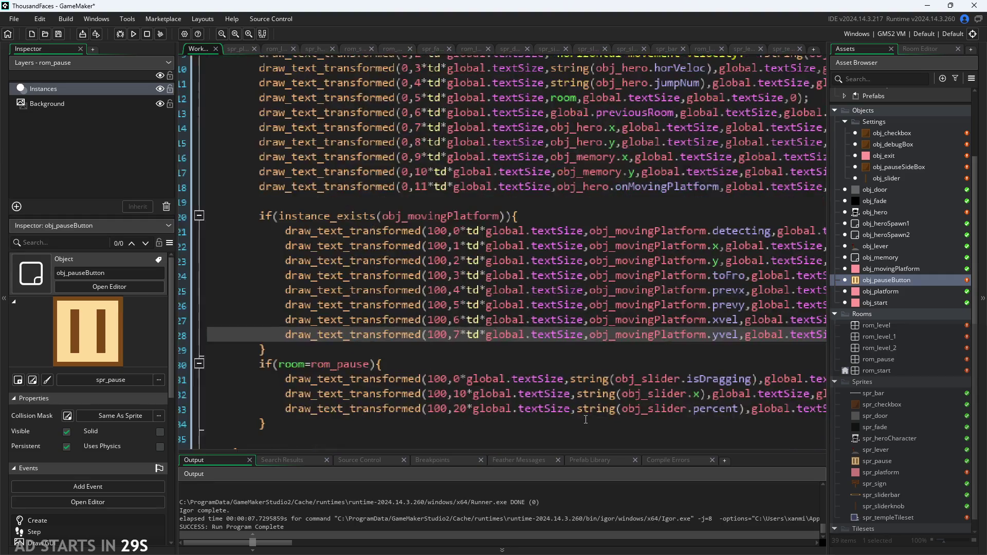
scroll(463, 360, down, 1)
click(434, 374)
scroll(434, 375, up, 1)
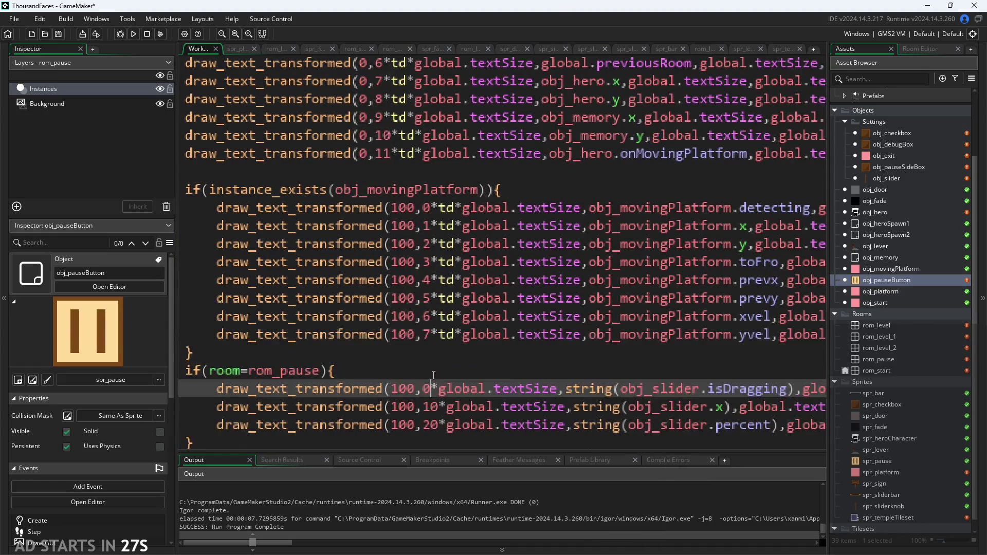
text(*td)
key(Down)
key(Left)
key(Left)
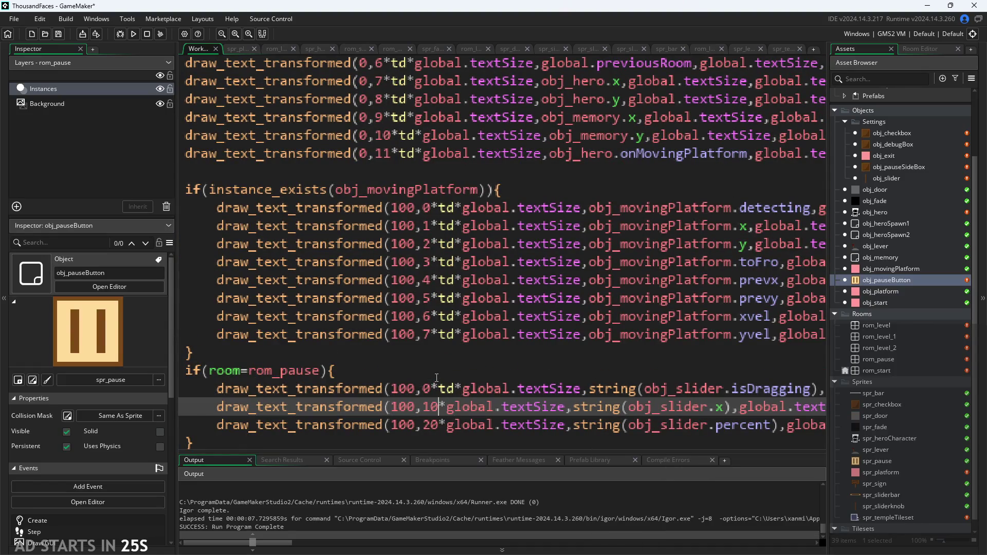
key(BackSpace)
text(*td)
key(Down)
key(Left)
key(Left)
key(Left)
key(BackSpace)
text(*td)
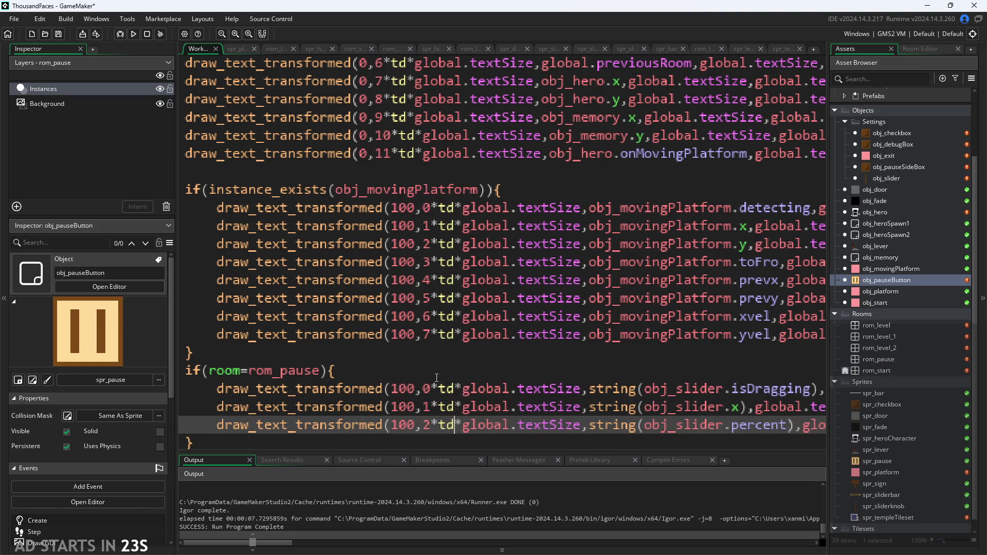
Save the Draw GUI event and launch the game to test the spacing
ctrl+scroll(500, 324, down, 2)
key(ctrl+s)
click(134, 34)
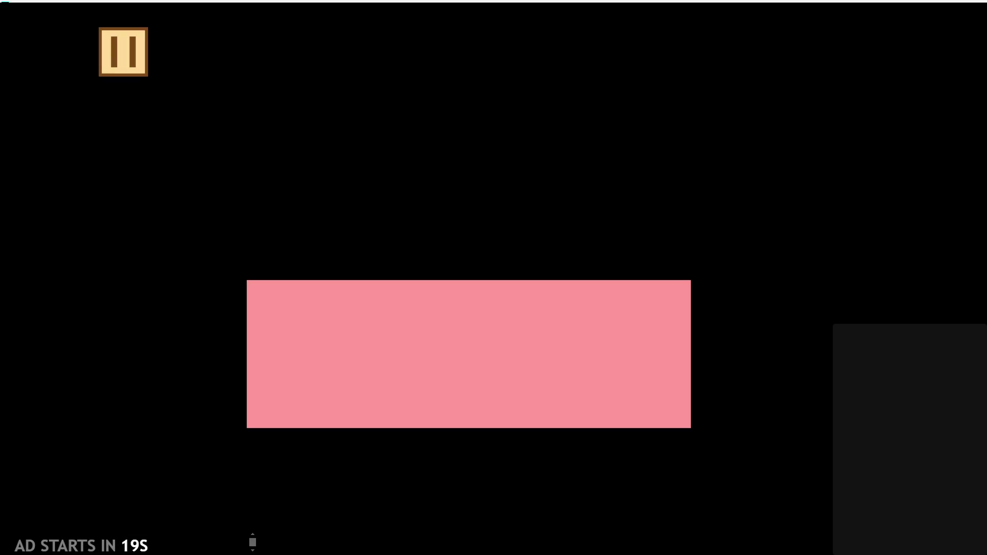
In the running game, pause, enable Debug Stats, max out text size, then close
click(146, 64)
click(244, 178)
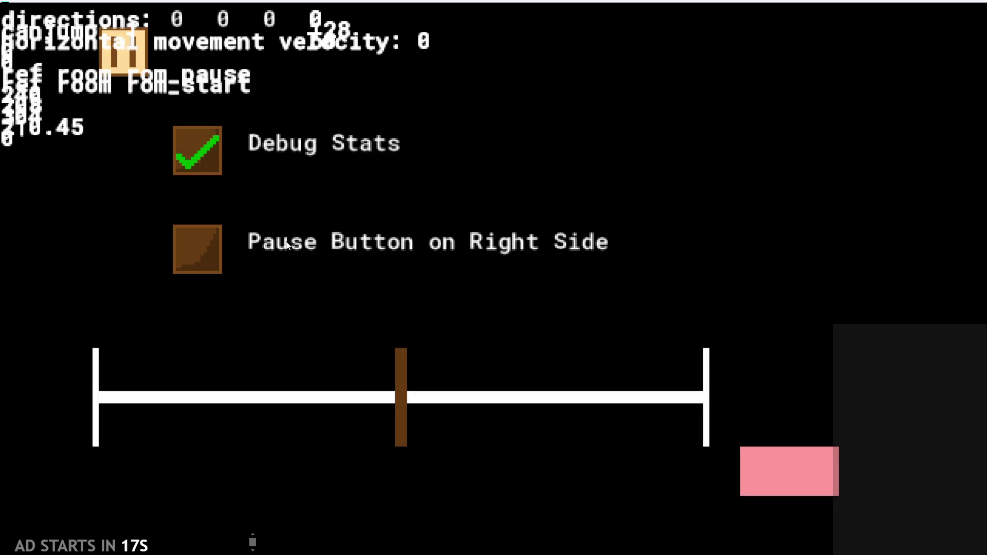
drag(401, 387, 804, 419)
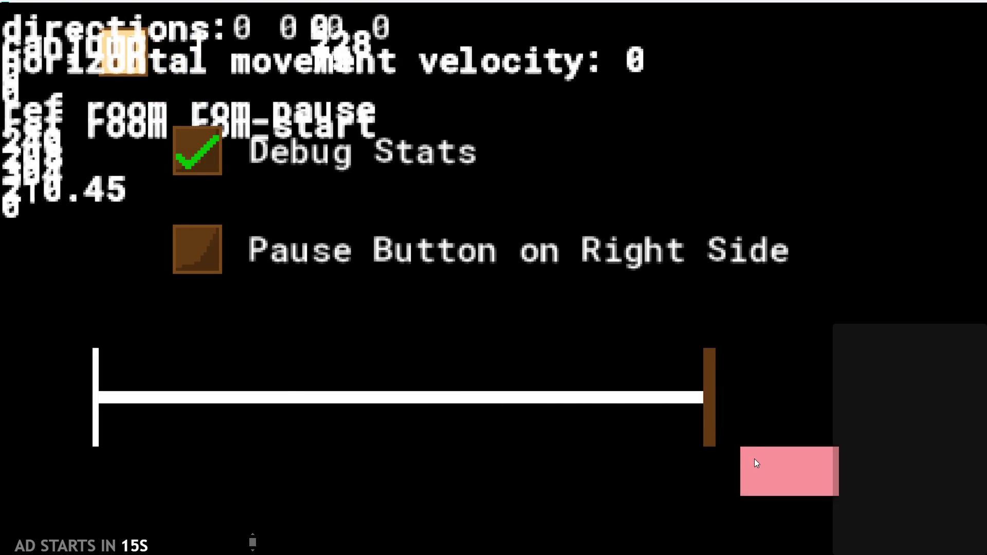
click(756, 463)
Change td from 7 to 10 and test-run with Debug Stats enabled
scroll(346, 124, up, 2)
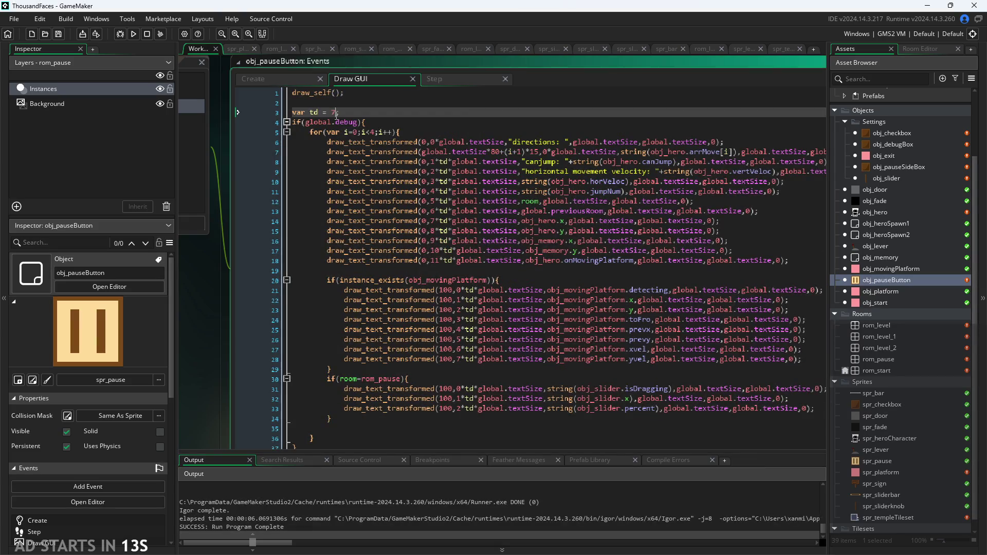
click(340, 112)
key(BackSpace)
text(10)
click(129, 34)
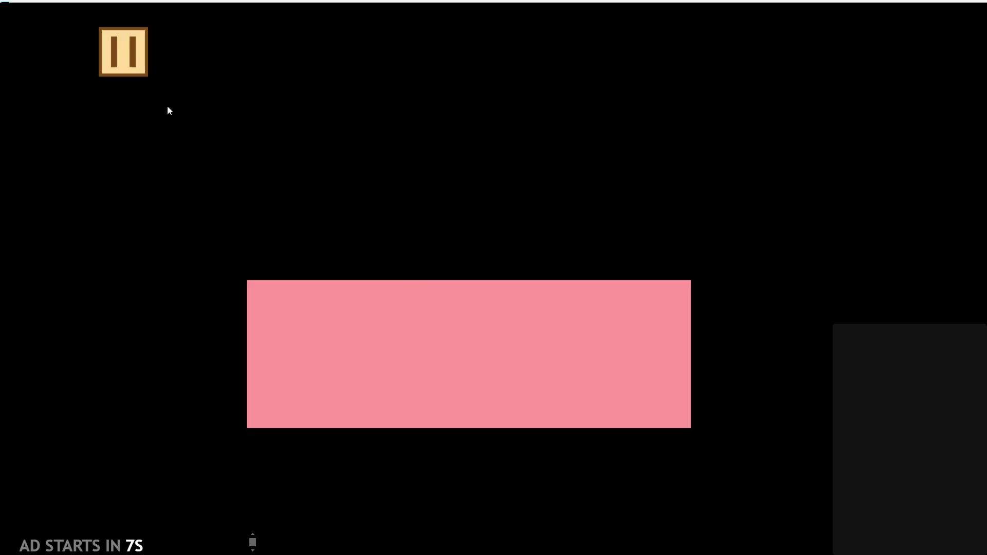
click(124, 52)
click(217, 147)
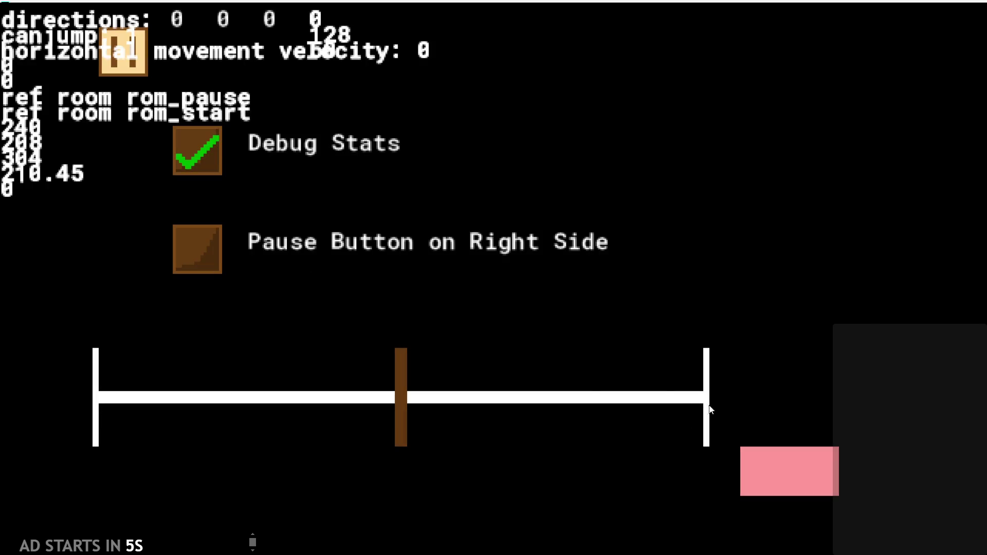
click(781, 455)
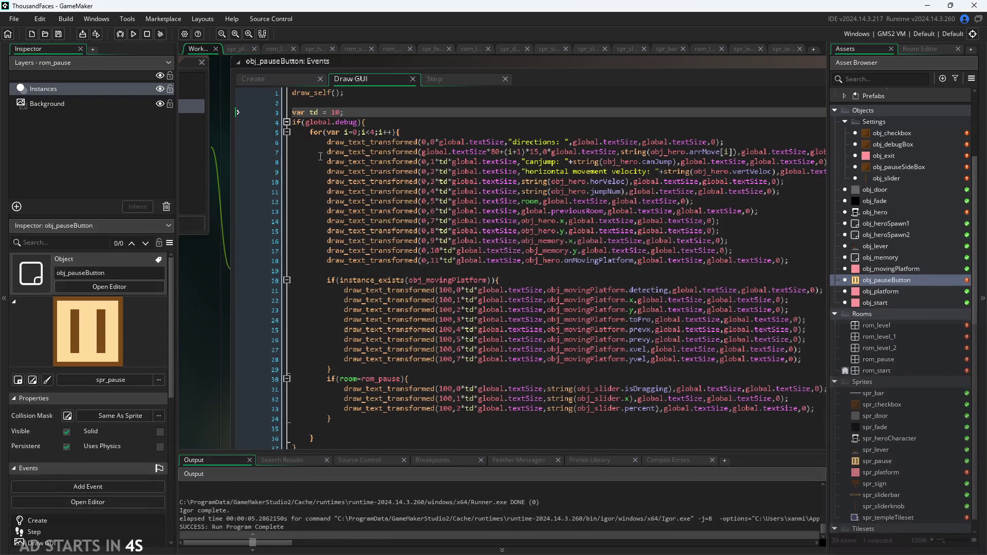
Change td to 14 and test-run again with the text size slider maxed
click(337, 113)
key(BackSpace)
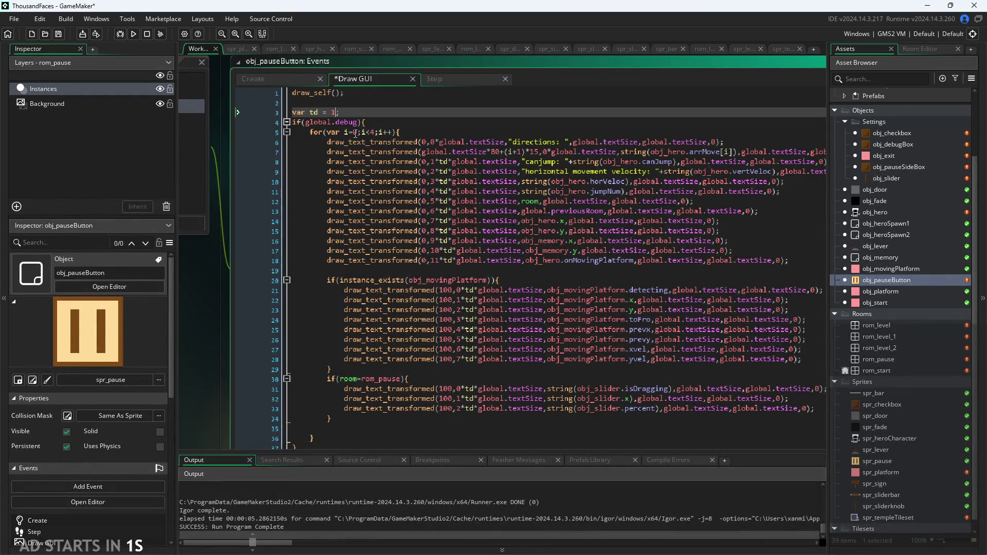
text(4)
click(133, 35)
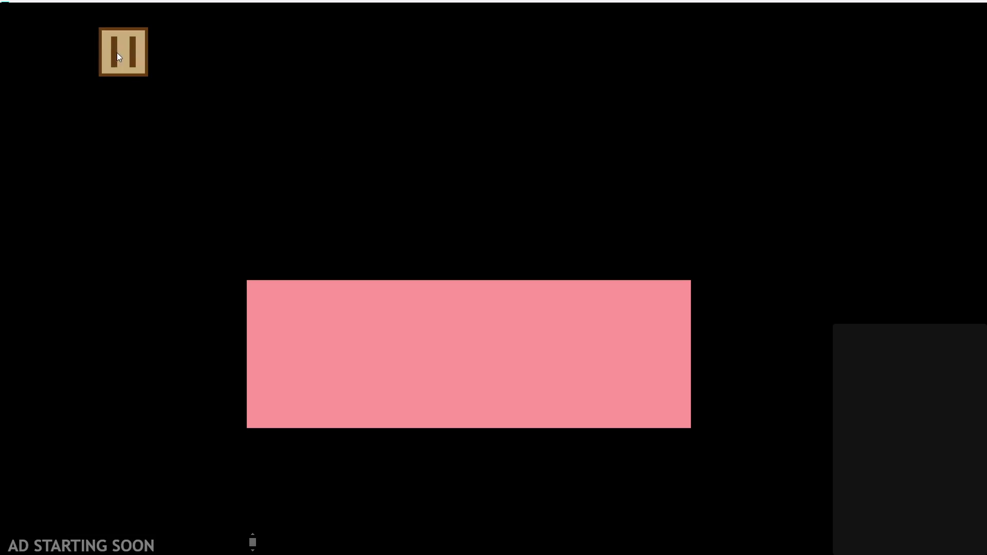
click(118, 55)
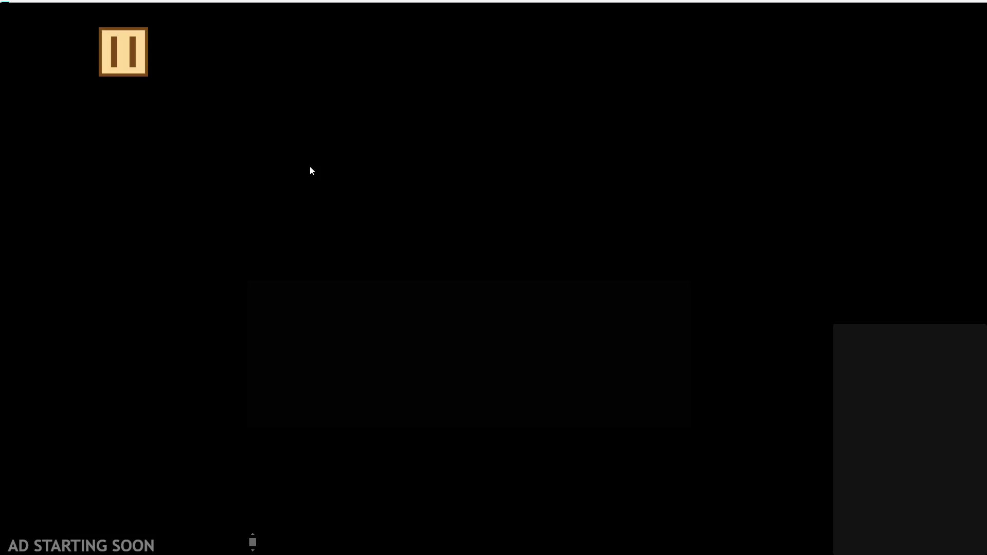
mouse_move(403, 397)
mouse_down()
mouse_move(736, 386)
mouse_move(214, 370)
mouse_move(75, 353)
mouse_move(800, 368)
mouse_move(165, 347)
mouse_move(625, 342)
mouse_move(487, 335)
mouse_move(210, 201)
mouse_up()
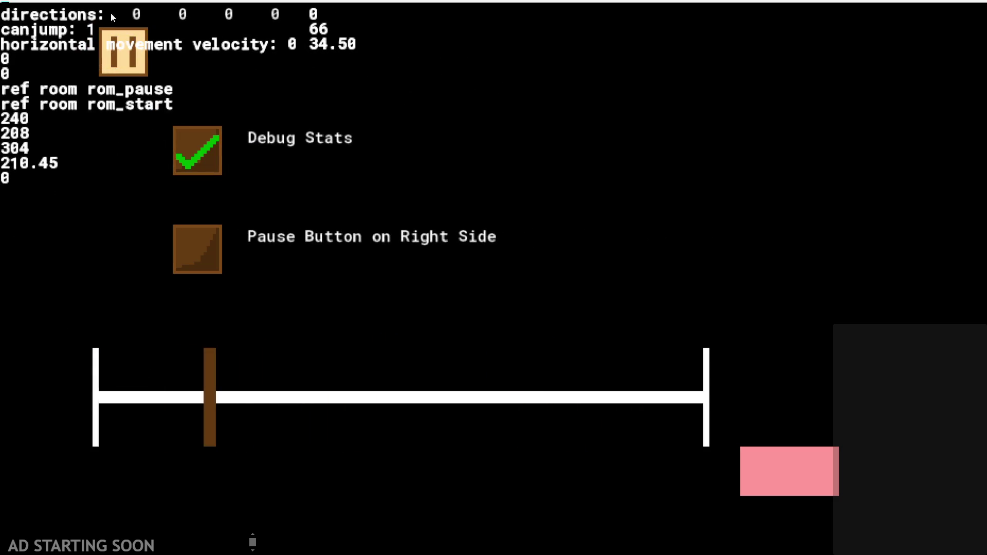
click(805, 491)
scroll(640, 125, up, 4)
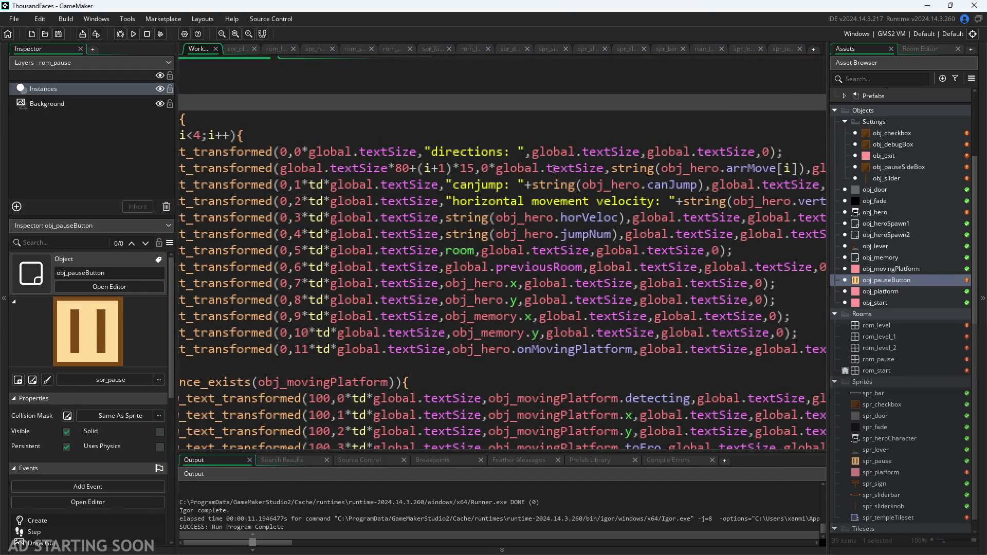
Delete the global.textSize multiplier before 80 in the debug code's x expression
scroll(554, 169, right, 3)
scroll(411, 159, left, 3)
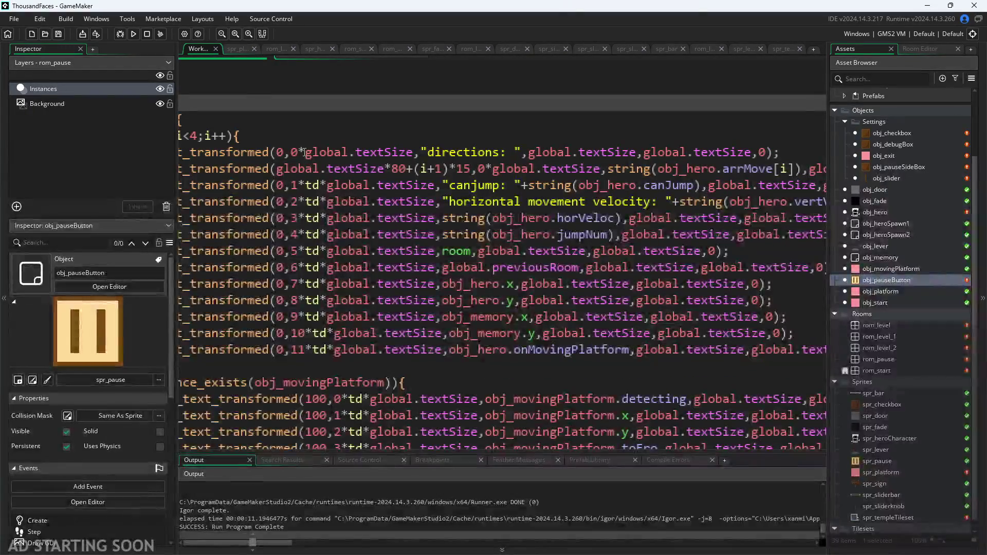
mouse_move(300, 153)
mouse_down()
mouse_move(327, 155)
mouse_move(330, 170)
mouse_move(400, 176)
mouse_up()
click(421, 170)
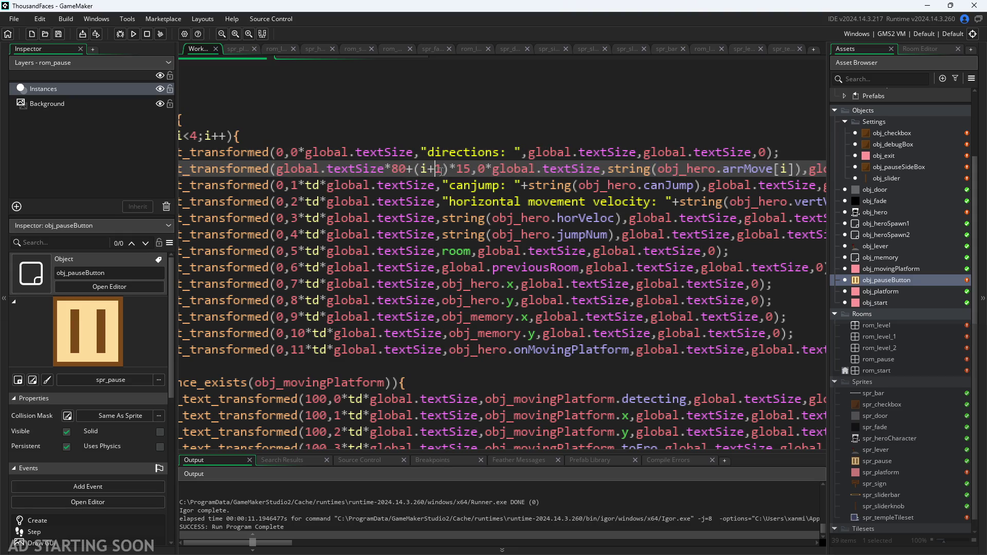
ctrl+scroll(438, 170, up, 3)
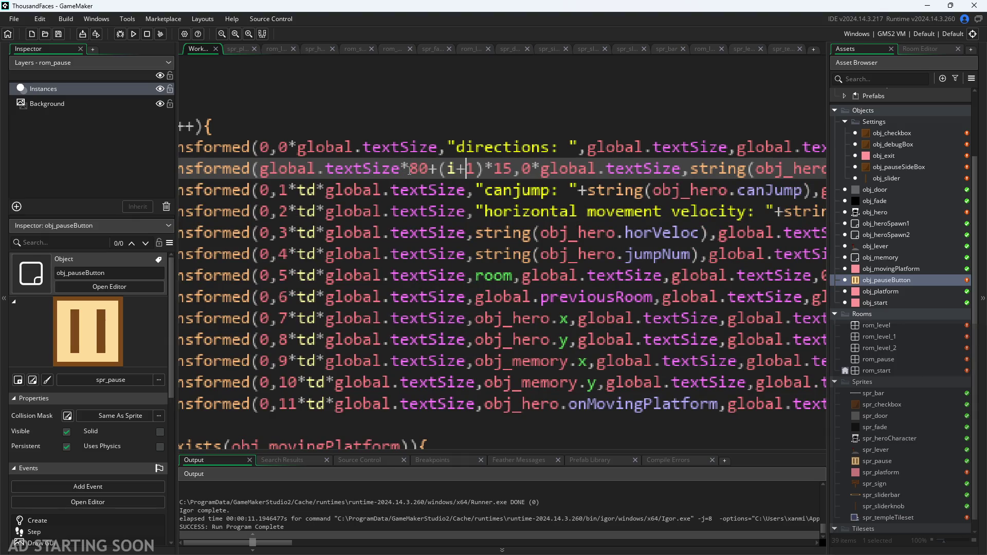
drag(410, 170, 260, 170)
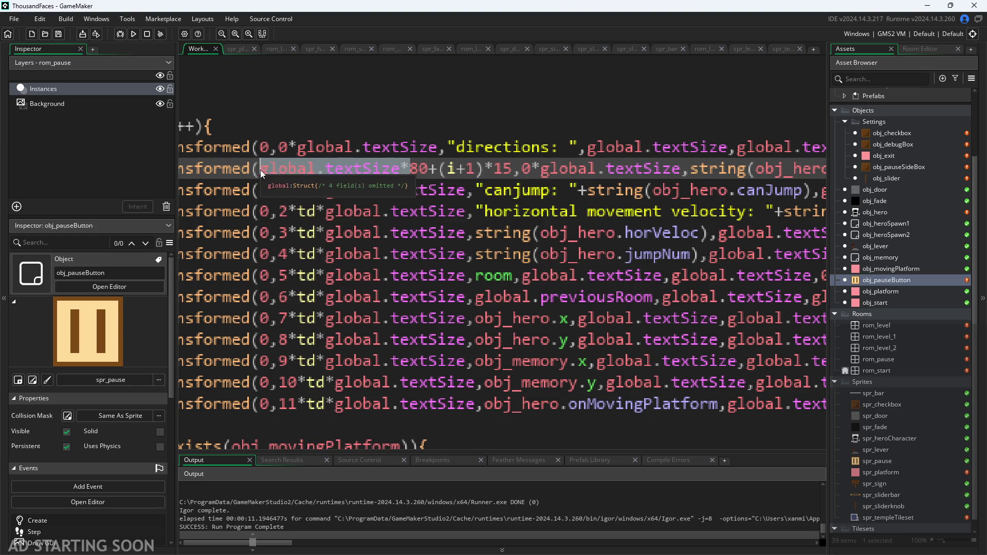
key(BackSpace)
Change (i+1) to i so the directions x offset reads 80+i*15, then run the game
scroll(338, 201, down, 1)
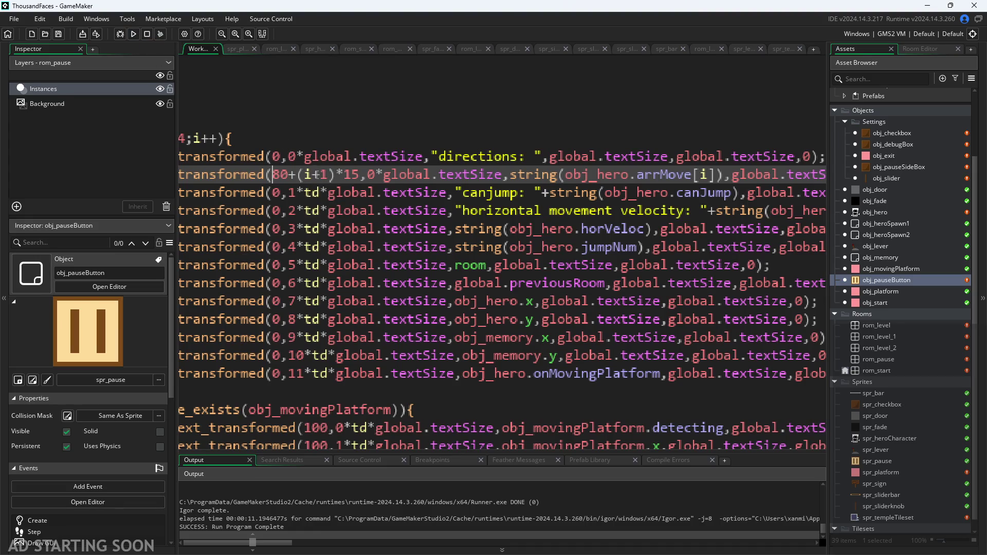
click(329, 174)
key(BackSpace)
key(BackSpace)
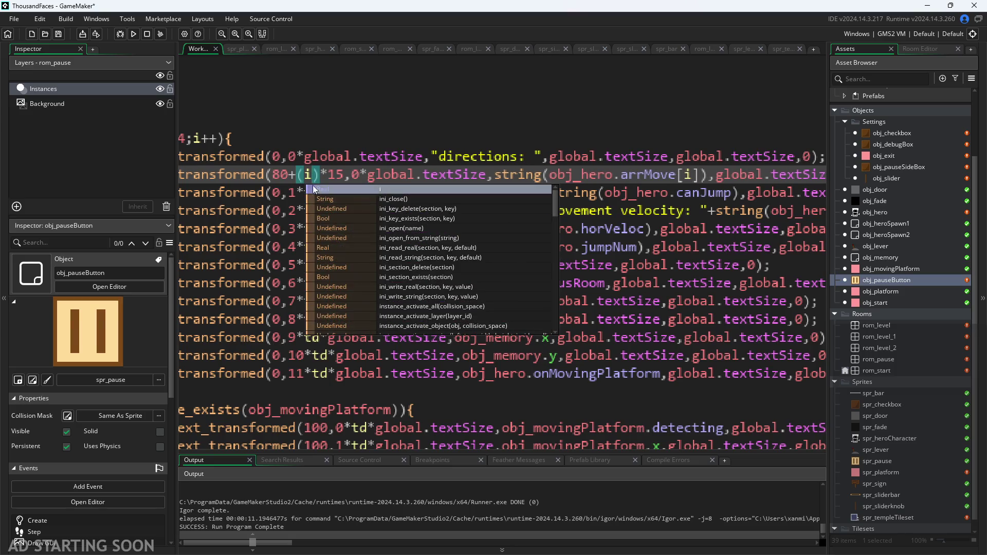
key(Right)
key(BackSpace)
key(Left)
key(BackSpace)
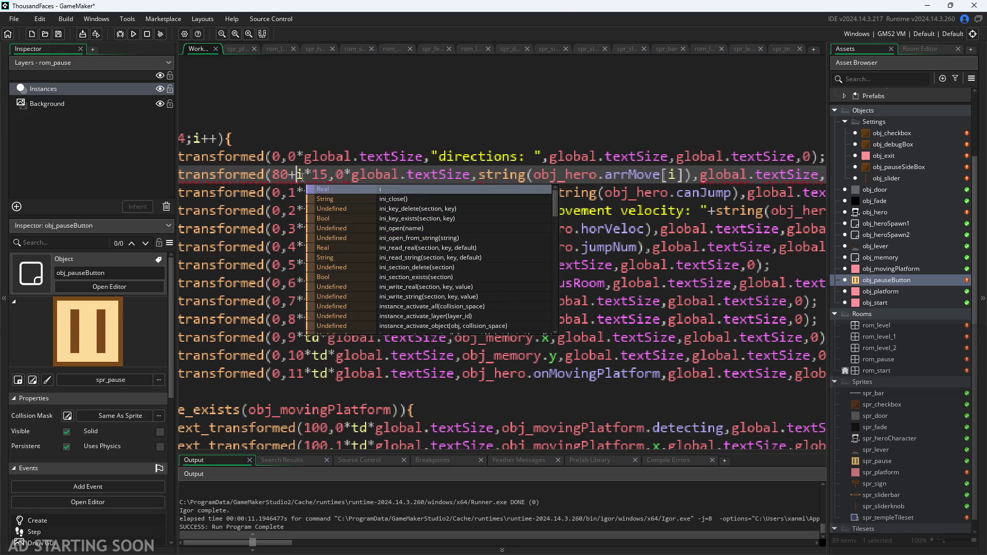
click(322, 157)
click(133, 34)
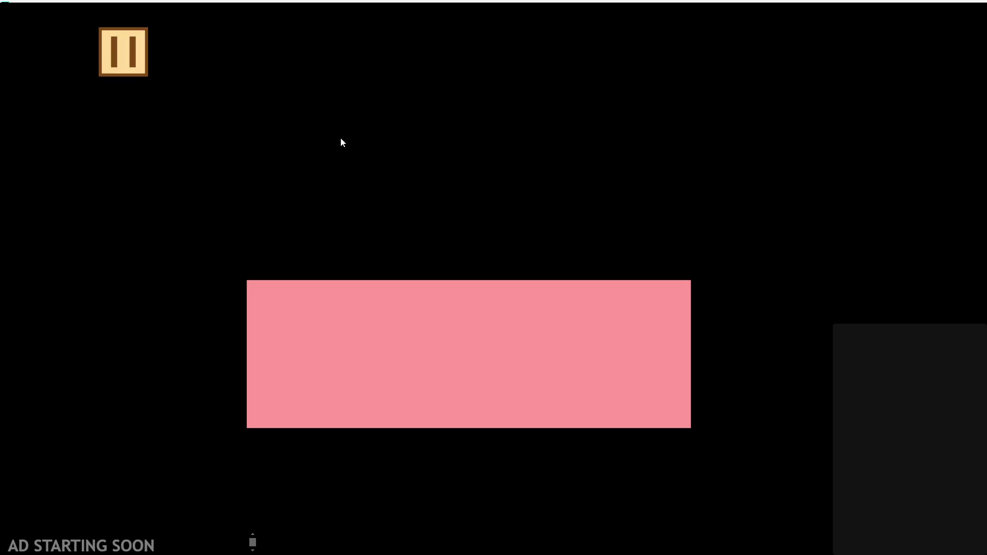
In-game, turn on Debug Stats, try different sizes with the slider, then exit
click(131, 63)
click(208, 144)
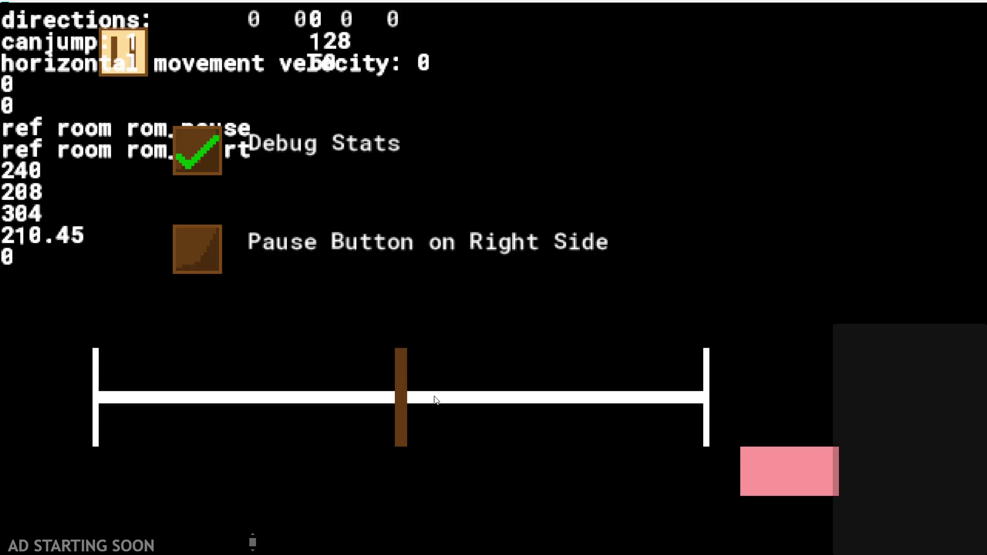
mouse_move(399, 407)
mouse_down()
mouse_move(103, 396)
mouse_move(529, 362)
mouse_move(107, 359)
mouse_move(533, 335)
mouse_move(201, 342)
mouse_move(531, 324)
mouse_move(466, 360)
mouse_up()
click(776, 480)
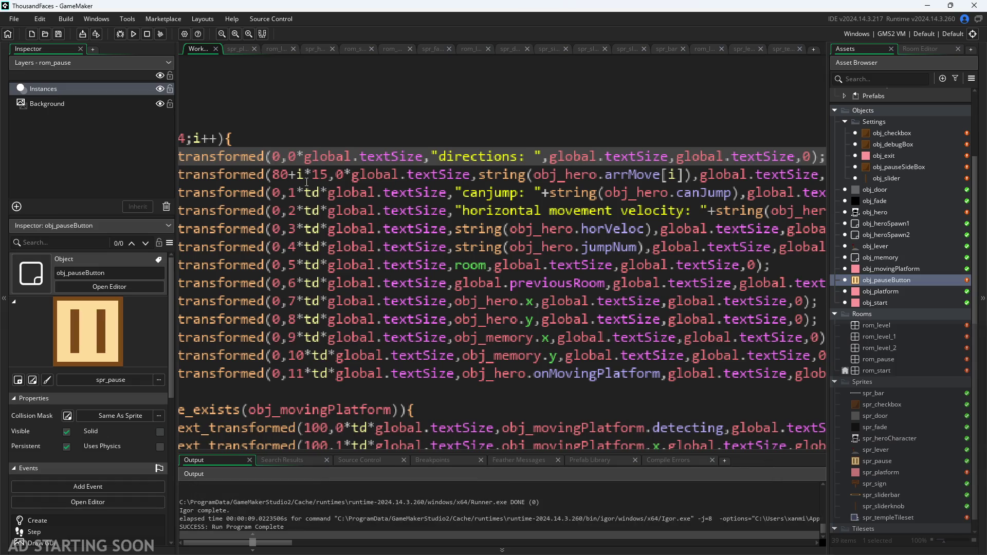
Insert *global.textSize after 80 in the directions x offset using autocomplete
scroll(307, 183, up, 1)
click(305, 173)
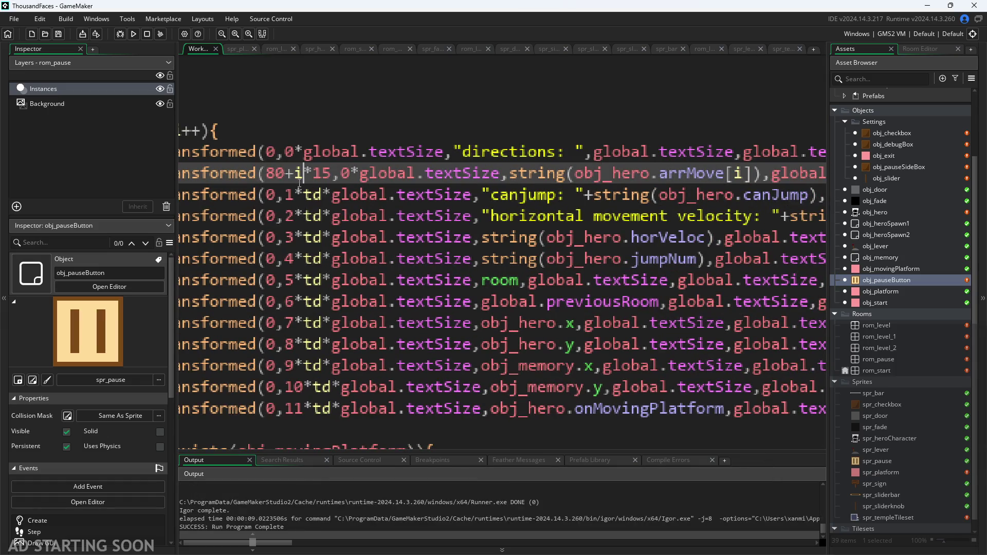
click(286, 173)
text(*td)
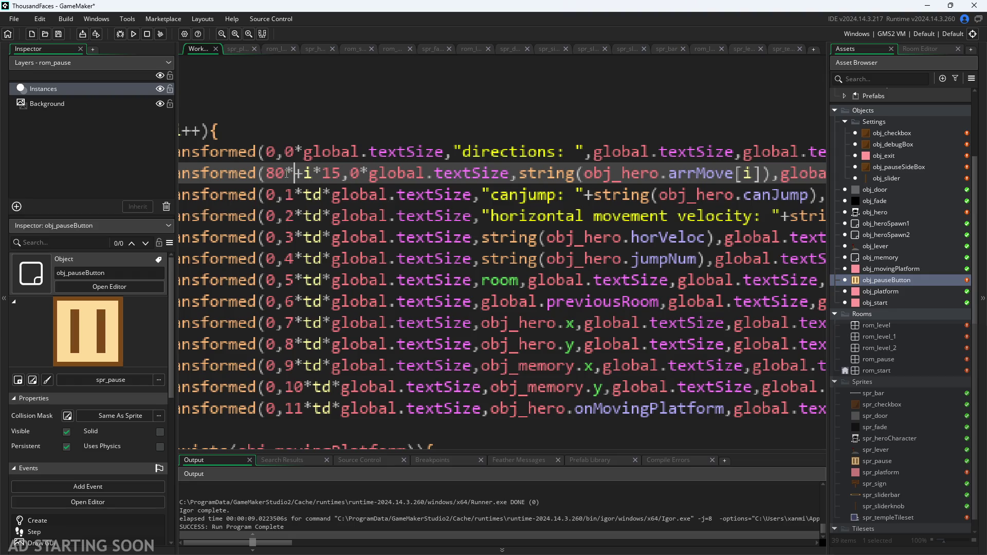
key(BackSpace)
key(BackSpace)
text(glo)
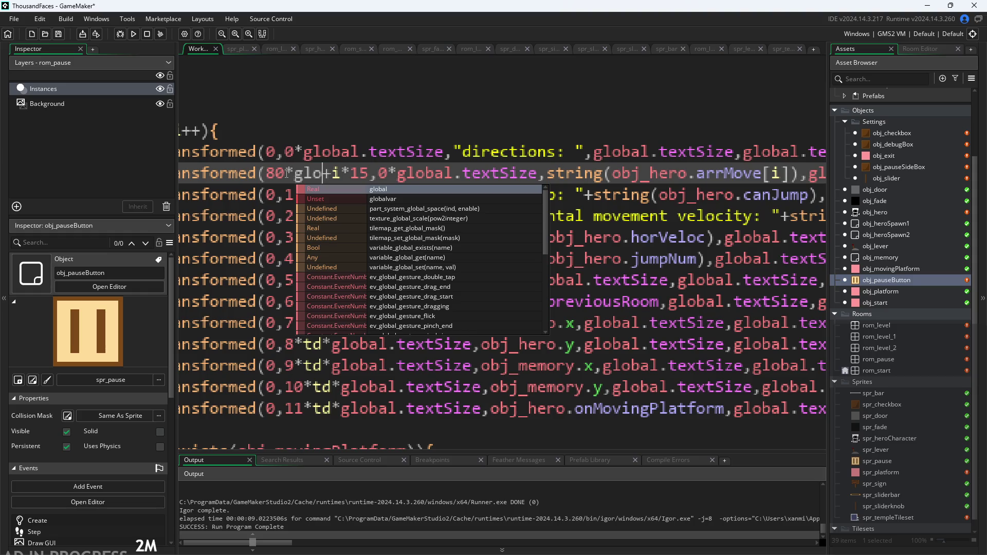
text(bal.)
key(Down)
key(Down)
key(Down)
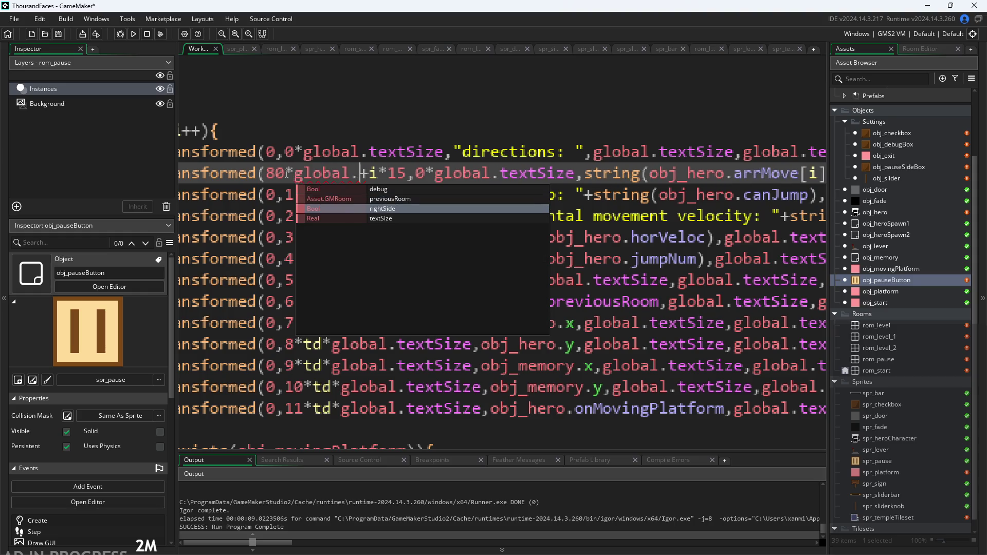
key(Return)
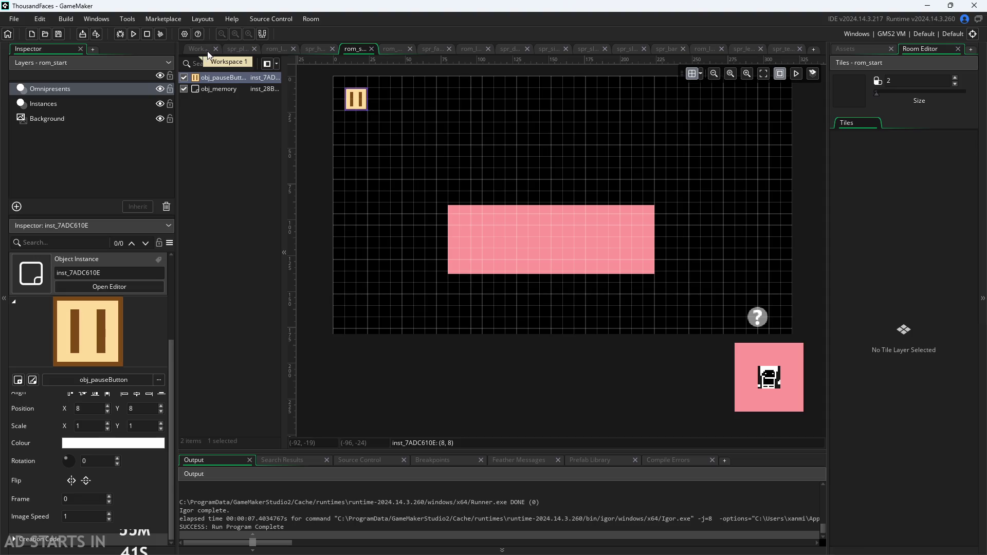
Cycle through the rom_pause and rom_start room tabs back to the workspace
click(317, 51)
click(387, 47)
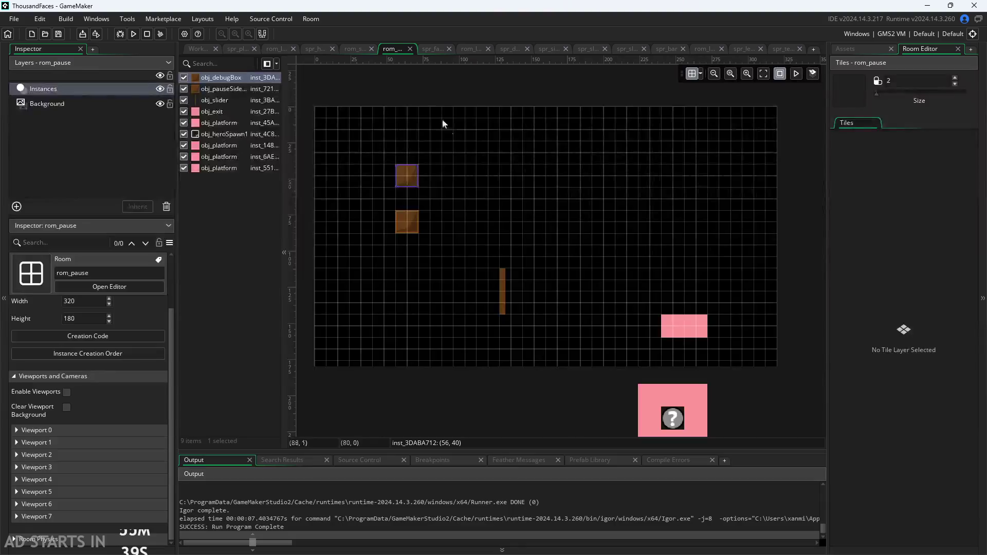
click(348, 46)
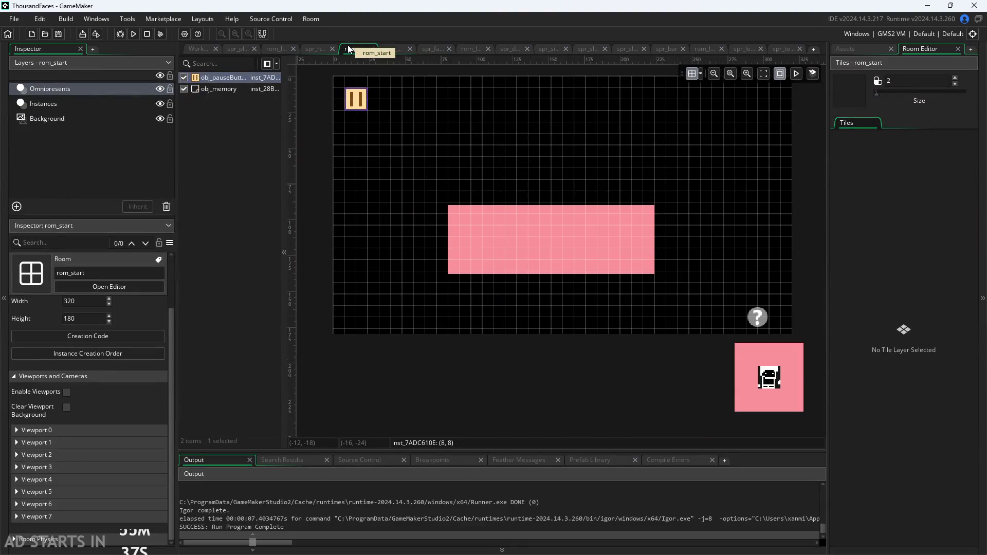
click(309, 51)
click(198, 50)
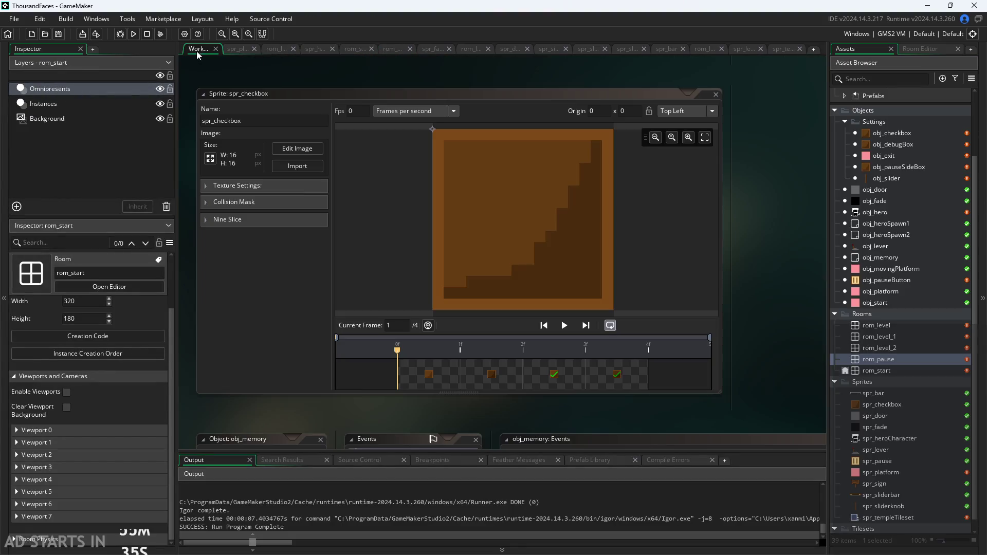
Run the game, pause and resume it, and make the character jump
click(133, 33)
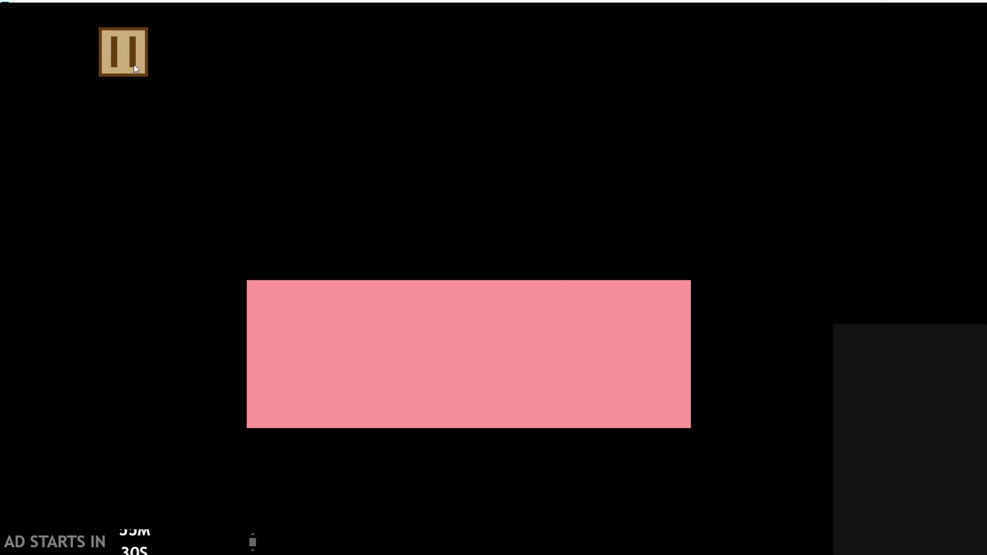
click(126, 54)
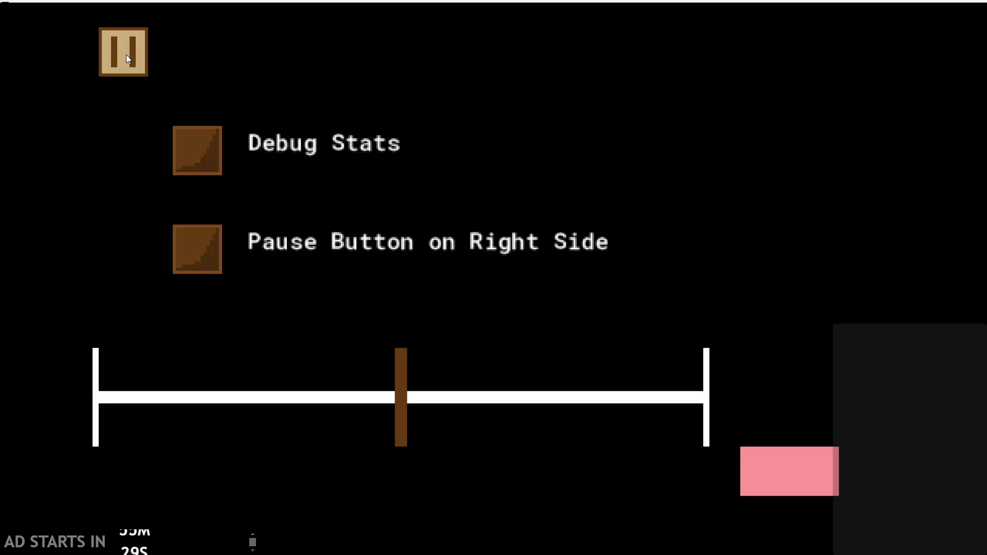
click(125, 55)
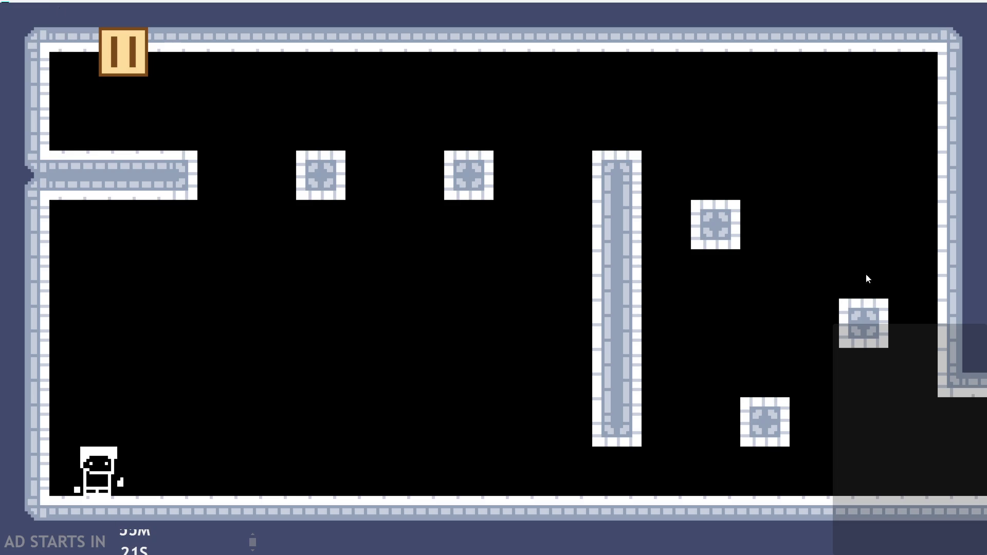
click(375, 285)
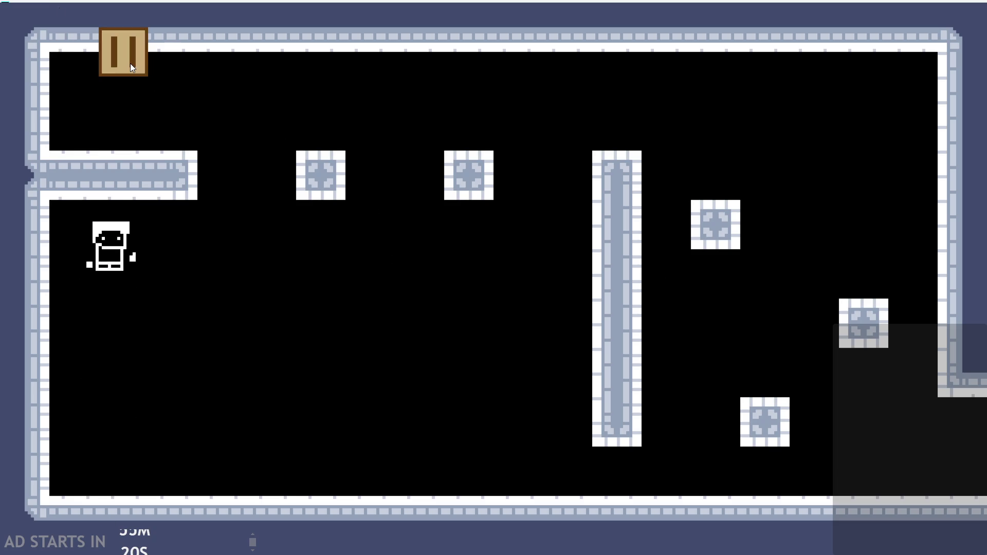
Enable Debug Stats, shrink the debug text size near minimum, then quit the game
click(131, 63)
click(204, 165)
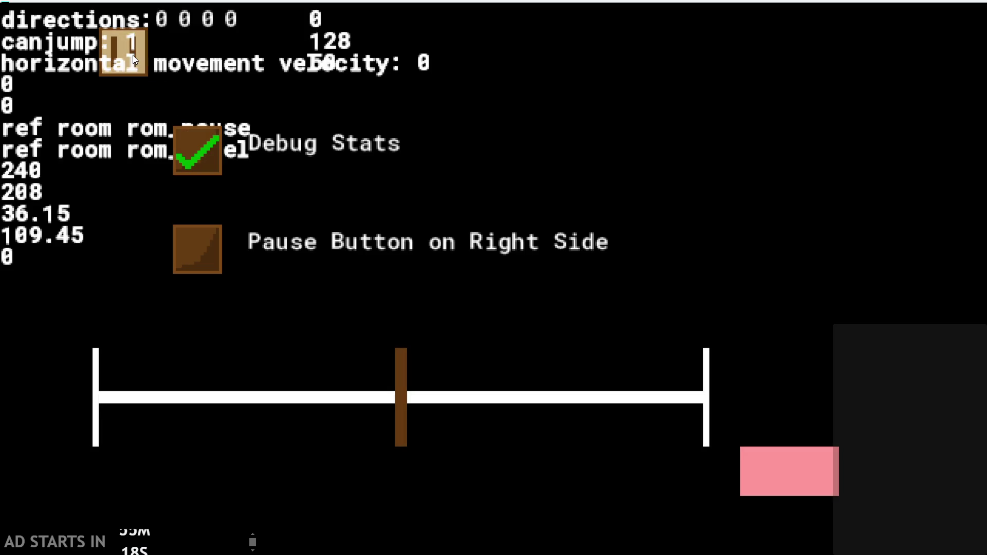
click(133, 54)
click(136, 75)
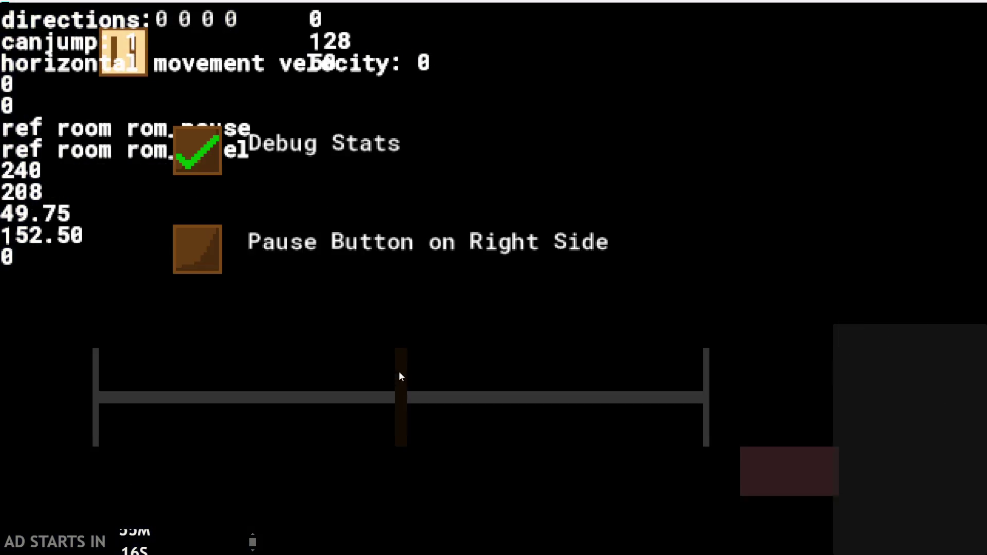
mouse_move(397, 415)
mouse_down()
mouse_move(42, 393)
mouse_move(226, 394)
mouse_up()
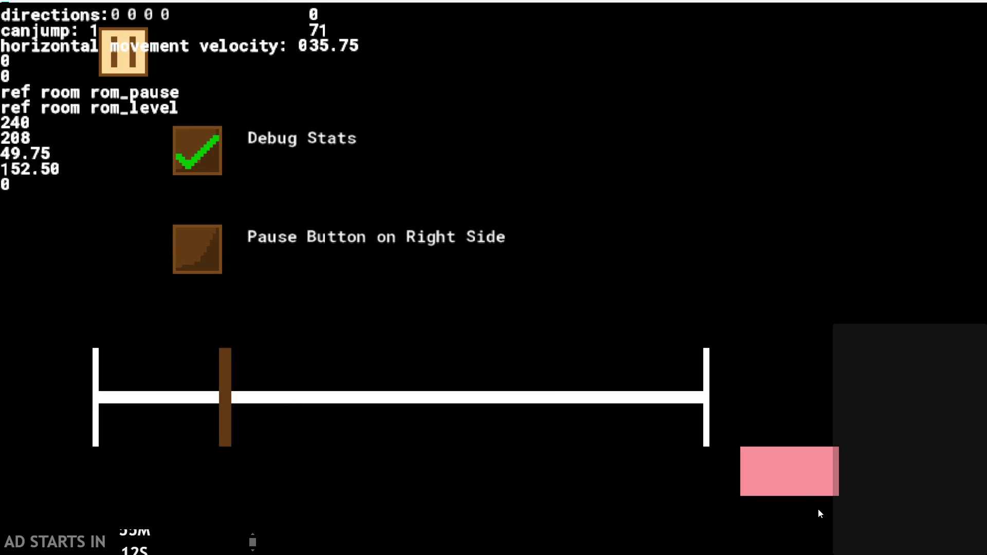
key(Escape)
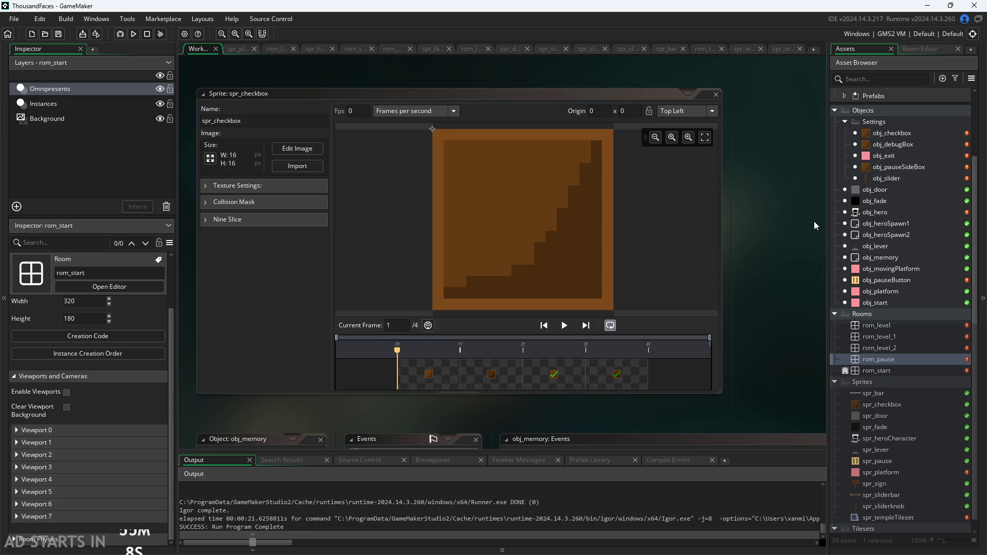
Open rom_start and drag the pause-button instance left to x -8
double_click(895, 280)
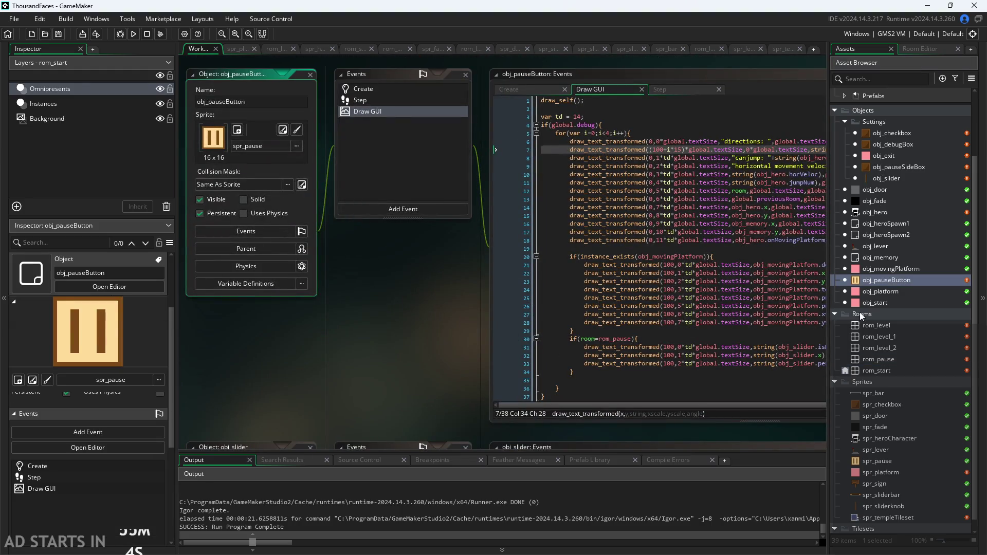
double_click(893, 371)
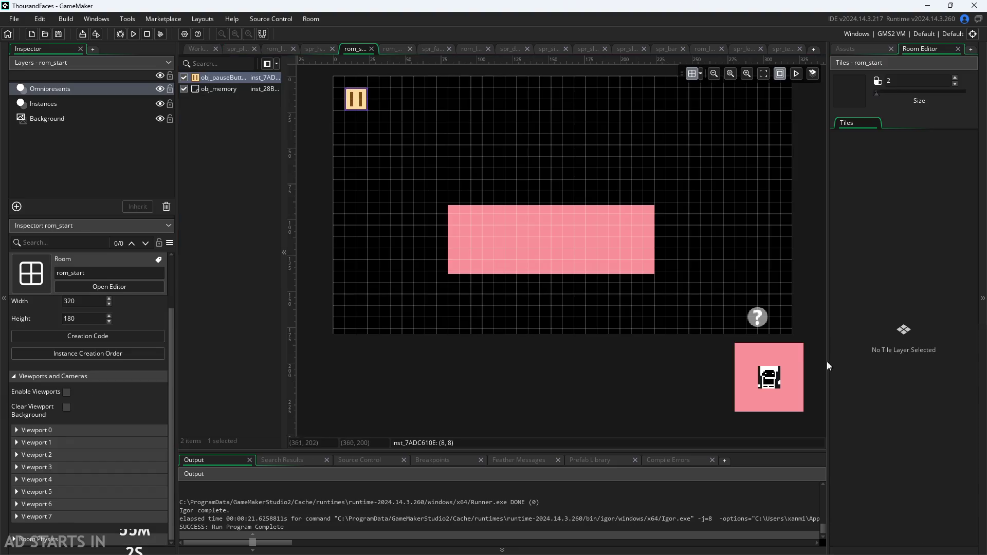
click(358, 100)
drag(358, 100, 331, 102)
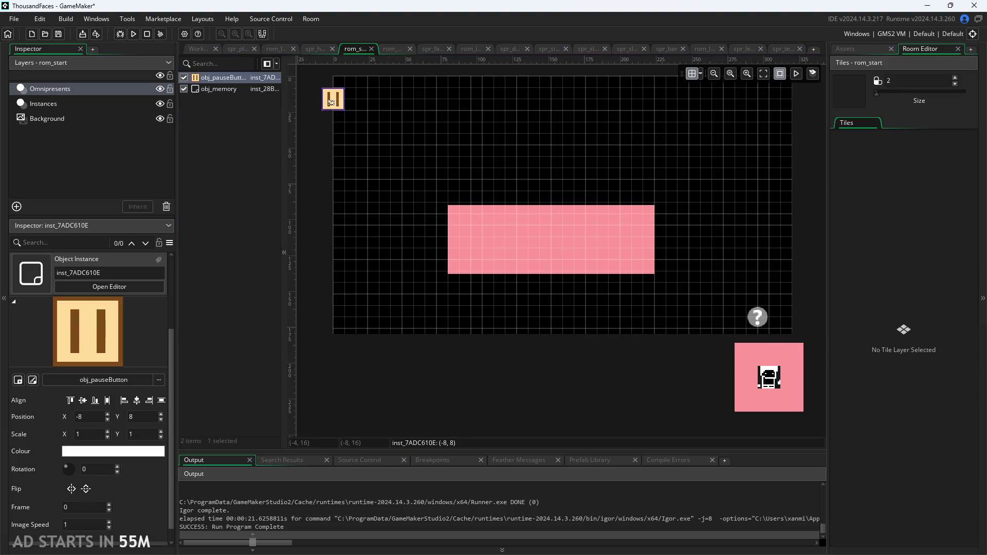
click(426, 172)
Test-run the game, move the pause button back to x 8, and open its object
click(132, 34)
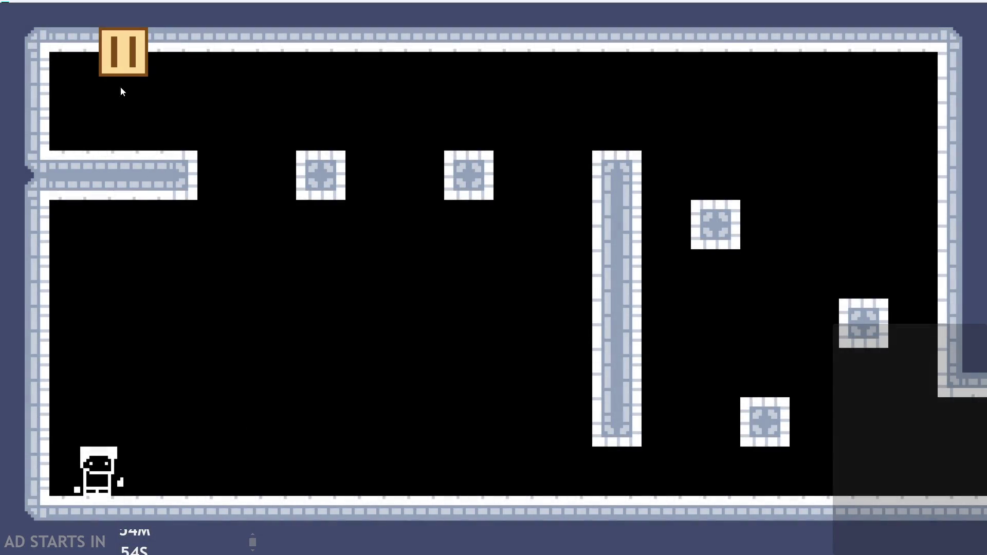
key(Escape)
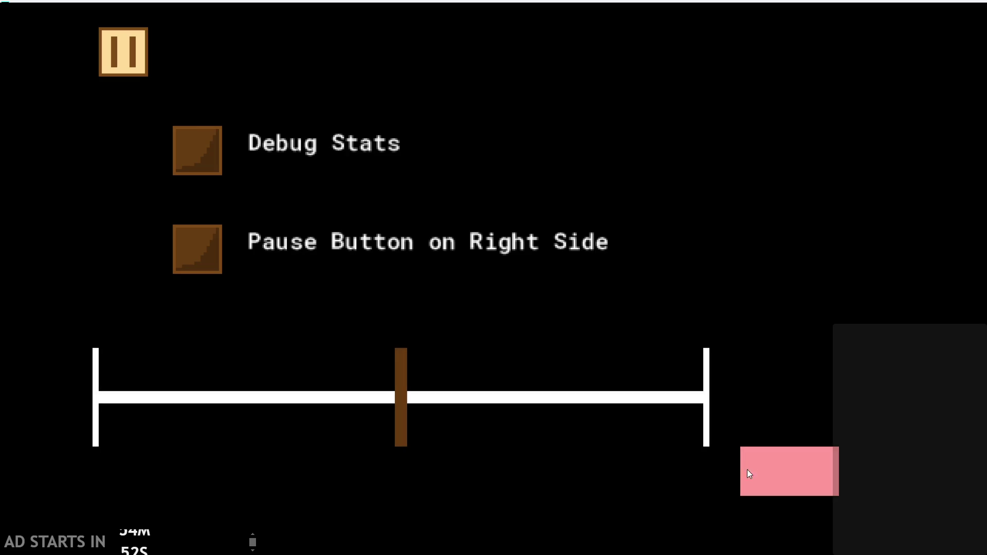
click(749, 471)
drag(333, 99, 357, 99)
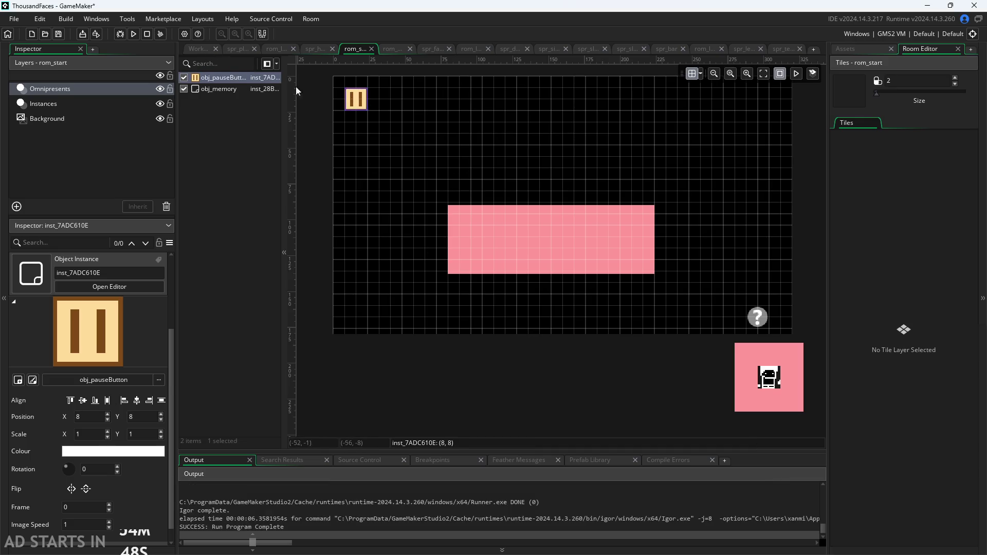
double_click(356, 107)
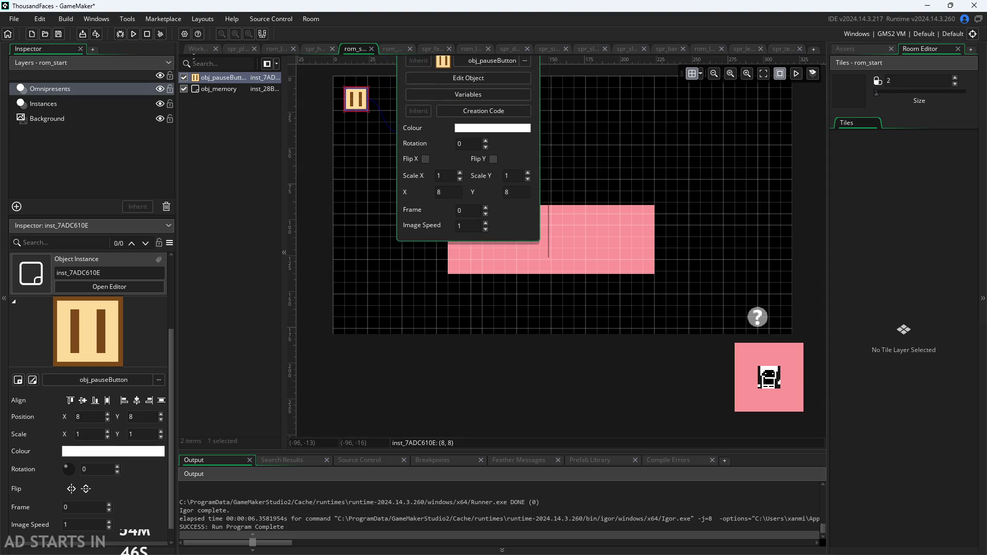
click(469, 77)
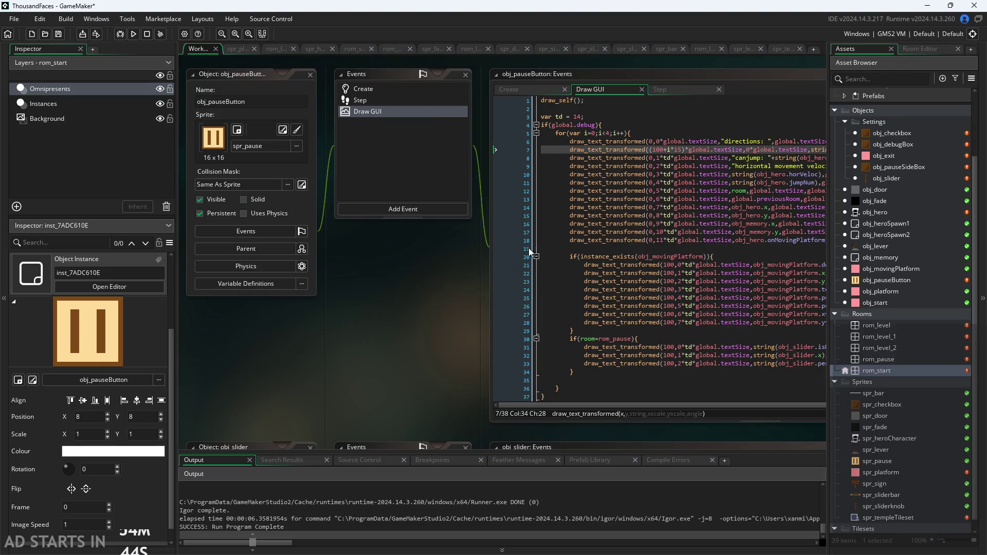
Look over obj_pauseButton's Create and Draw GUI event code
click(451, 115)
scroll(581, 88, up, 2)
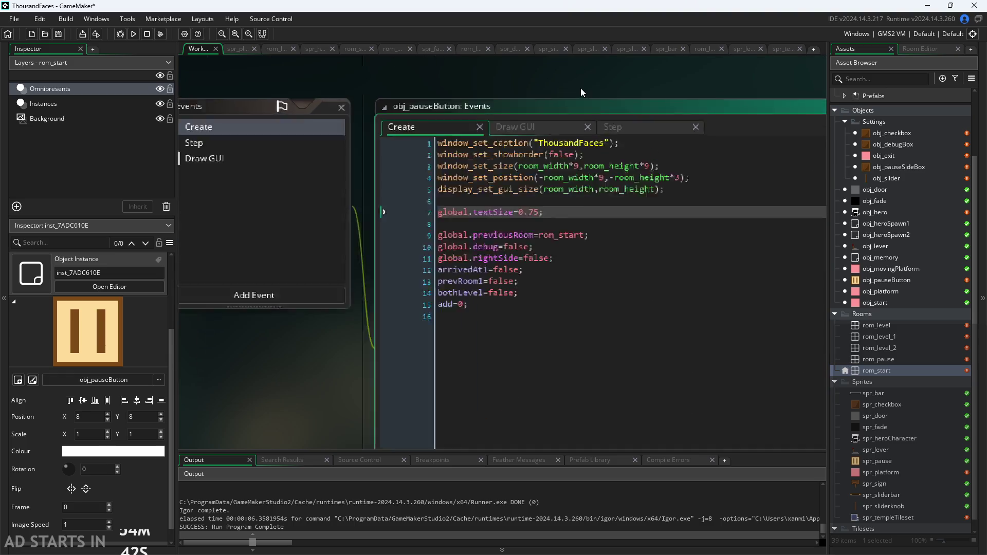
scroll(542, 293, up, 2)
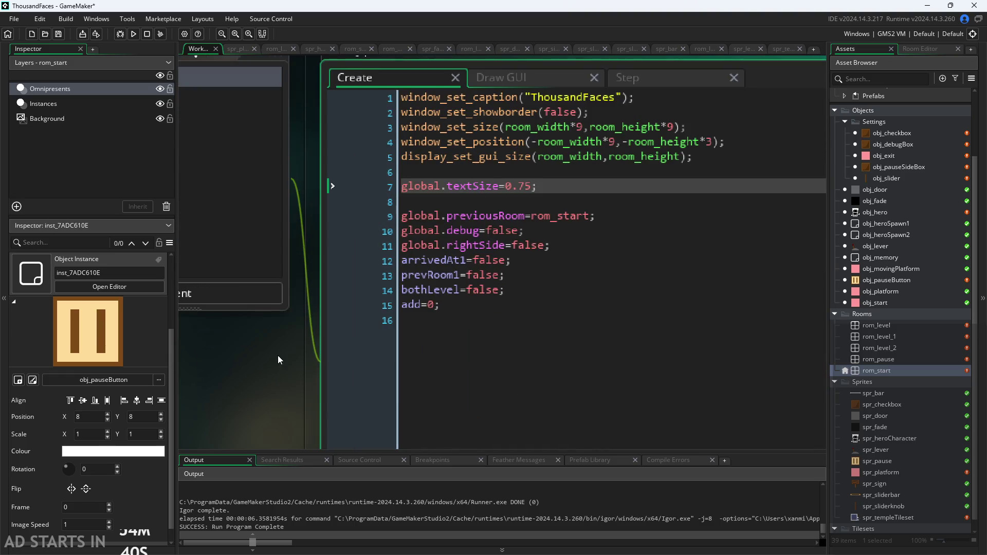
drag(278, 356, 239, 377)
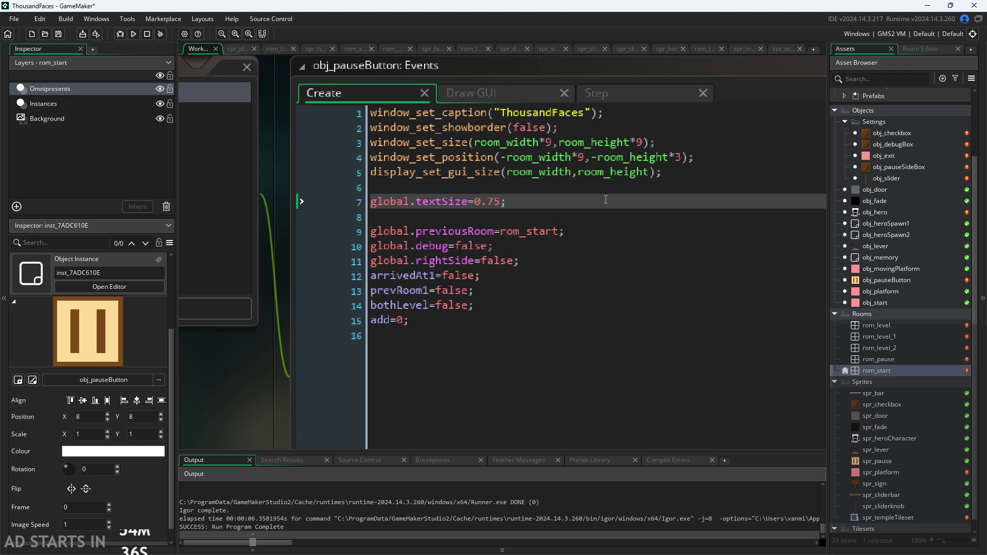
click(511, 91)
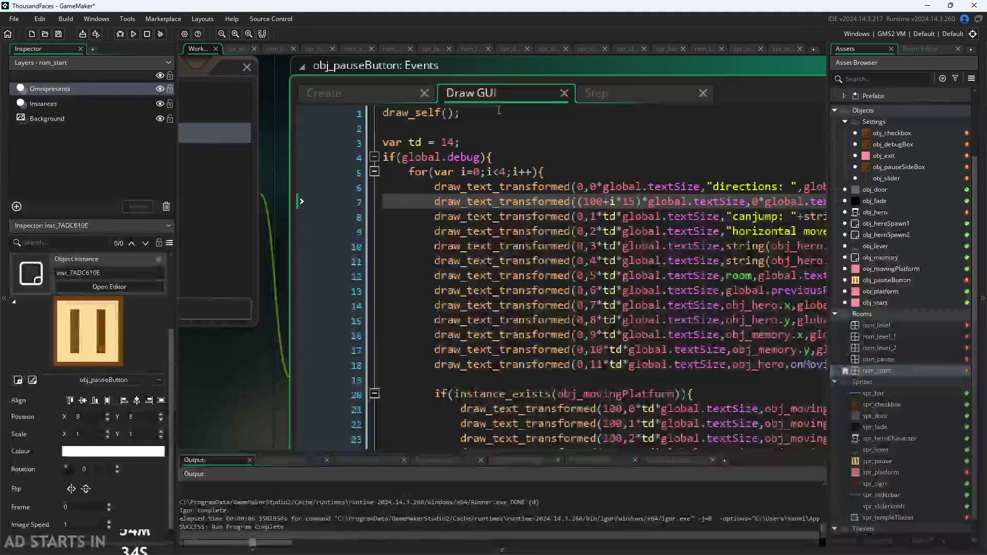
click(372, 91)
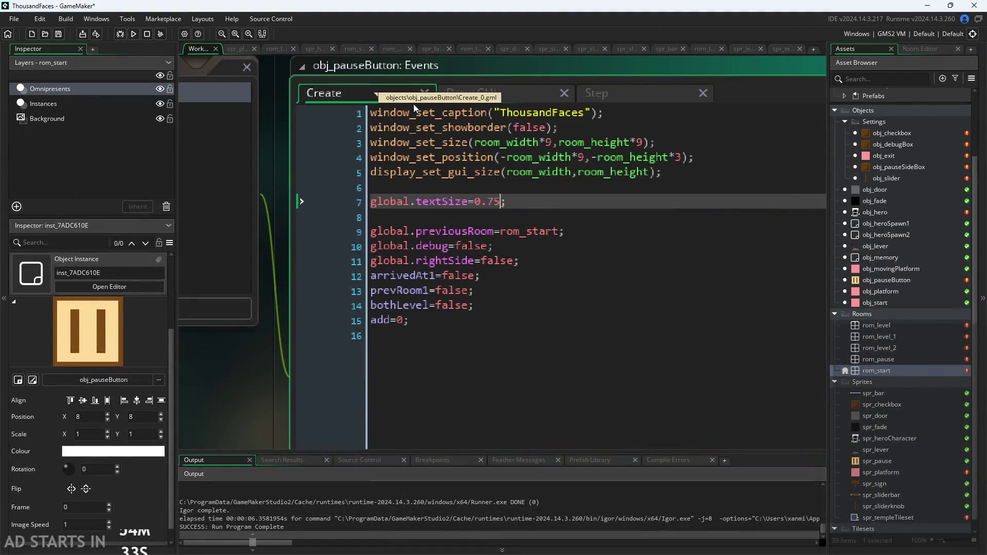
click(477, 322)
click(488, 307)
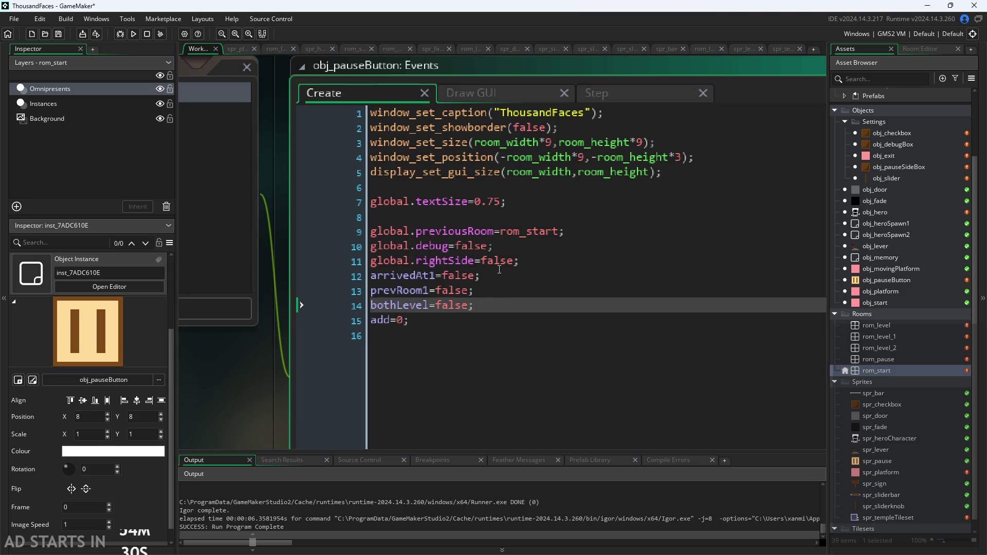
click(499, 269)
click(504, 291)
key(Down)
Open the Step event code and put the caret at the end of line 19's else{x=32;}
click(592, 91)
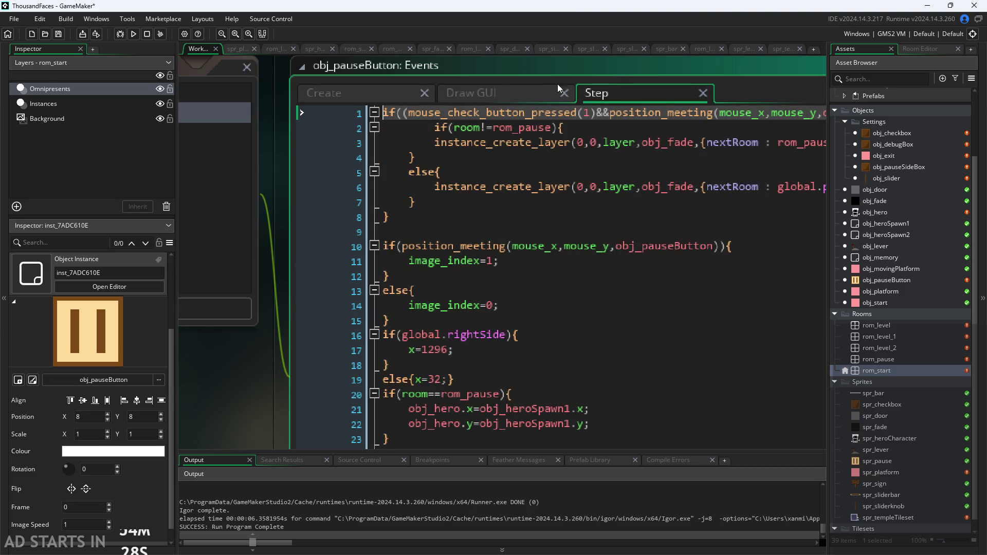
scroll(482, 173, down, 2)
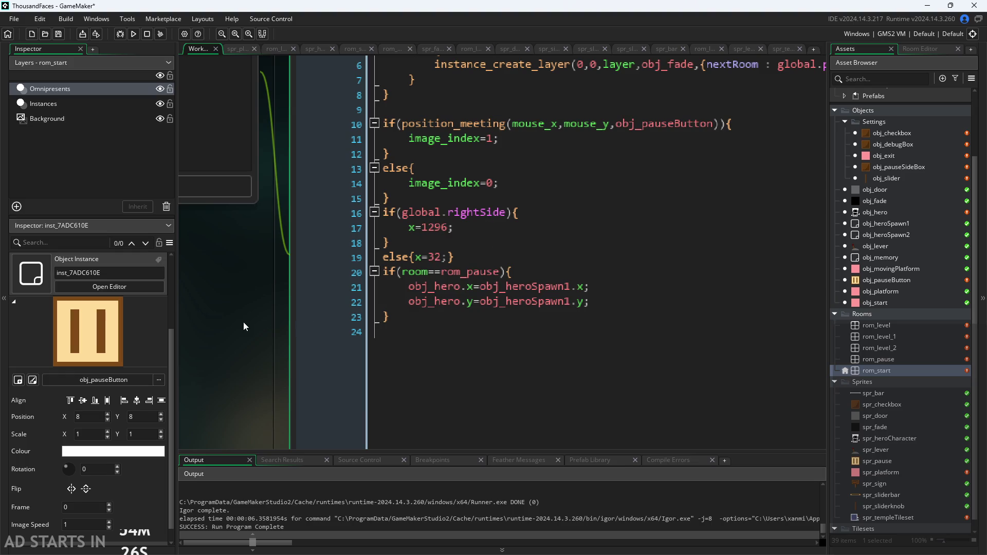
scroll(186, 341, up, 1)
ctrl+scroll(258, 328, down, 2)
scroll(258, 329, up, 2)
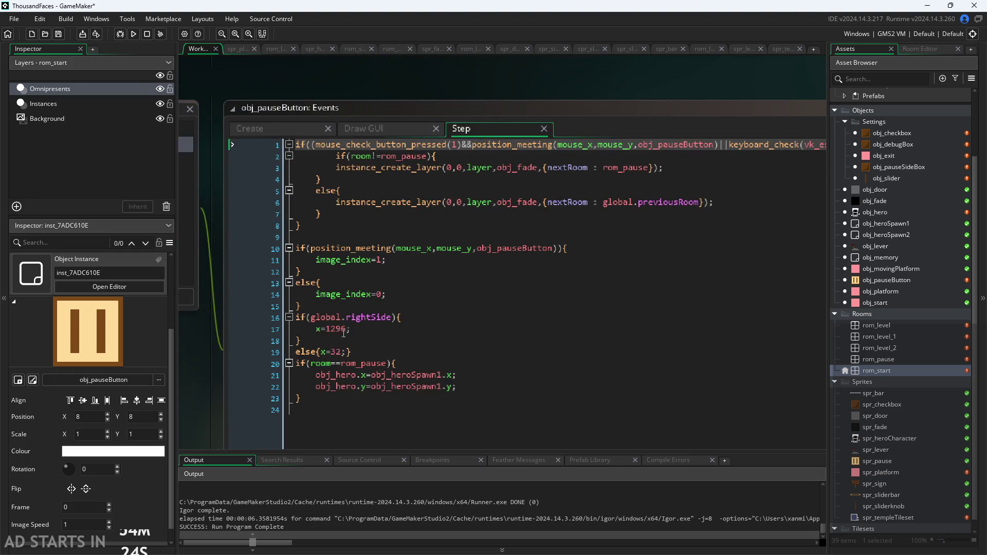
scroll(344, 333, down, 1)
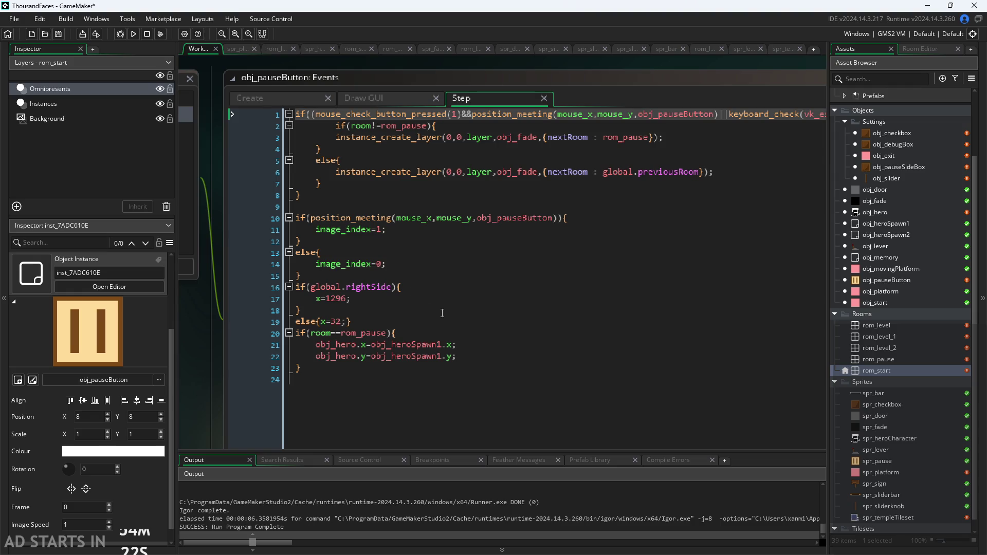
click(442, 322)
ctrl+scroll(314, 292, up, 2)
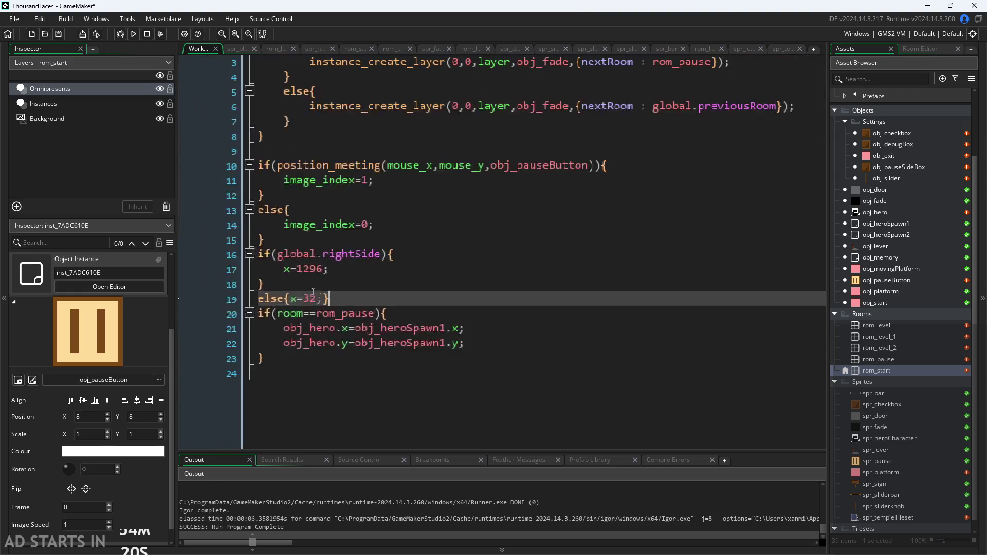
ctrl+scroll(313, 292, up, 2)
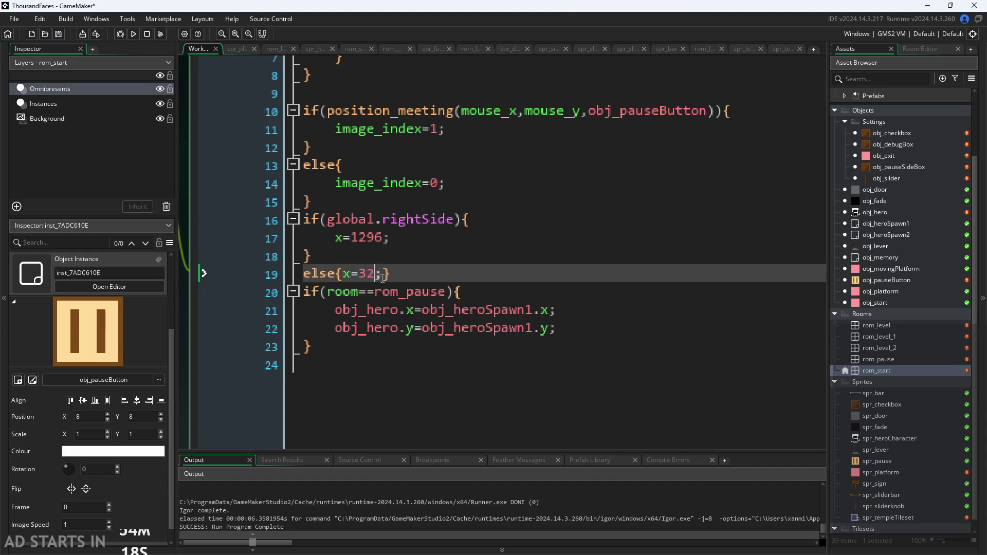
Replace 32 on line 19 with sprite_width
key(BackSpace)
key(BackSpace)
text(image_)
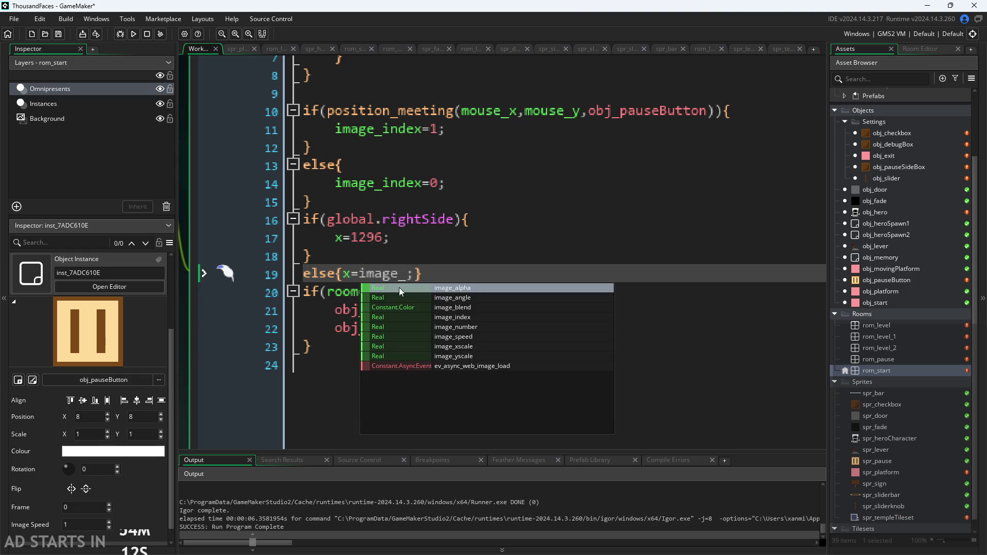
key(BackSpace)
key(BackSpace)
key(BackSpace)
key(BackSpace)
key(BackSpace)
text(s)
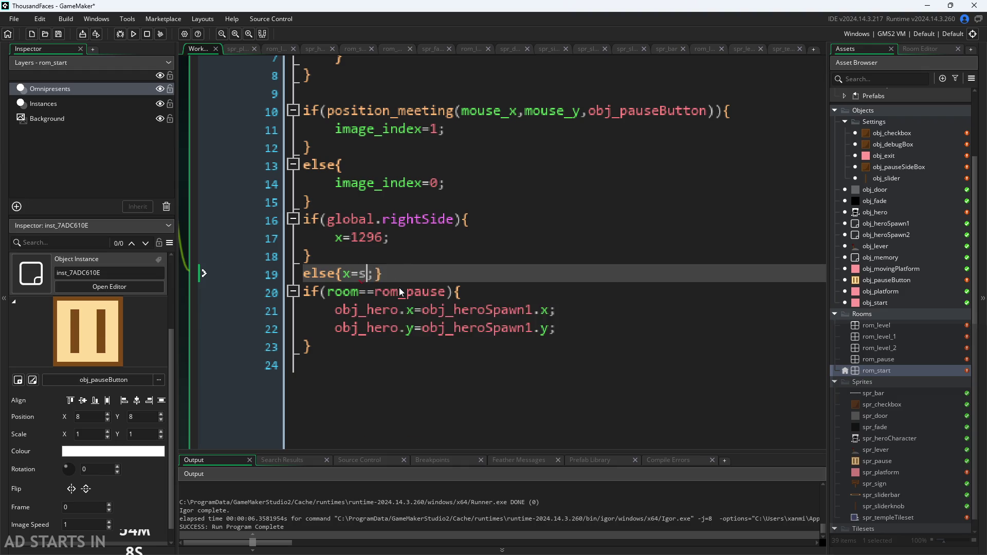
text(prite_)
key(BackSpace)
key(BackSpace)
key(BackSpace)
text(t)
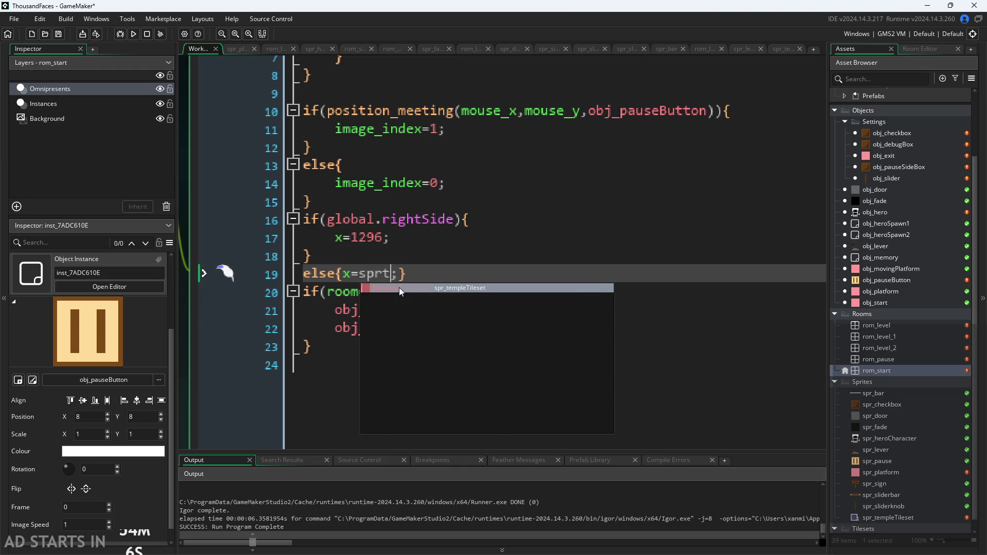
key(BackSpace)
text(ite)
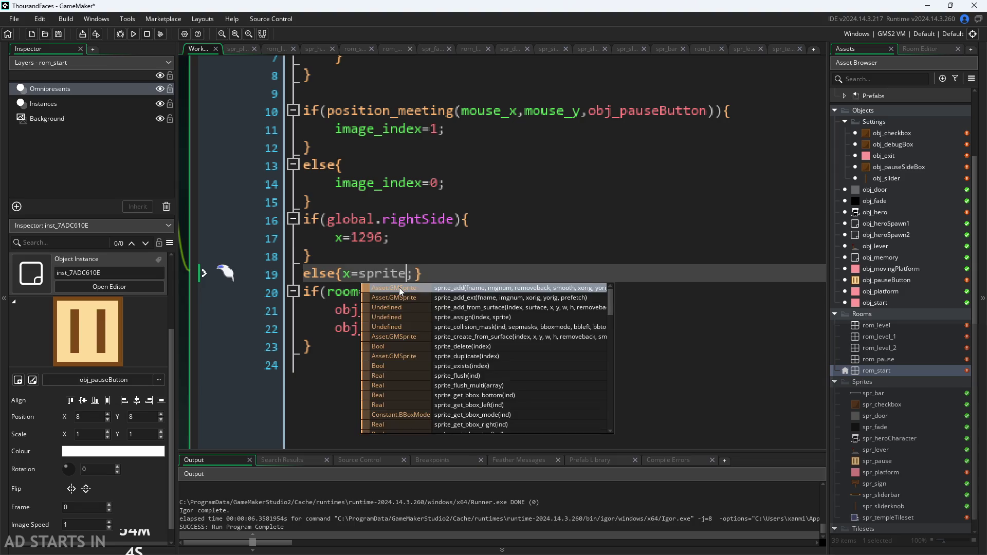
text(_width)
Replace 1296 on line 17 with room_width-sprite_width and run the game to test
scroll(368, 245, down, 1)
drag(389, 242, 369, 245)
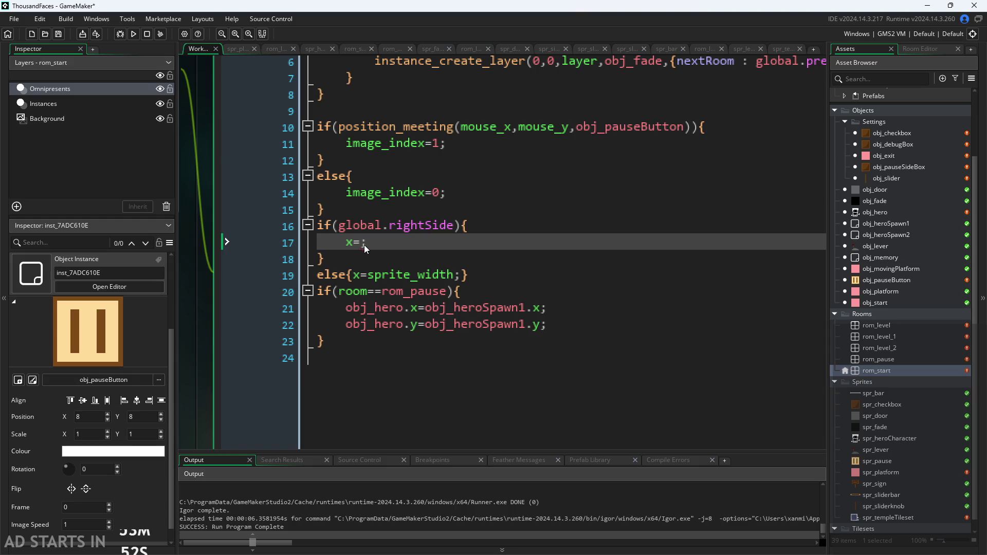
text(window.)
key(BackSpace)
text(_get)
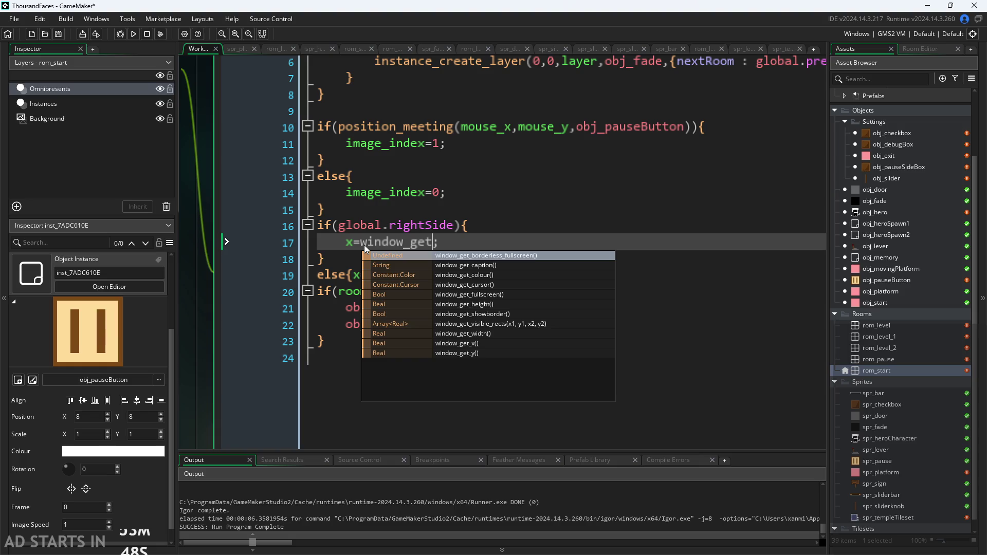
key(BackSpace)
key(BackSpace)
key(BackSpace)
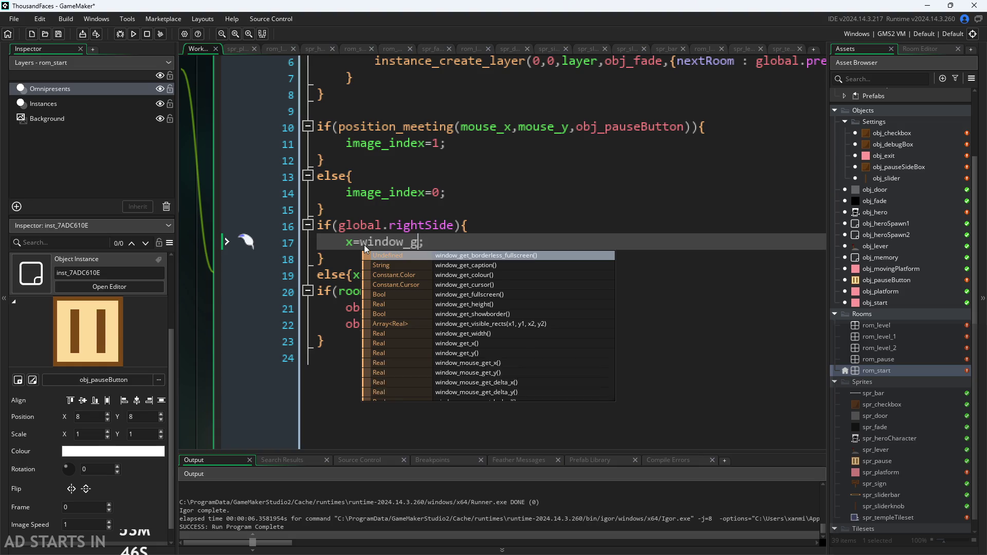
key(BackSpace)
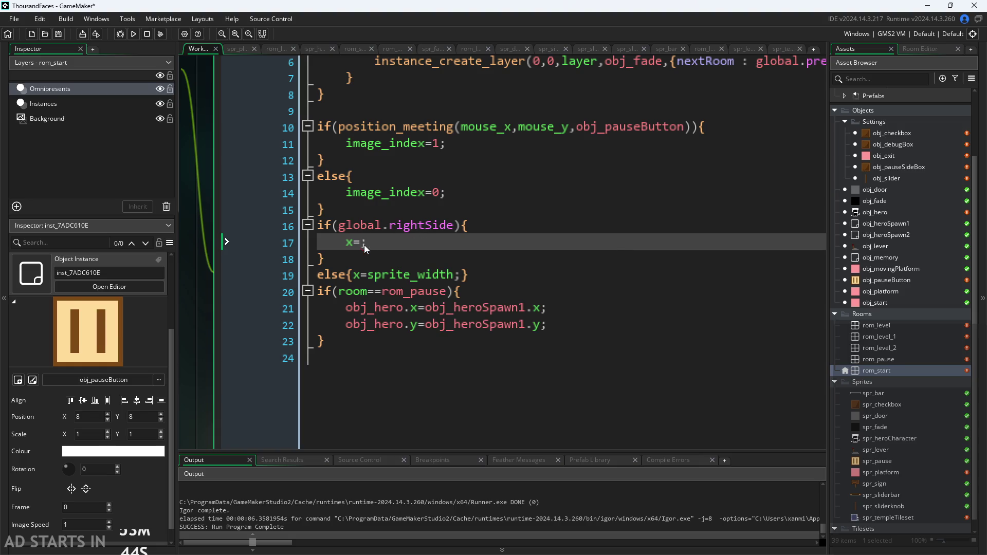
text(room_wi)
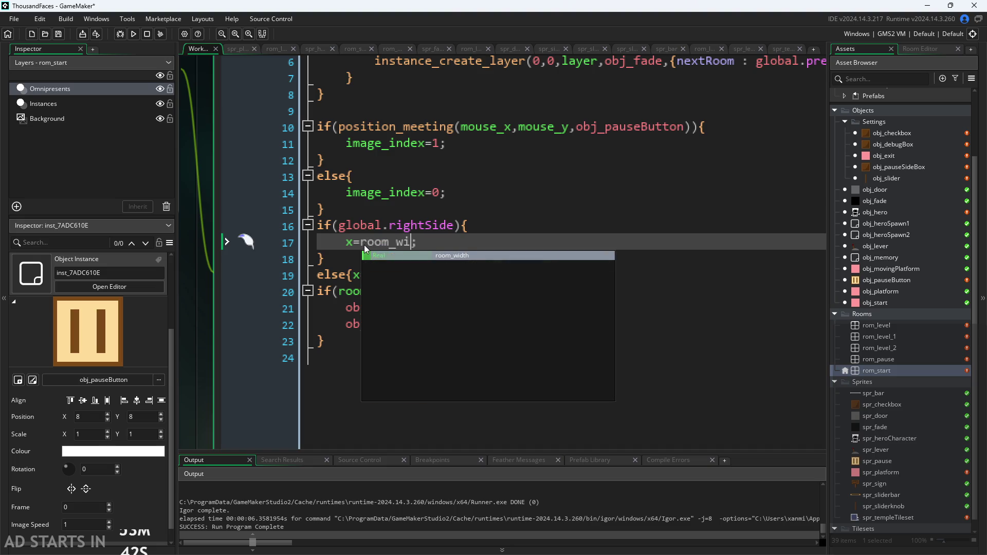
key(Return)
text(-spri)
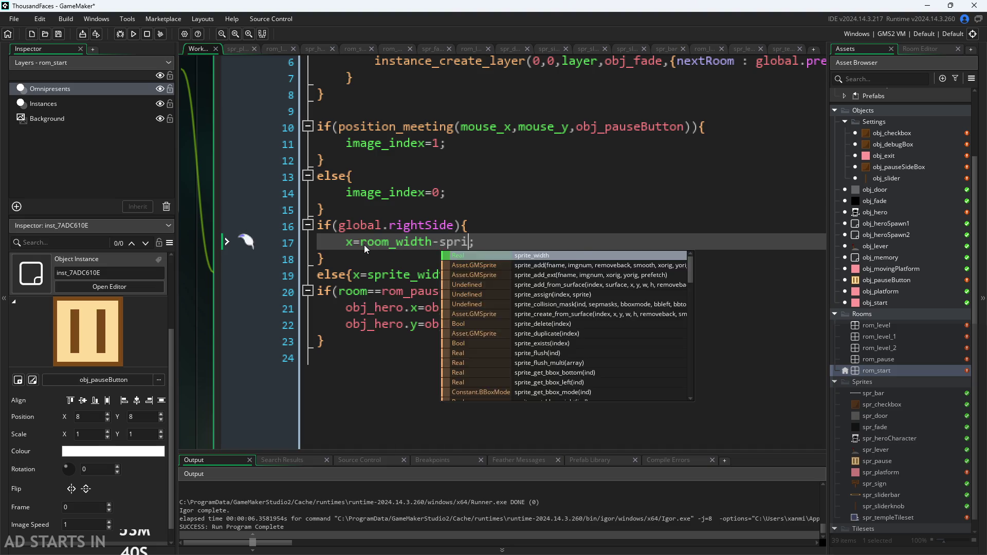
text(te_w)
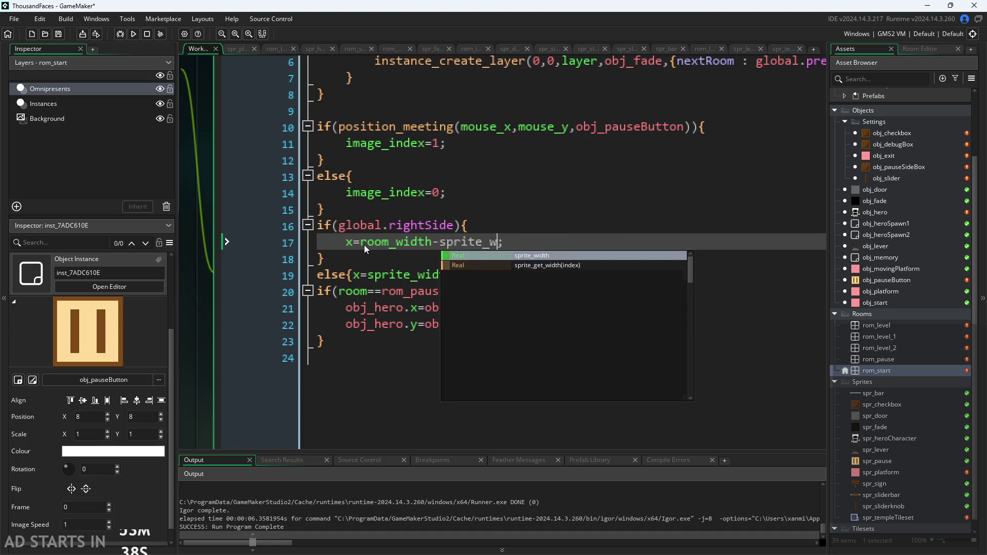
key(Return)
key(Up)
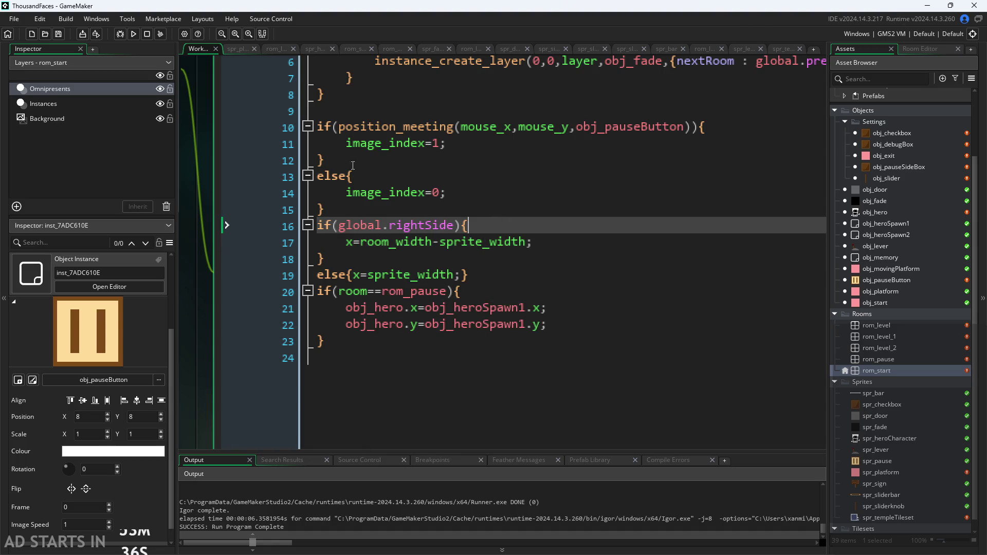
click(133, 34)
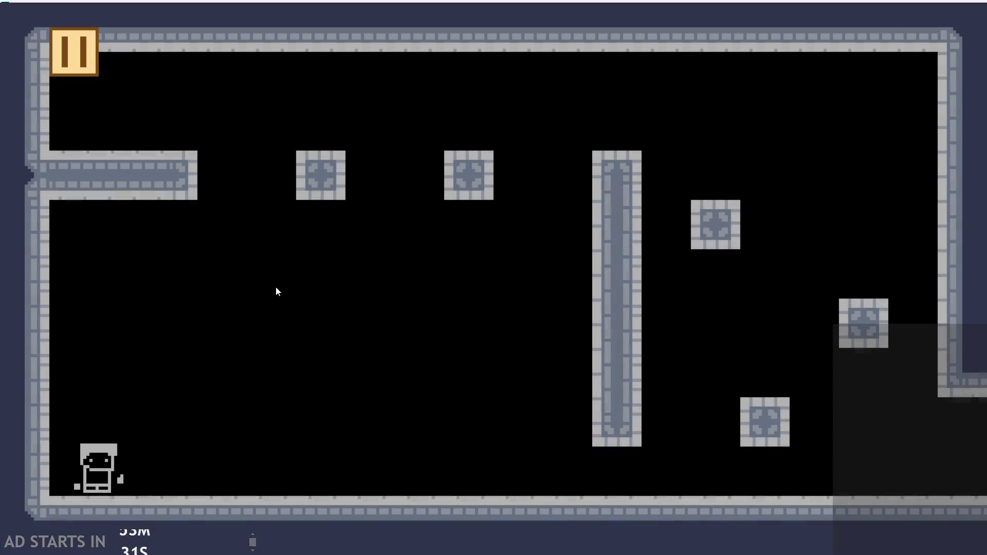
key(space)
click(79, 64)
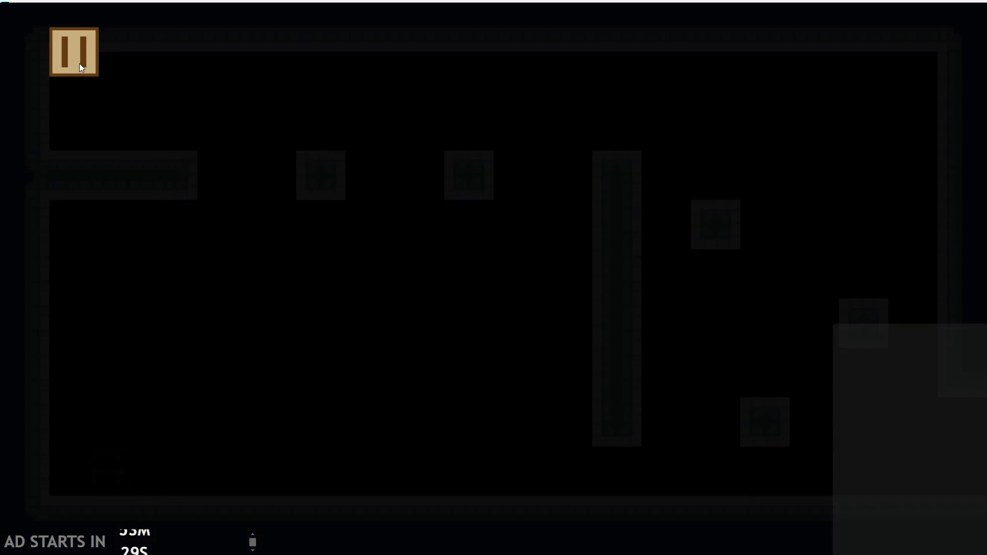
click(185, 149)
click(205, 257)
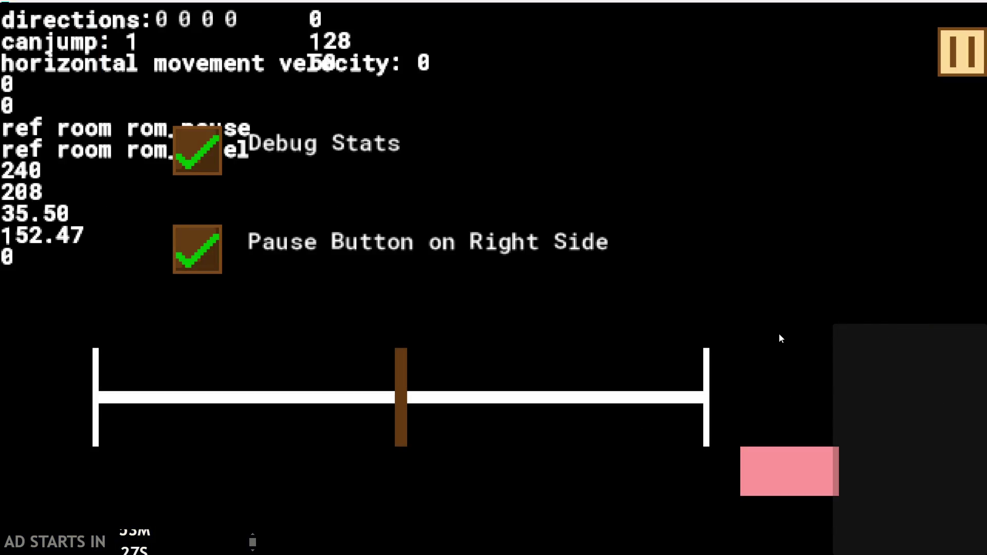
click(949, 56)
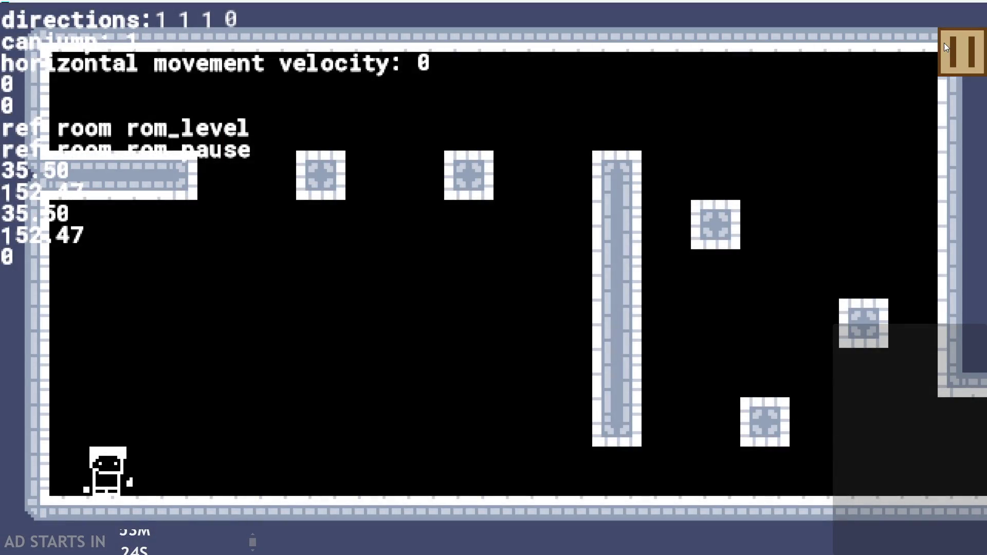
click(947, 46)
click(770, 477)
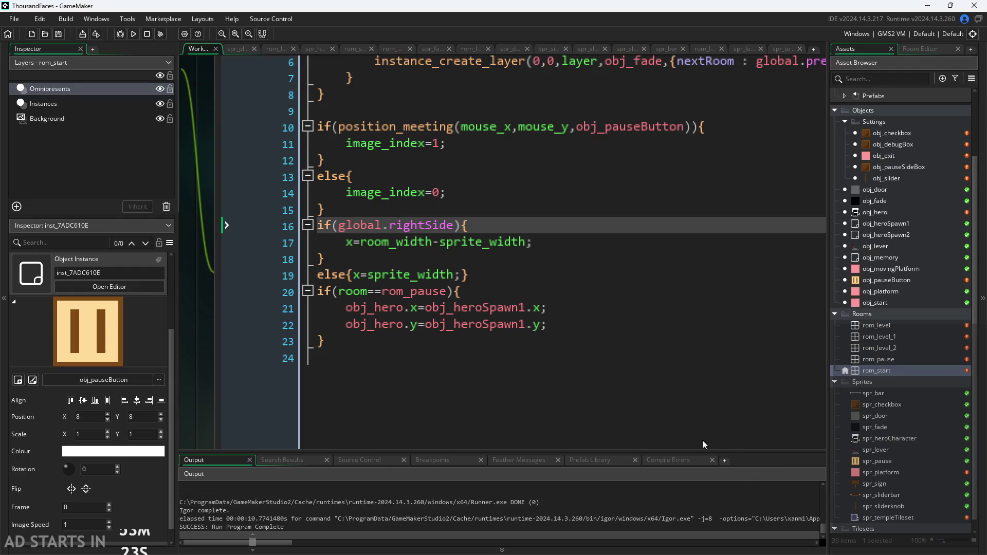
Make line 17 room_width-2*sprite_width and line 19 0.5*sprite_width, then run the game
click(441, 274)
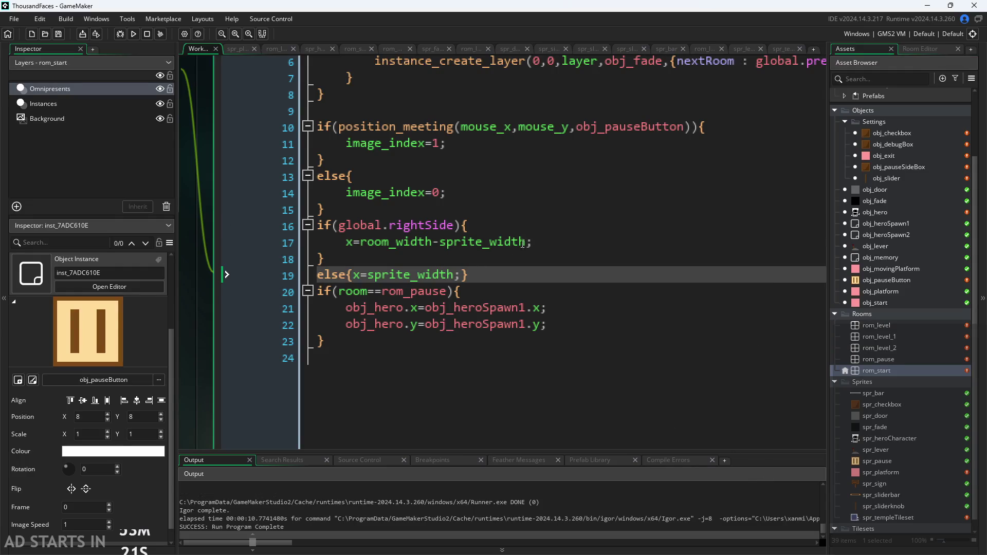
click(441, 243)
text(2*)
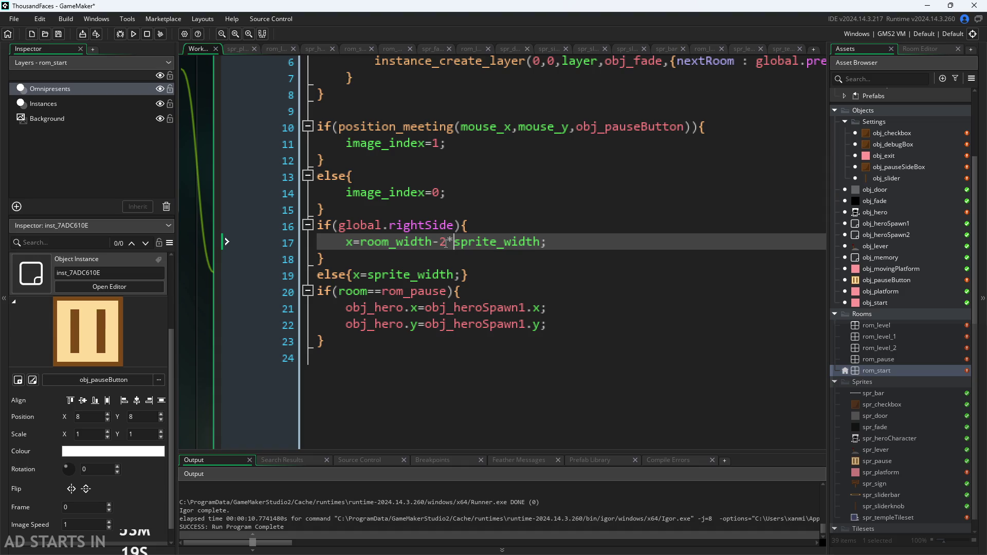
click(371, 280)
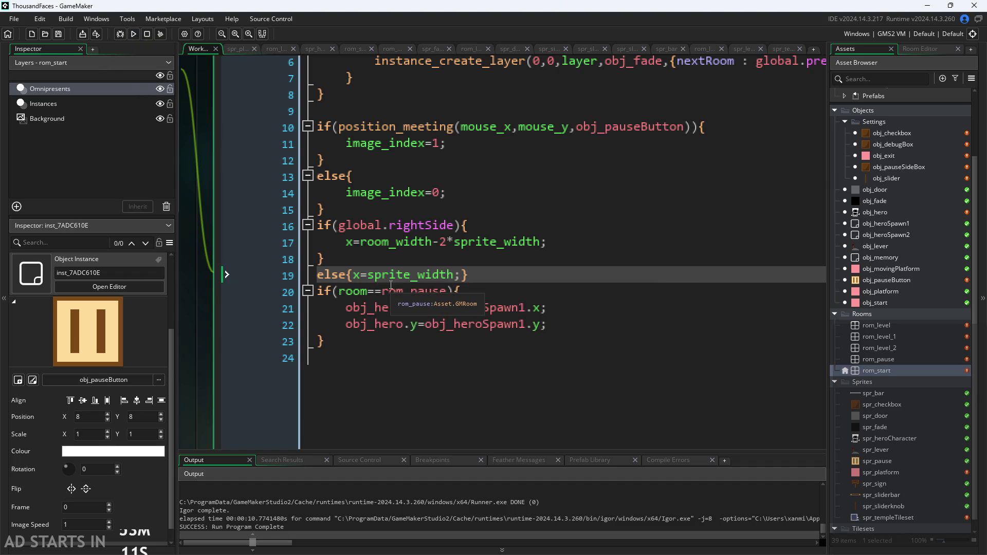
text(0.5)
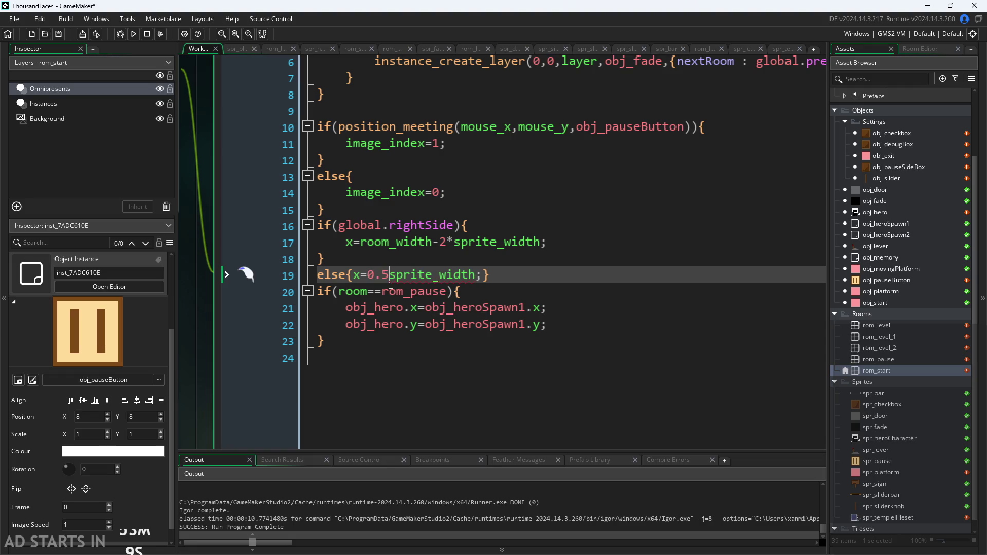
text(*)
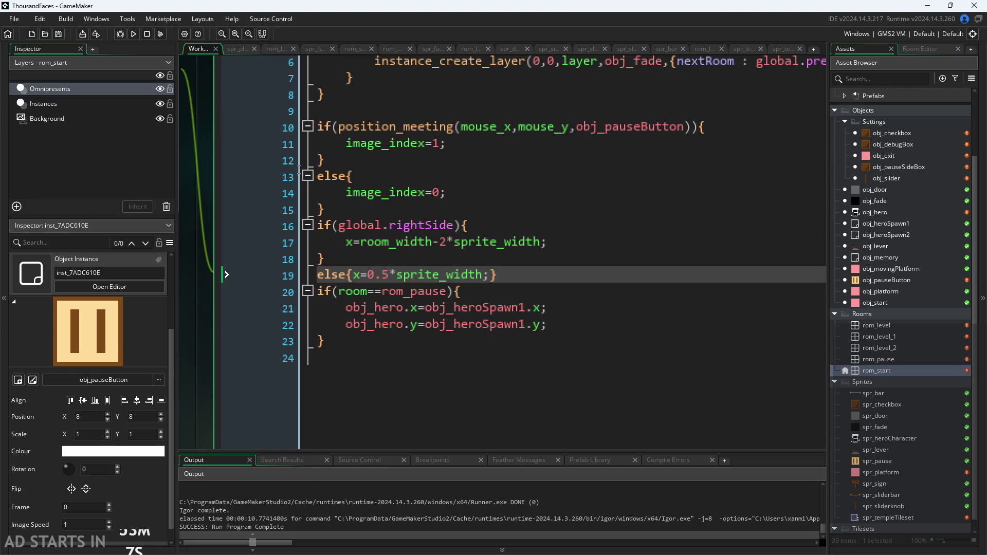
click(135, 35)
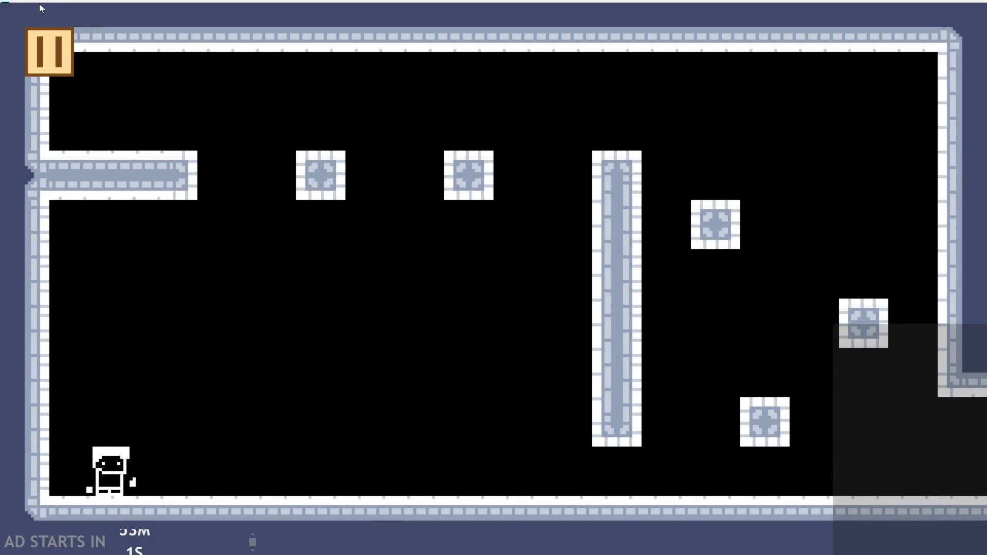
Open the in-game pause menu and exit back to the Step event code
click(57, 51)
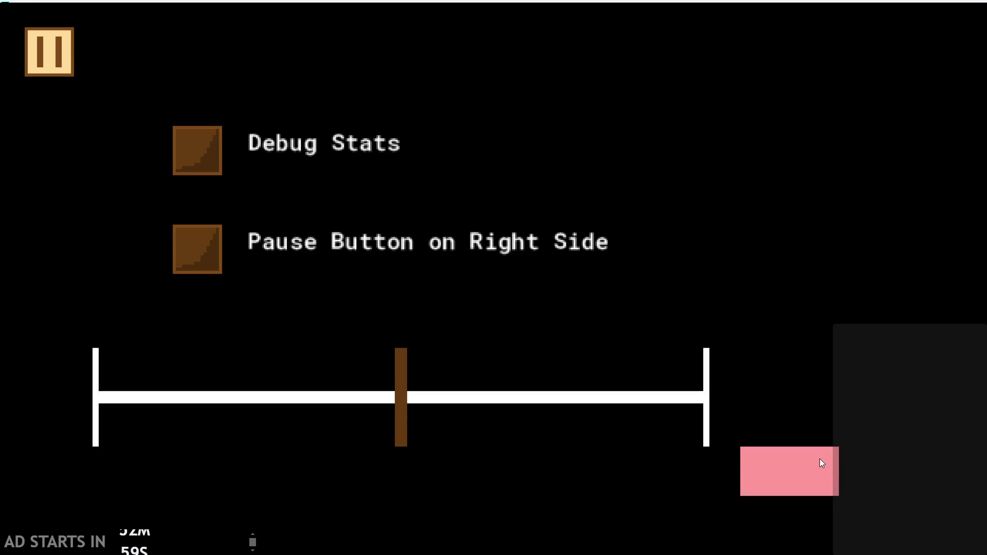
click(819, 459)
scroll(414, 295, down, 2)
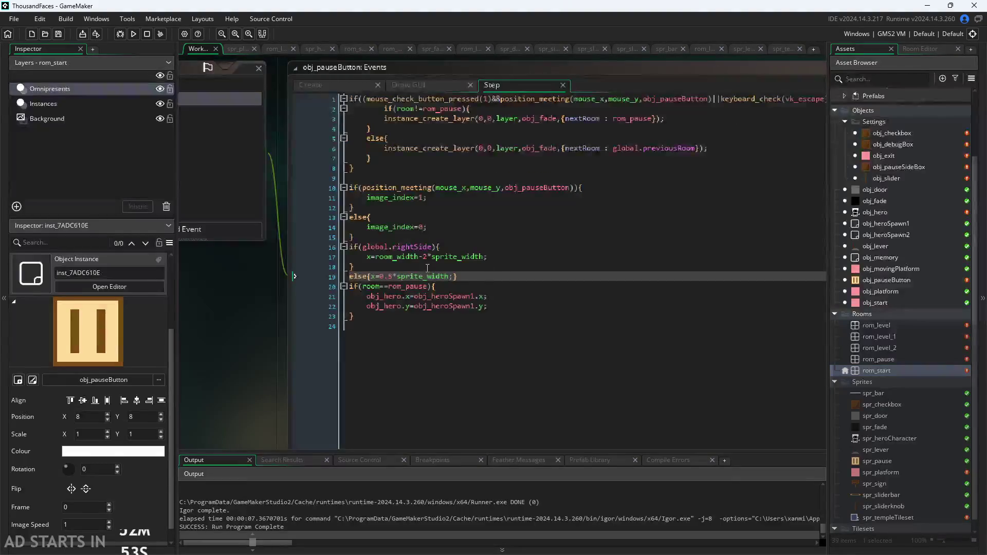
scroll(384, 293, up, 2)
scroll(384, 293, down, 2)
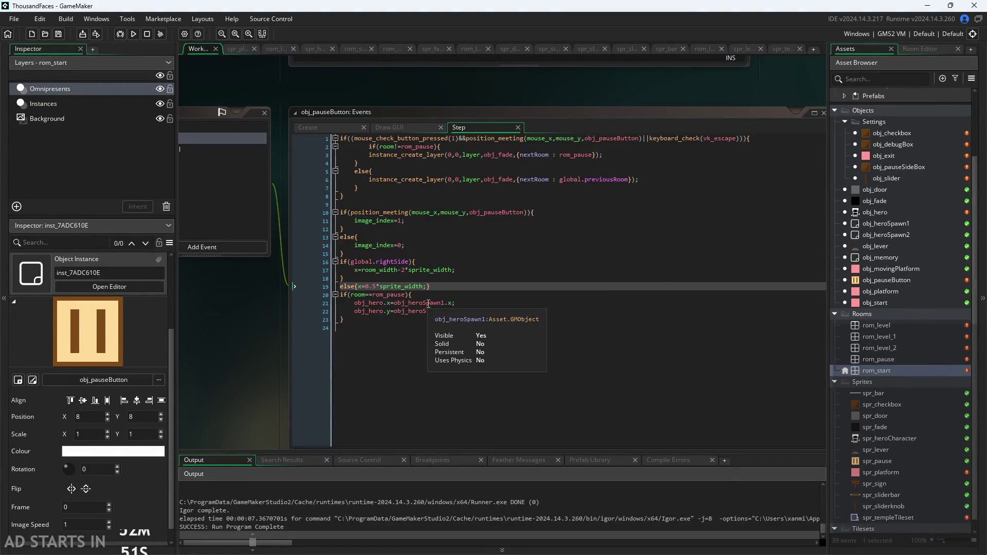
scroll(436, 229, up, 3)
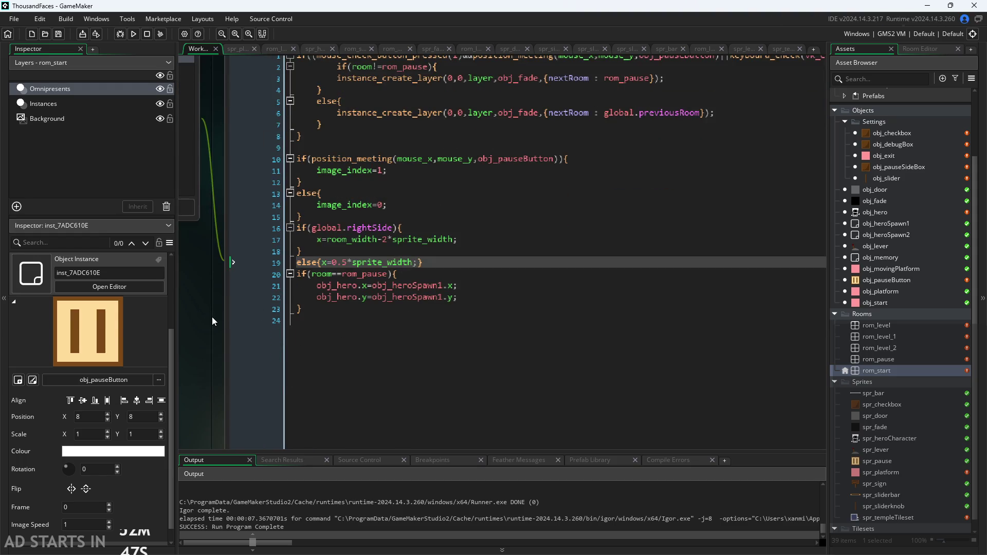
scroll(213, 322, down, 3)
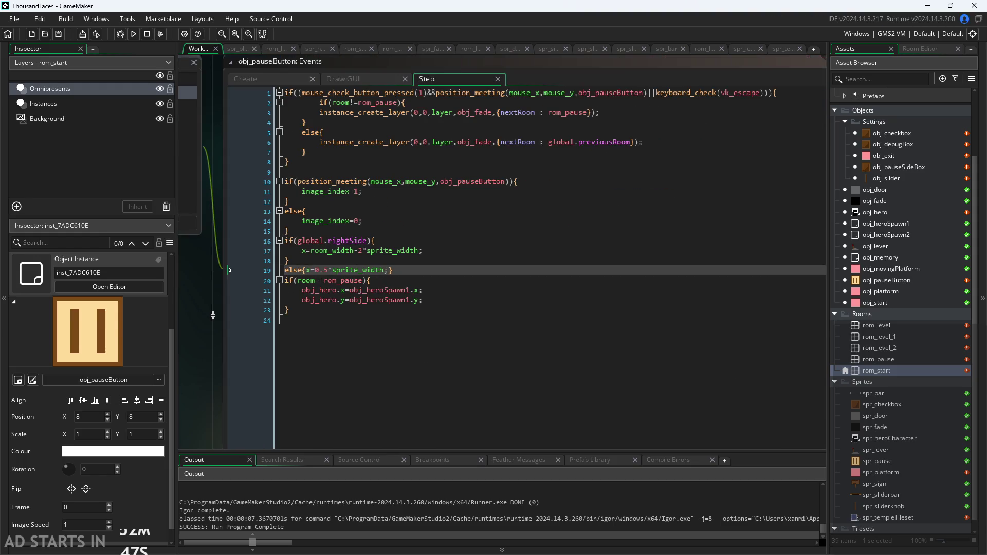
click(133, 34)
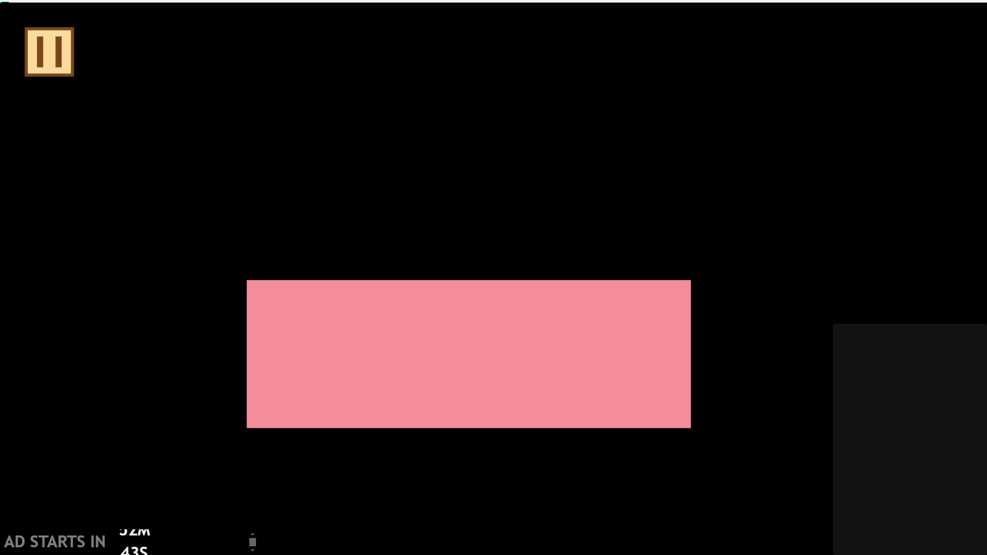
click(31, 45)
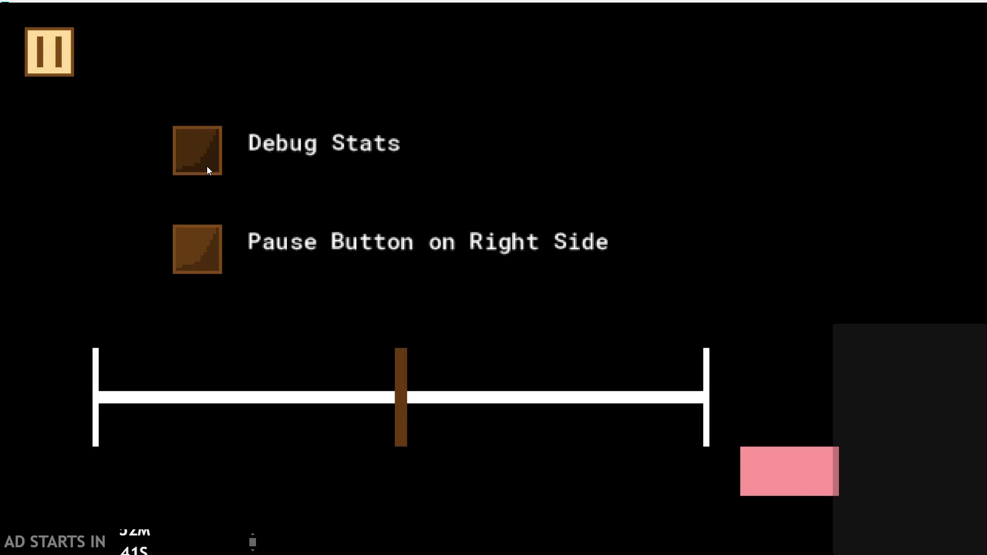
click(207, 166)
click(198, 229)
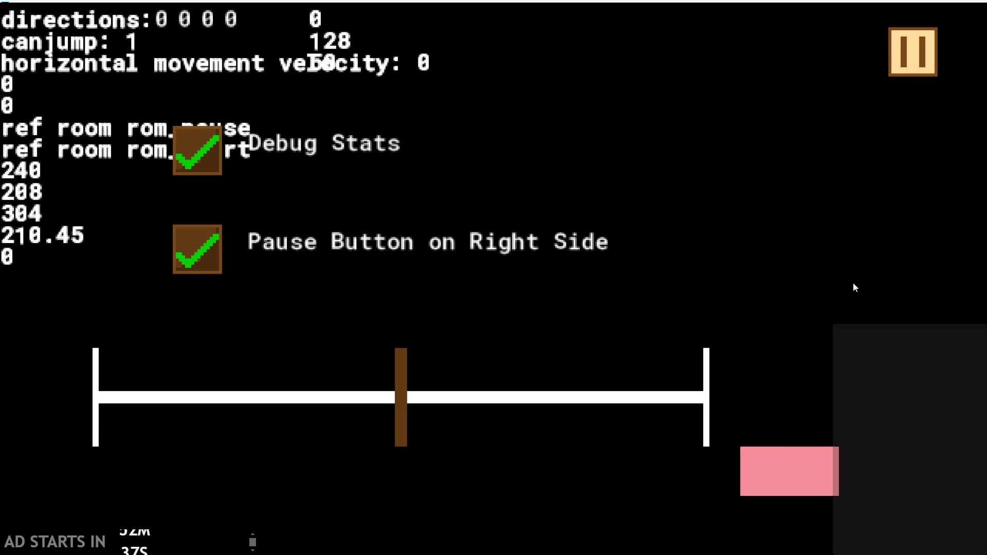
click(807, 491)
scroll(325, 252, down, 3)
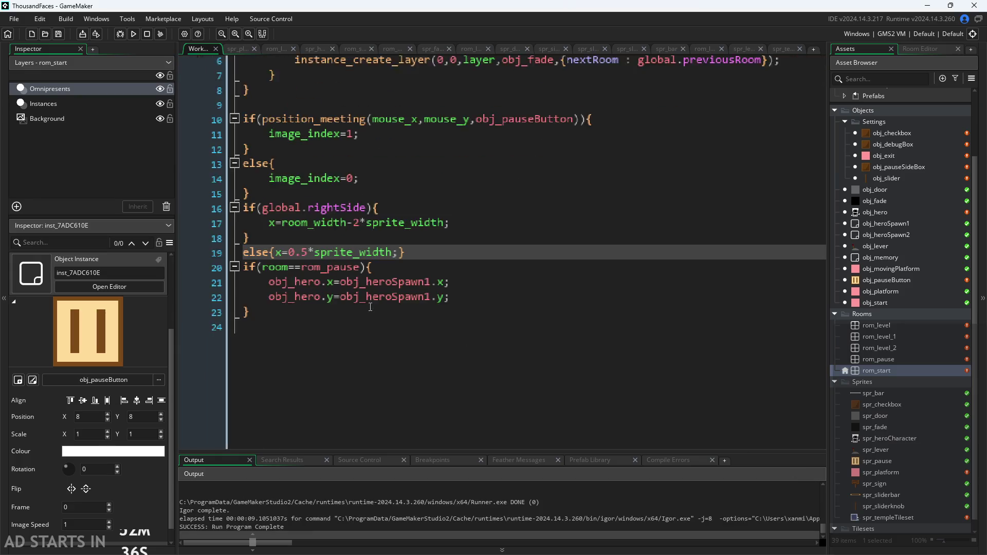
Change line 17's multiplier from 2 to 1 and test the right-side pause button in-game
click(362, 215)
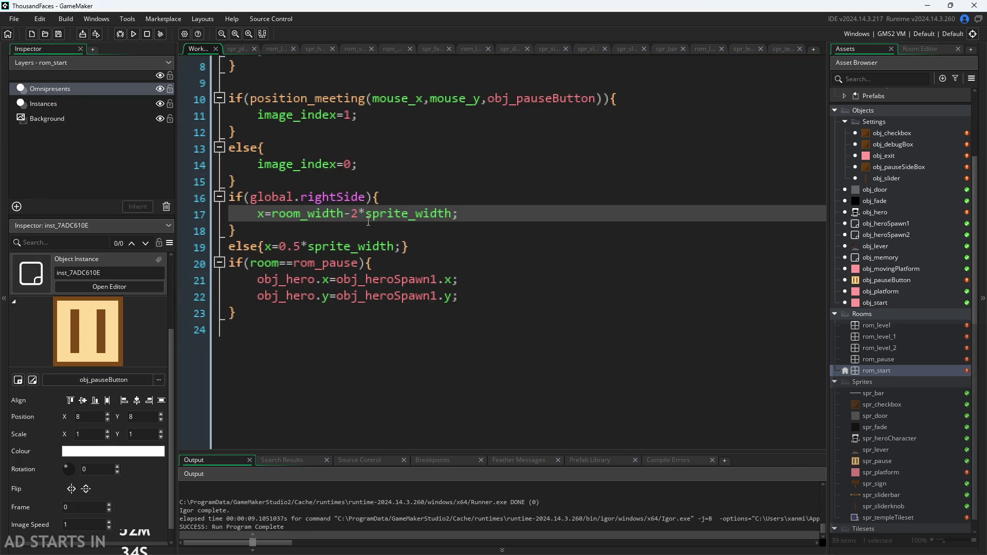
key(BackSpace)
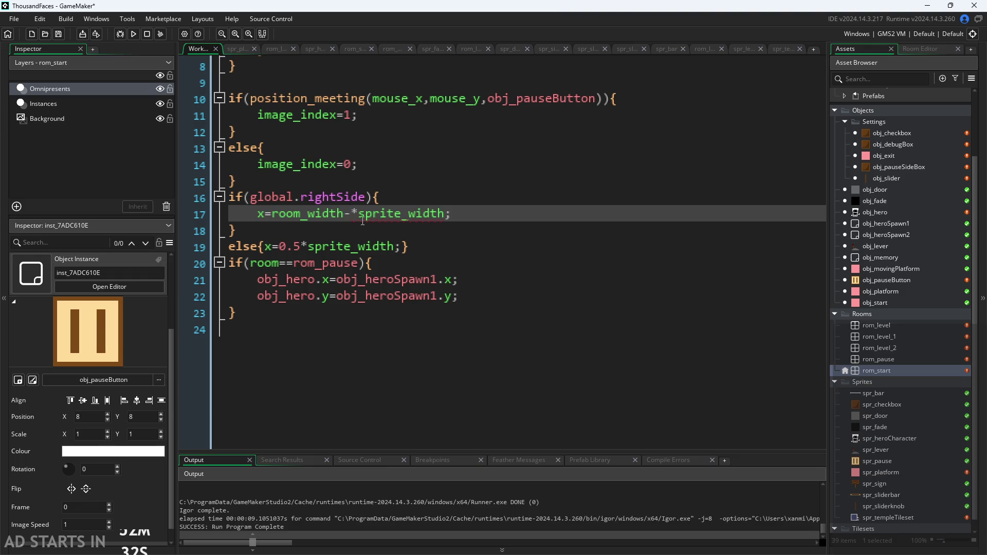
mouse_move(397, 216)
text(1)
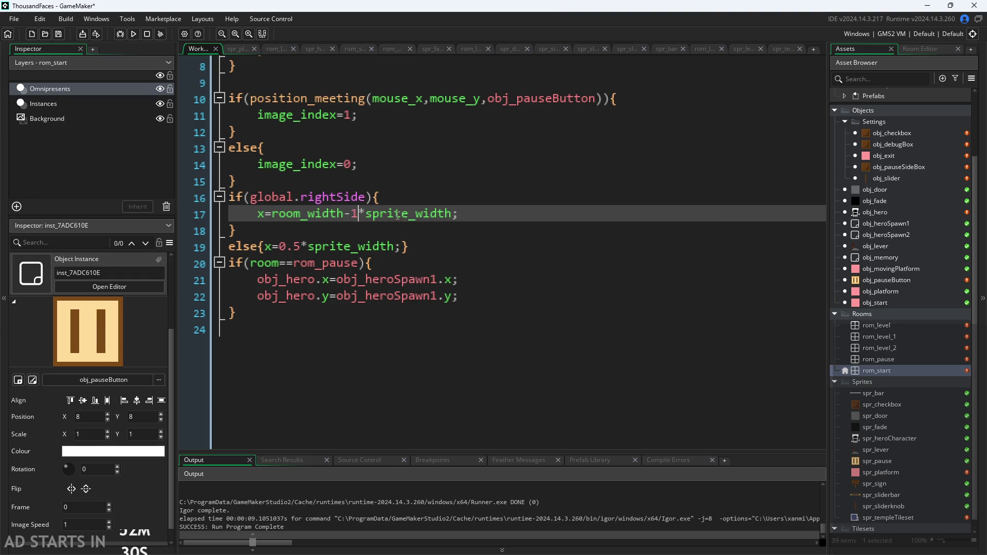
click(135, 35)
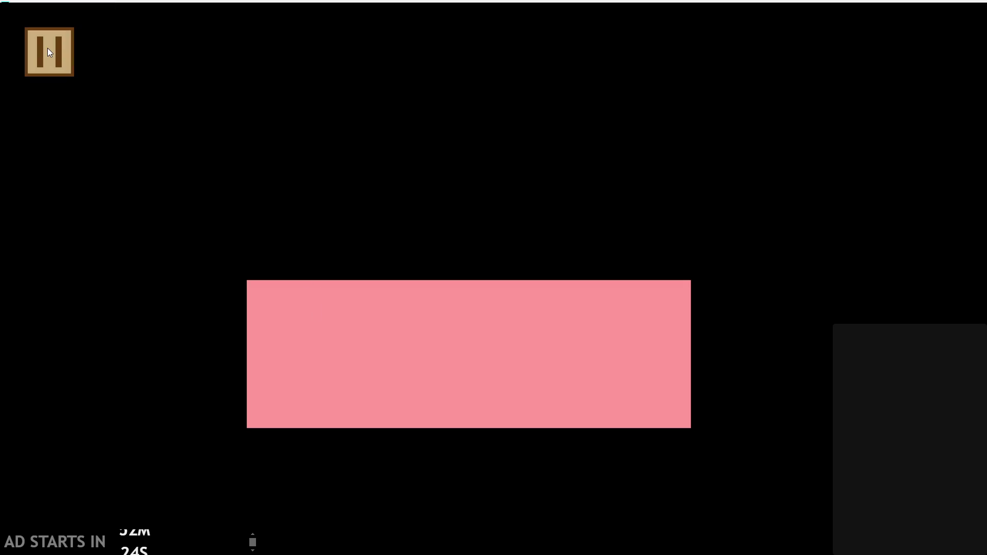
click(50, 51)
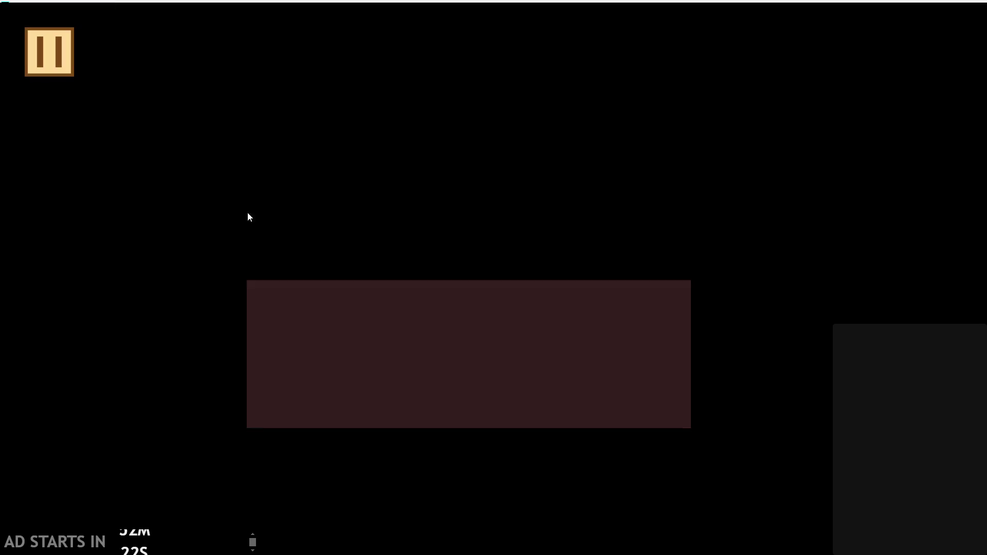
click(196, 253)
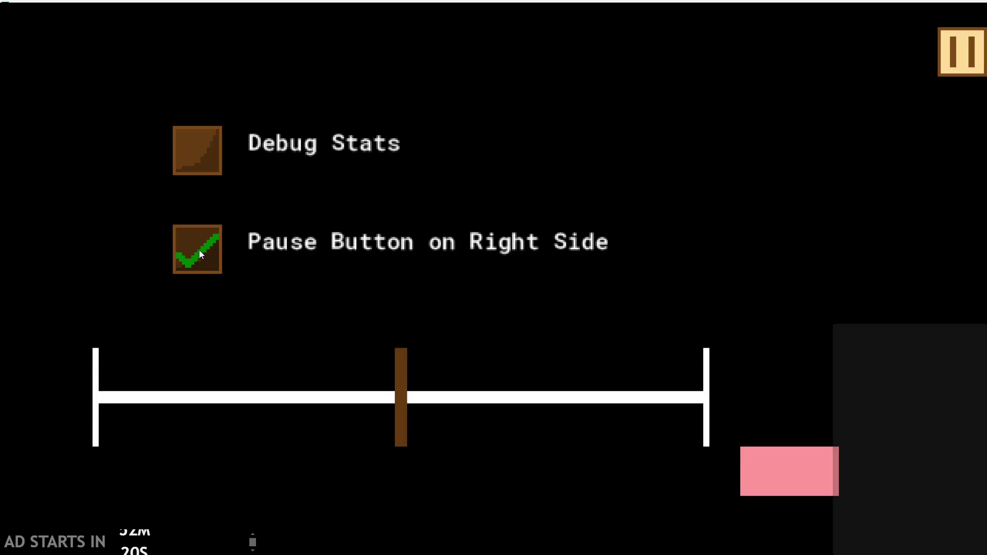
click(200, 251)
click(766, 453)
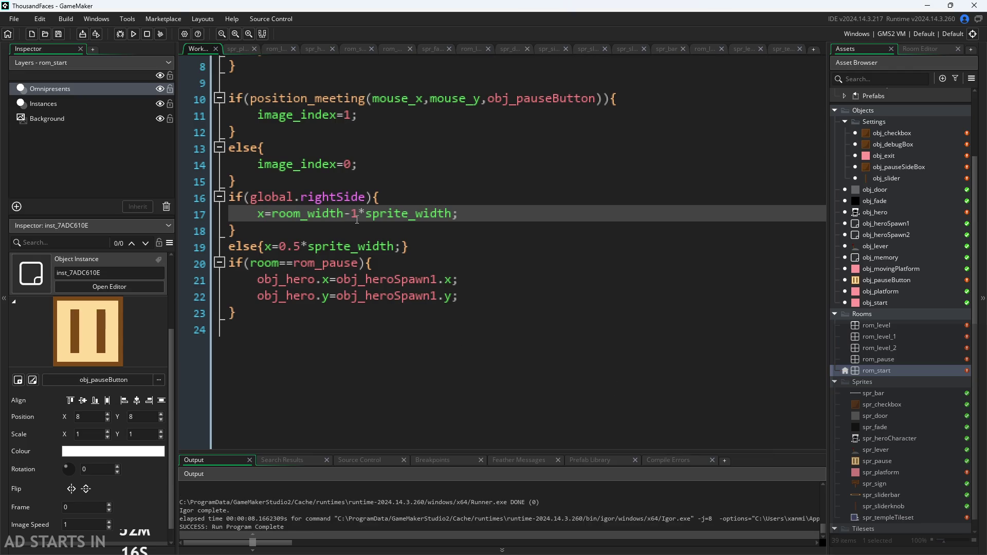
Make the multiplier 1.5 and retest with the right-side option and Debug Stats on
text(.5)
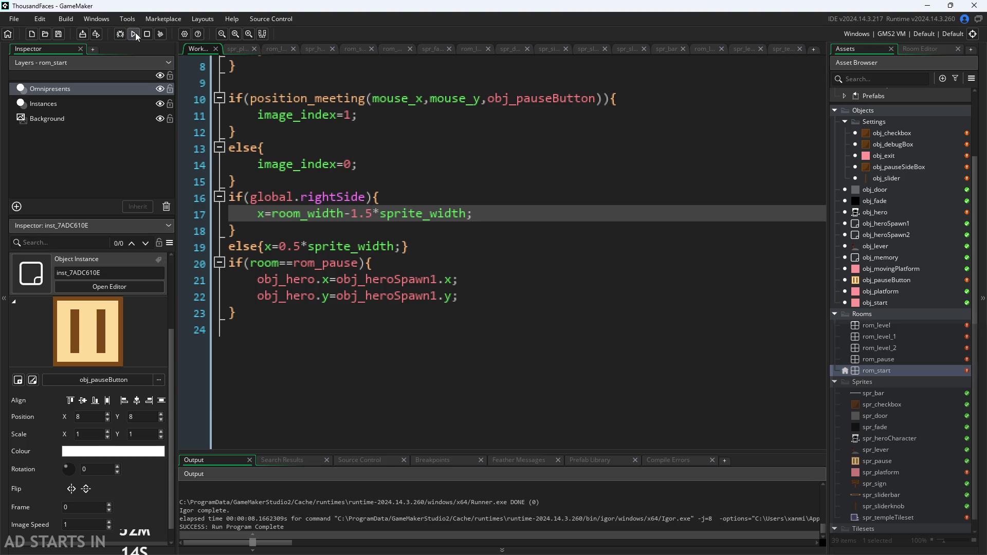
click(134, 33)
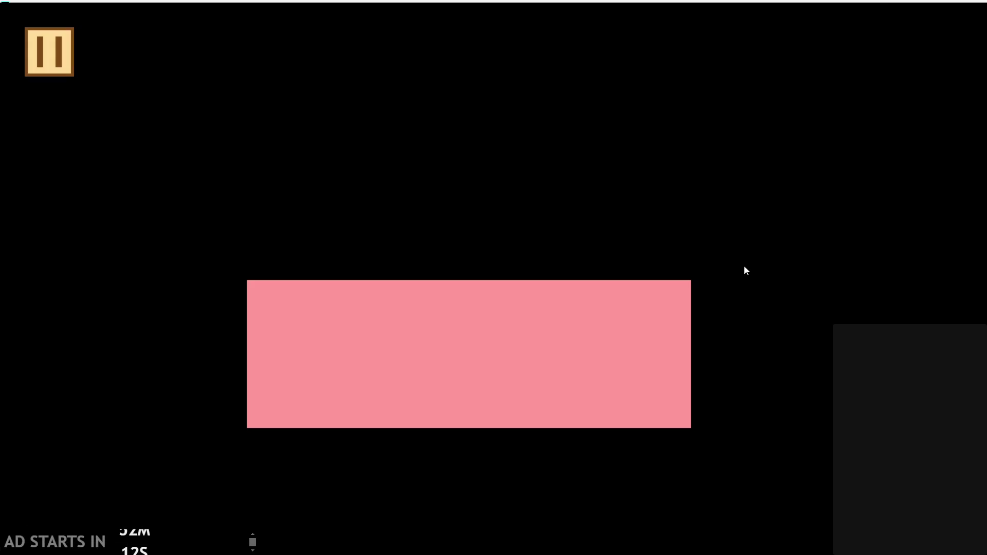
click(55, 48)
click(197, 229)
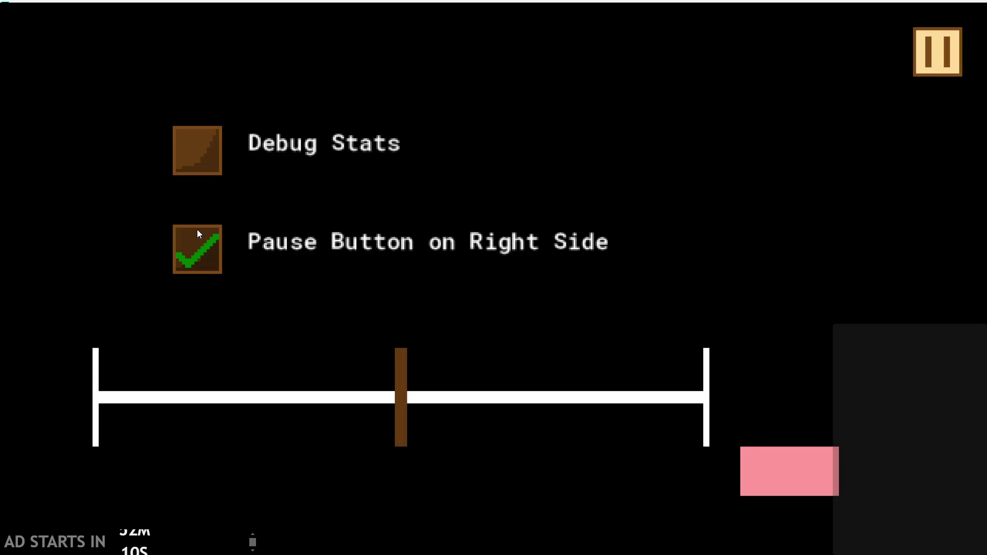
click(212, 172)
click(775, 458)
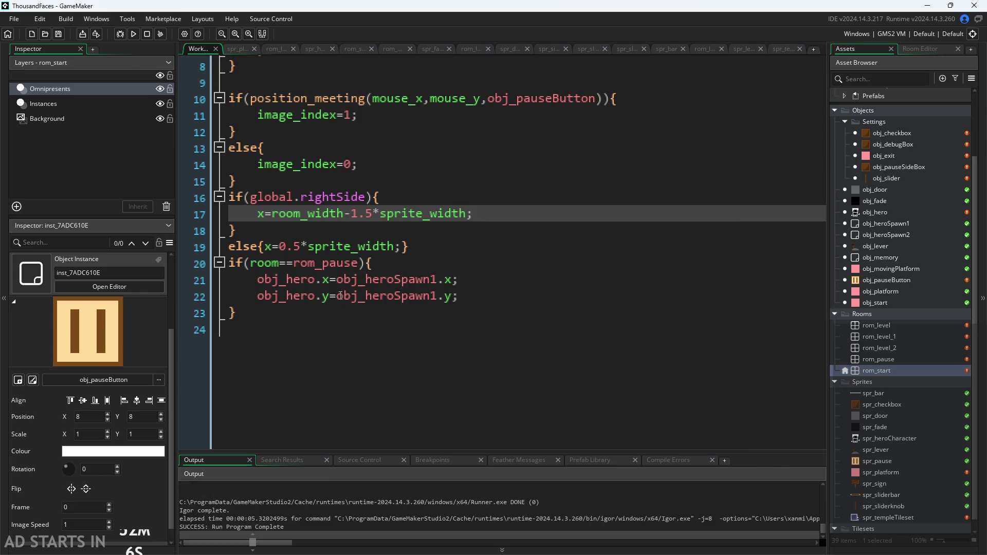
mouse_move(321, 219)
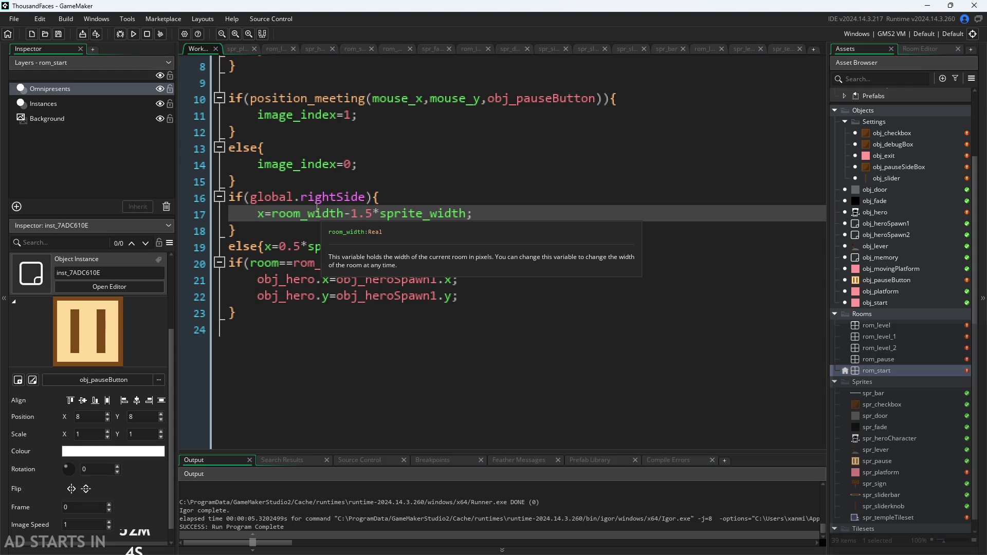
scroll(431, 273, down, 2)
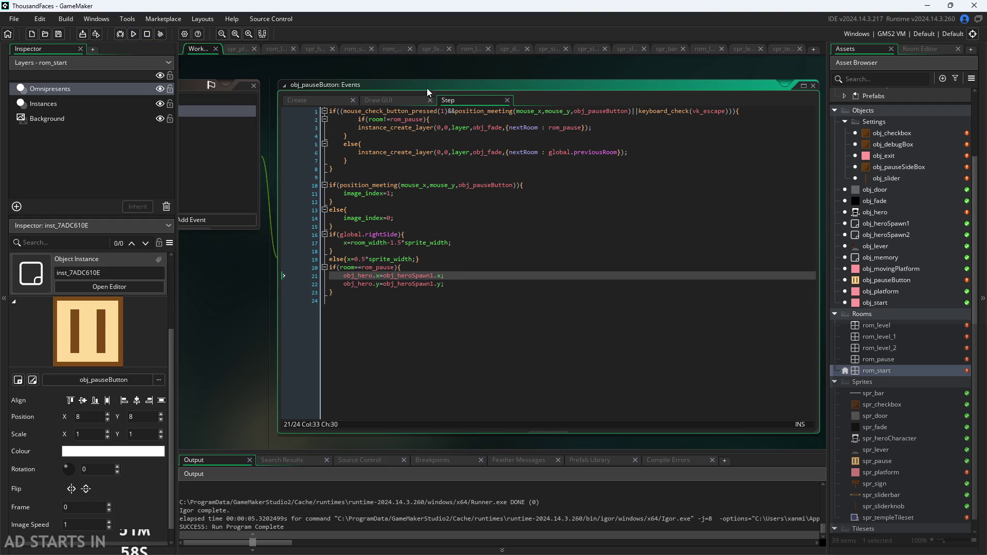
In the Draw GUI event, add a draw_rectangle call starting with 0,0 on a new line after draw_self()
click(391, 100)
scroll(248, 292, up, 3)
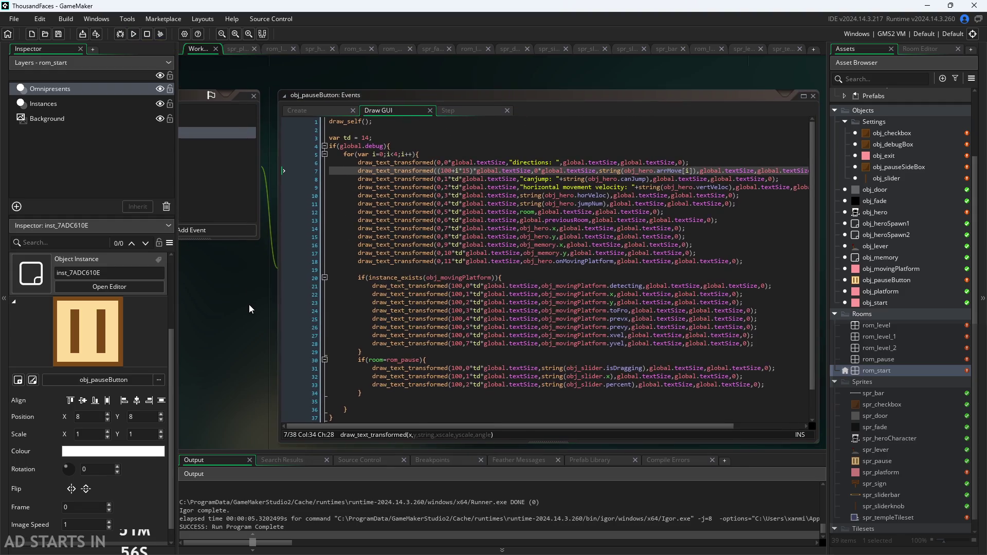
scroll(241, 328, down, 3)
click(401, 135)
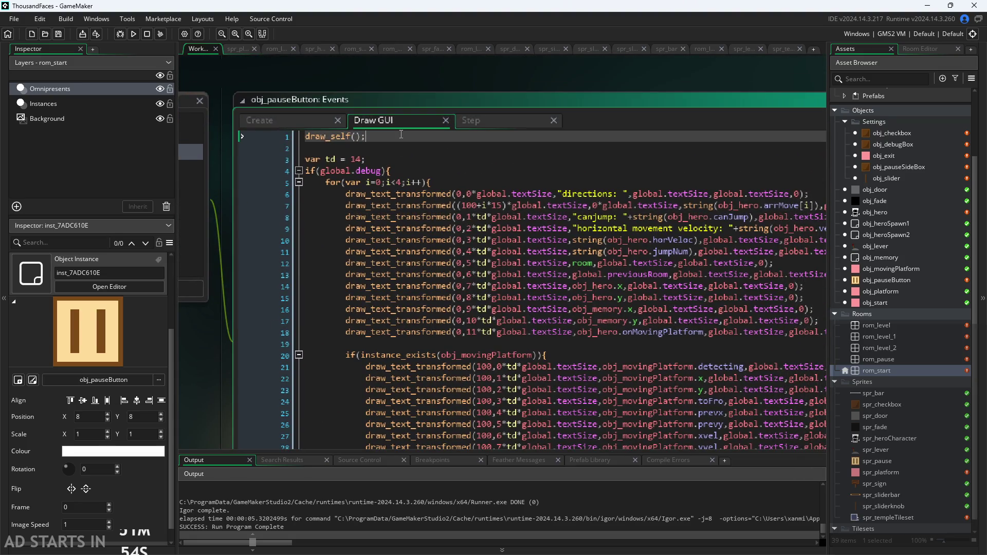
key(Return)
text(dr)
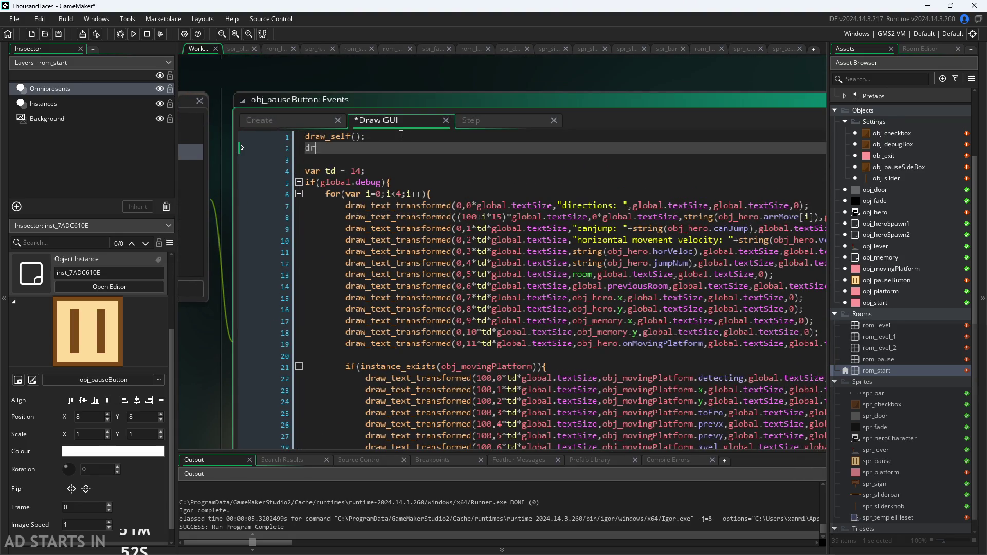
text(aw_rec)
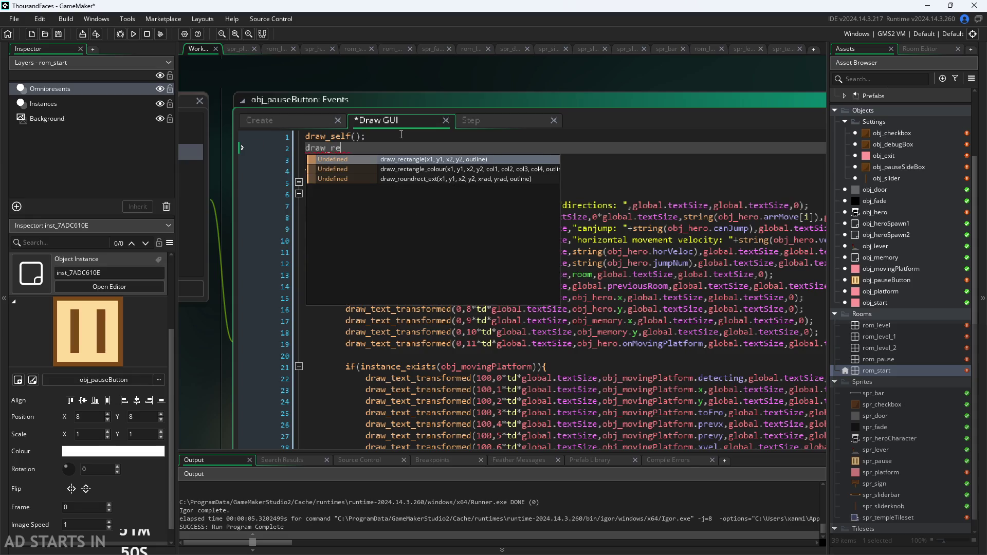
key(Return)
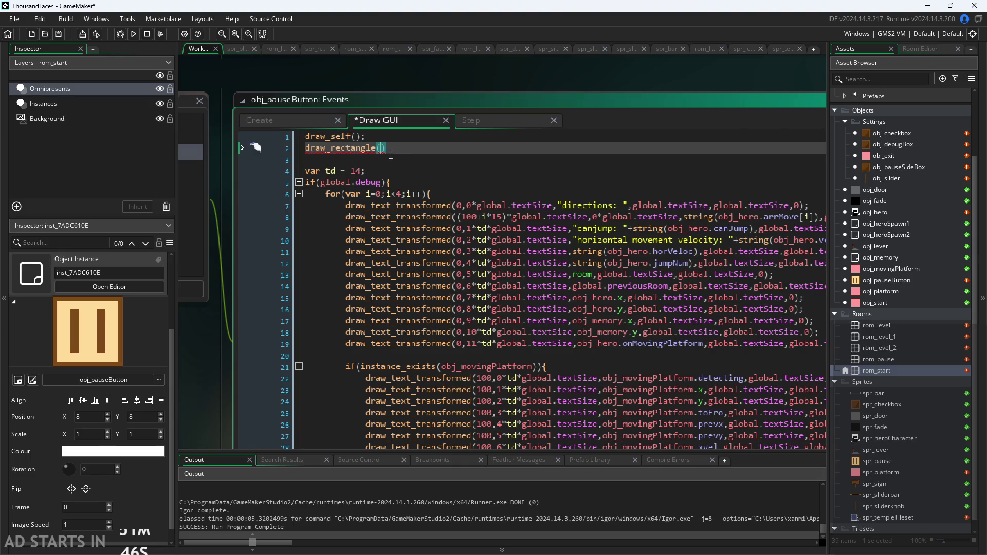
mouse_move(381, 153)
text(0,0,)
Enter global.textSize as the rectangle's third argument
text(1)
key(BackSpace)
ctrl+scroll(387, 152, up, 2)
mouse_move(350, 150)
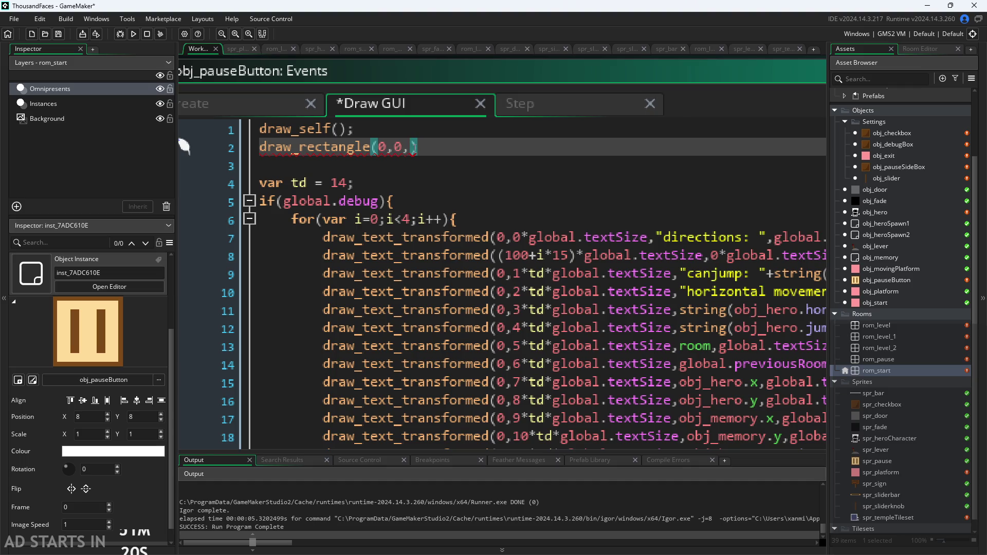
text(te)
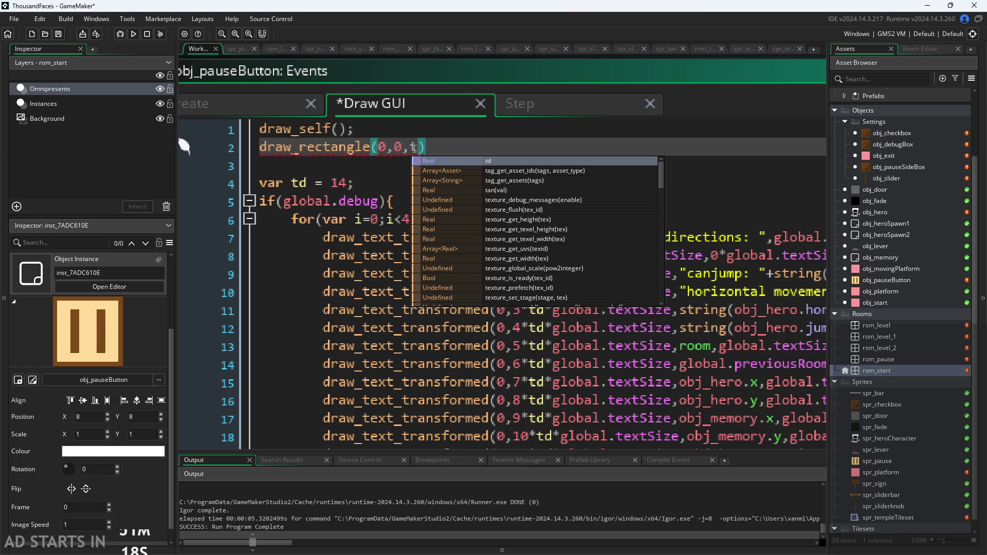
text(xt)
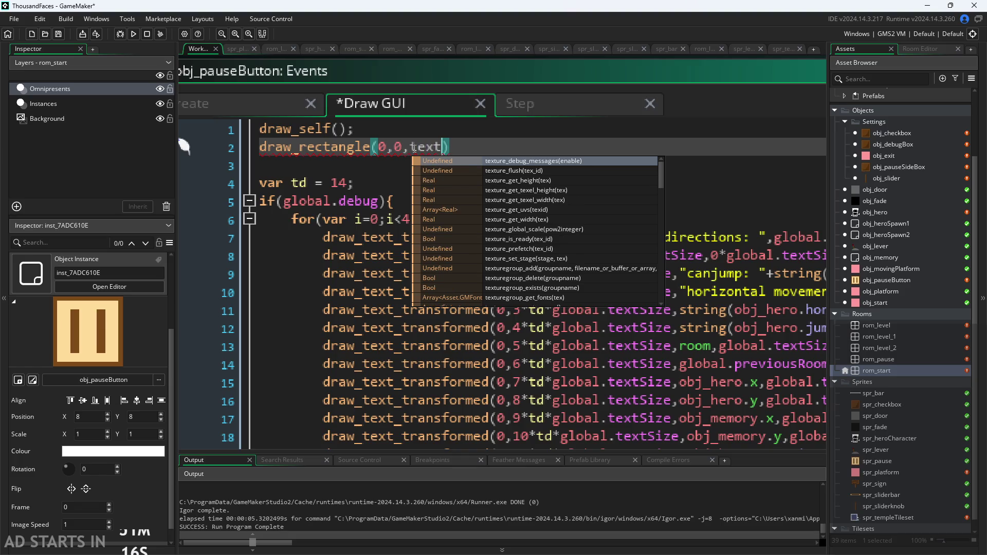
key(BackSpace)
key(BackSpace)
key(BackSpace)
text(global.)
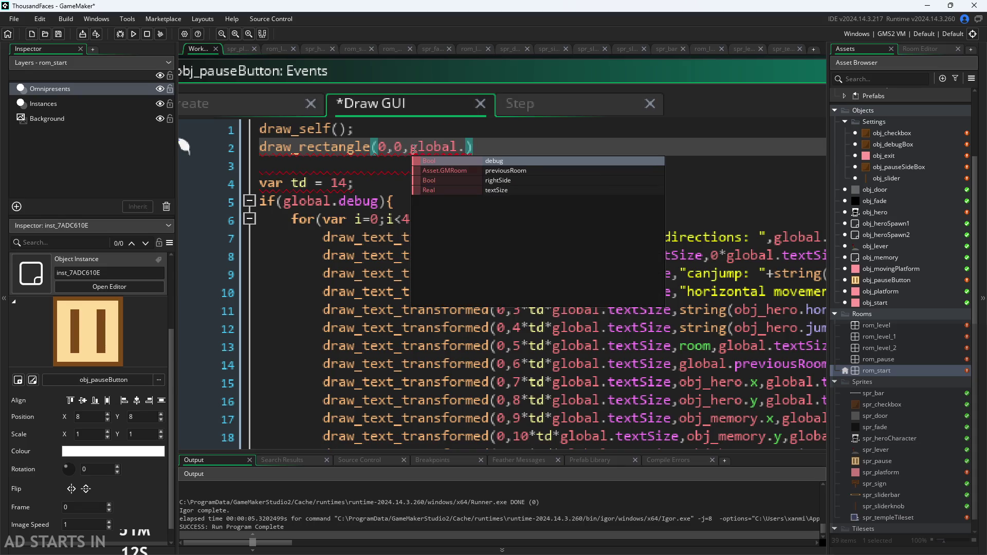
text(t)
key(Return)
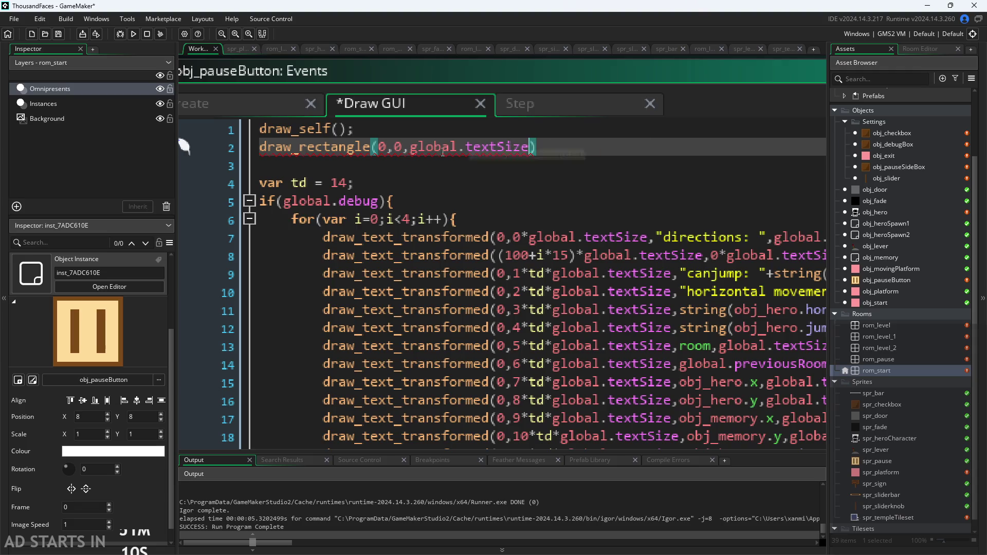
Copy global.textSize in as the fourth argument, then close the call with ,false);
drag(404, 148, 529, 154)
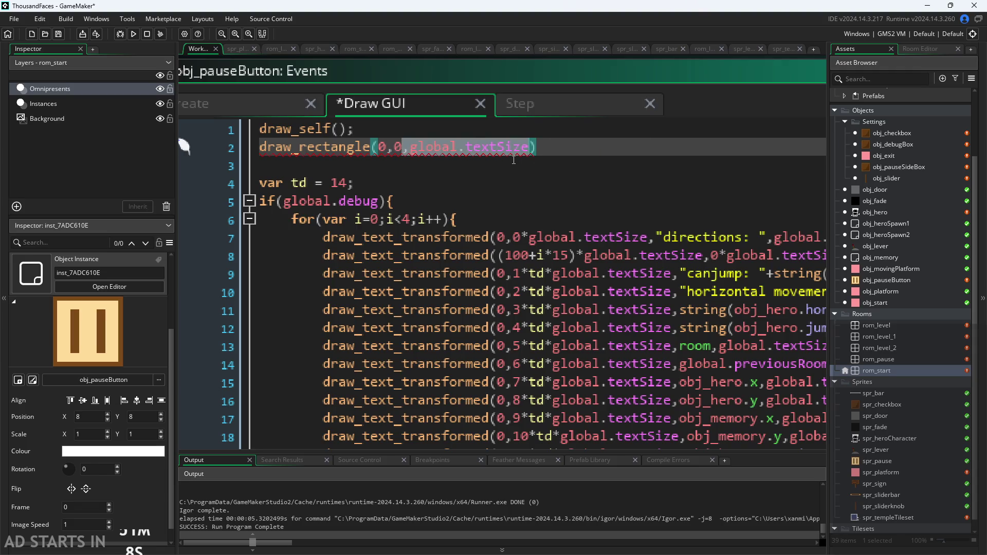
drag(410, 148, 528, 149)
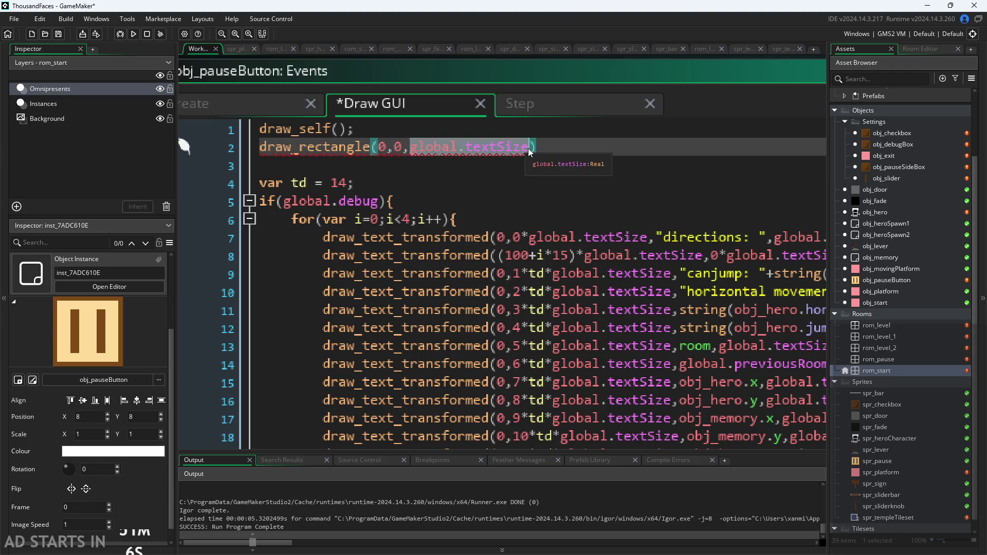
key(ctrl+c)
click(529, 147)
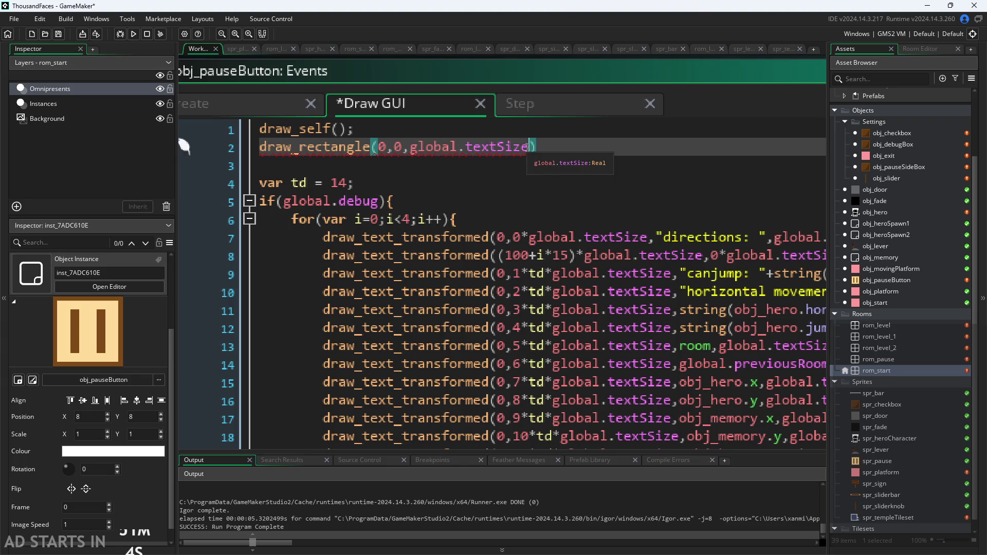
text(,)
key(ctrl+v)
click(669, 148)
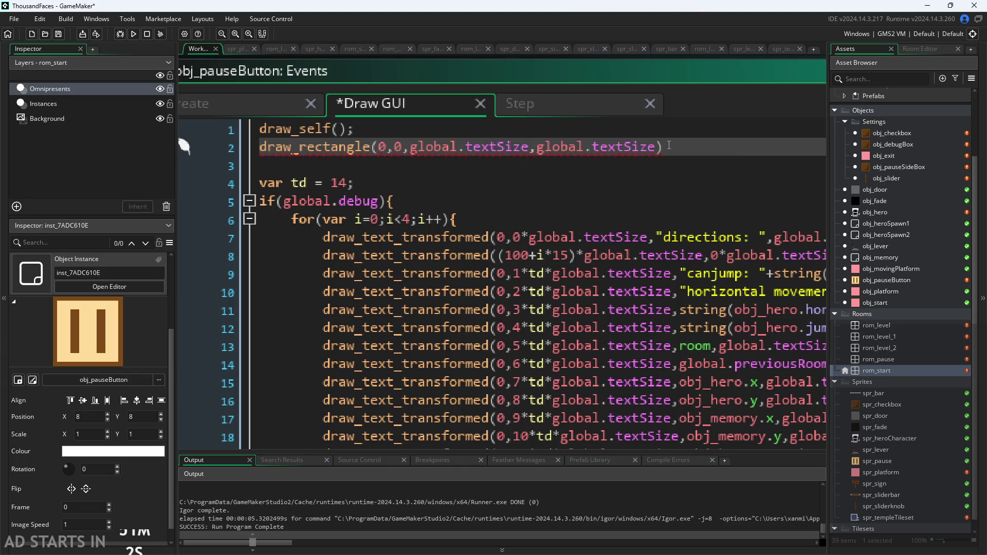
text(;)
click(657, 148)
text(,false)
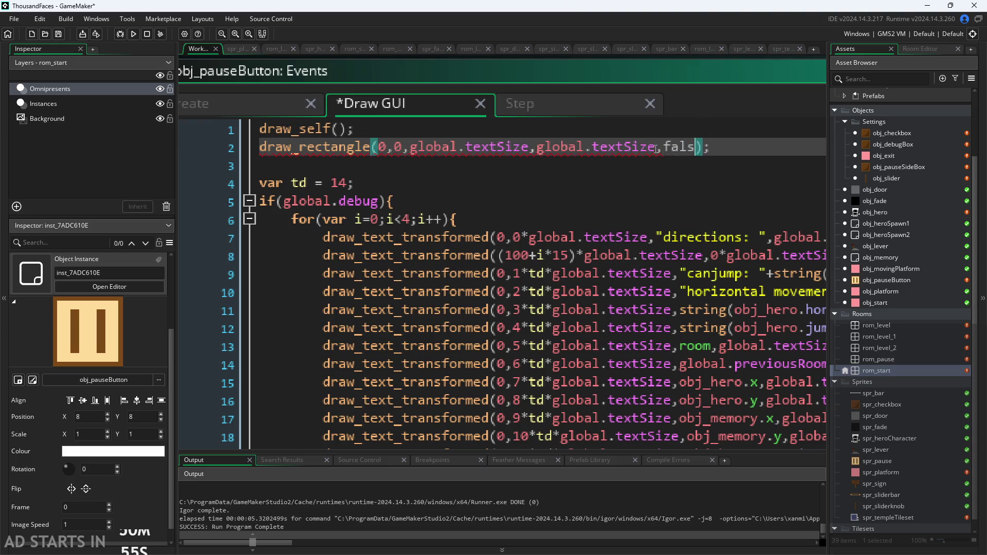
Save, scale the sizes to global.textSize*20 and global.textSize*50, and run the game with F5
mouse_move(326, 144)
key(ctrl+s)
scroll(683, 153, down, 2)
scroll(534, 230, down, 2)
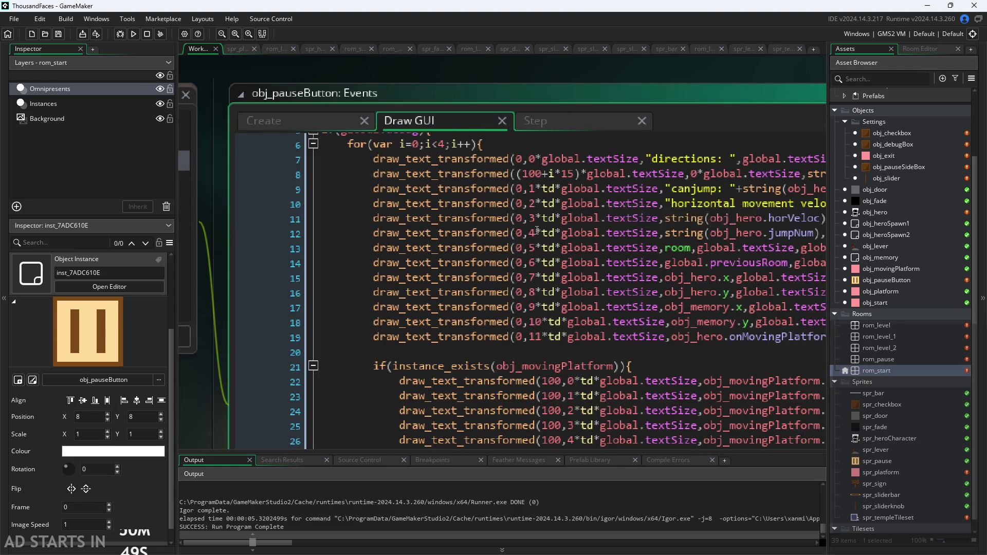
scroll(533, 230, up, 2)
mouse_move(510, 149)
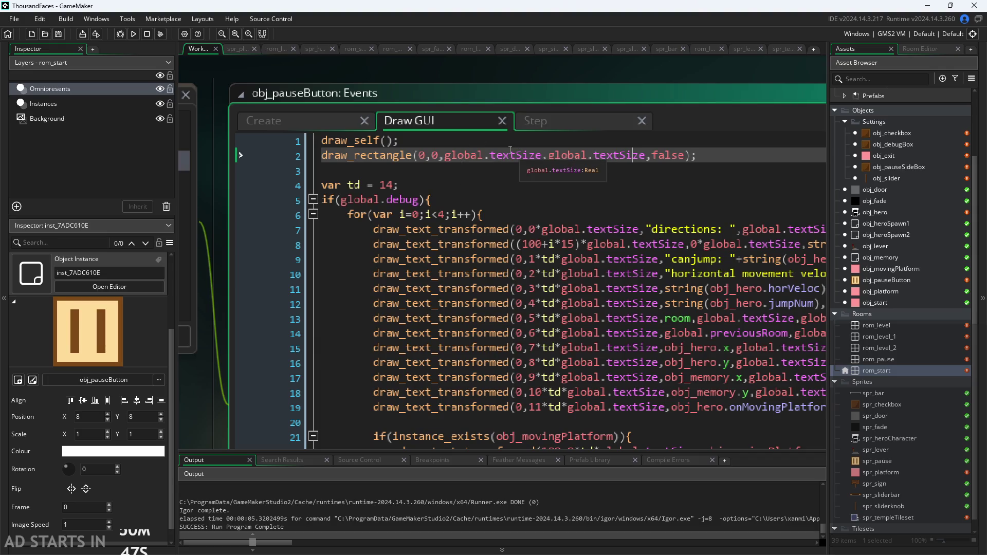
text(,)
click(543, 160)
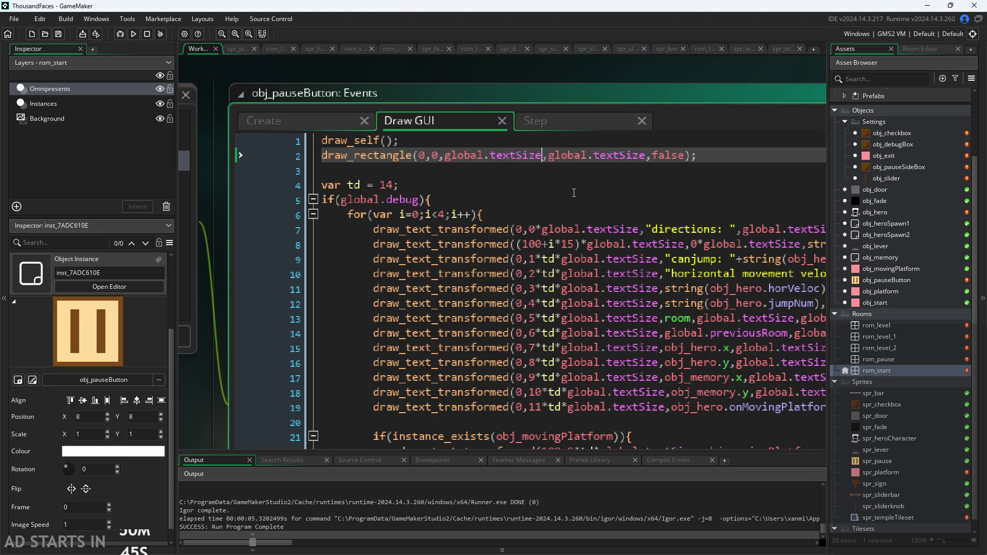
text(*20)
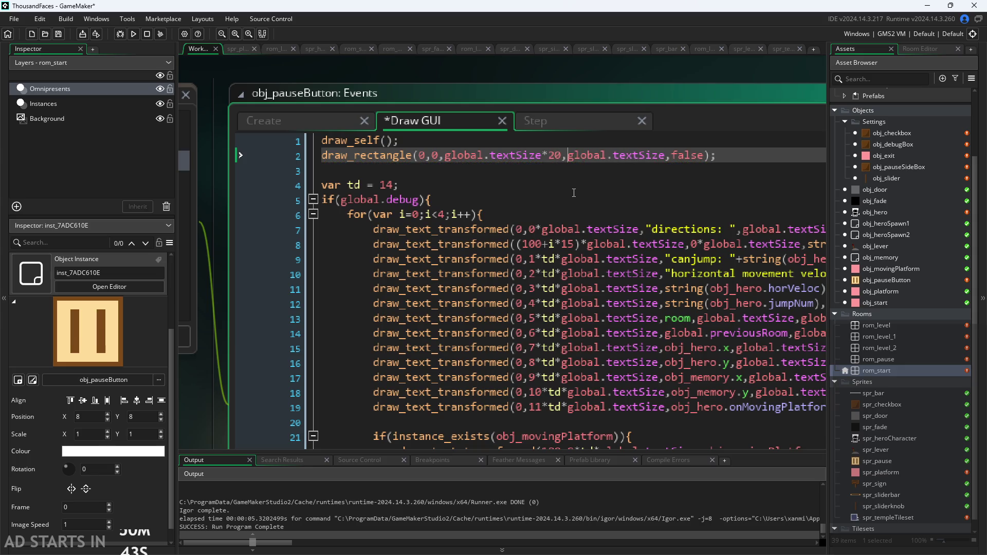
key(Right)
key(Right)
key(Right)
text(*5)
text(0)
key(F5)
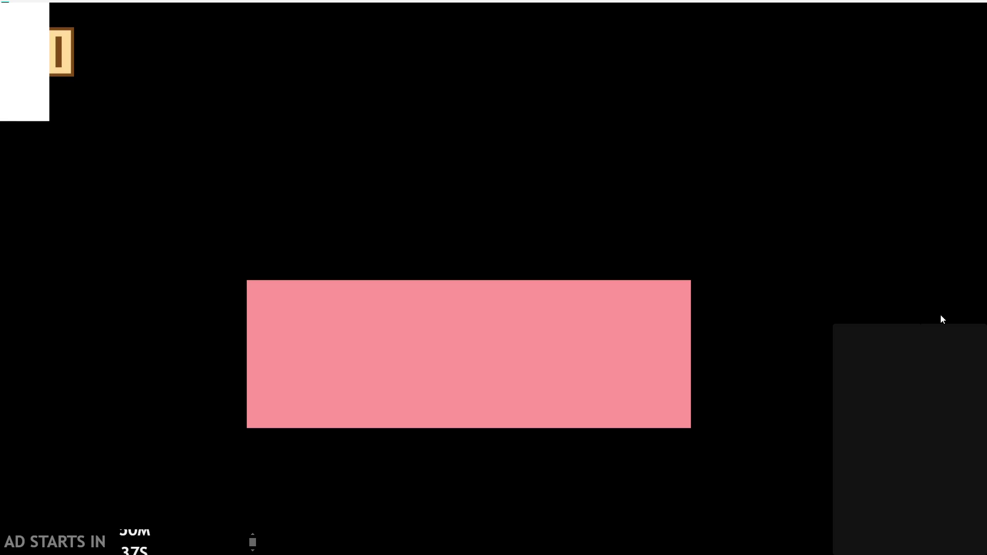
click(66, 76)
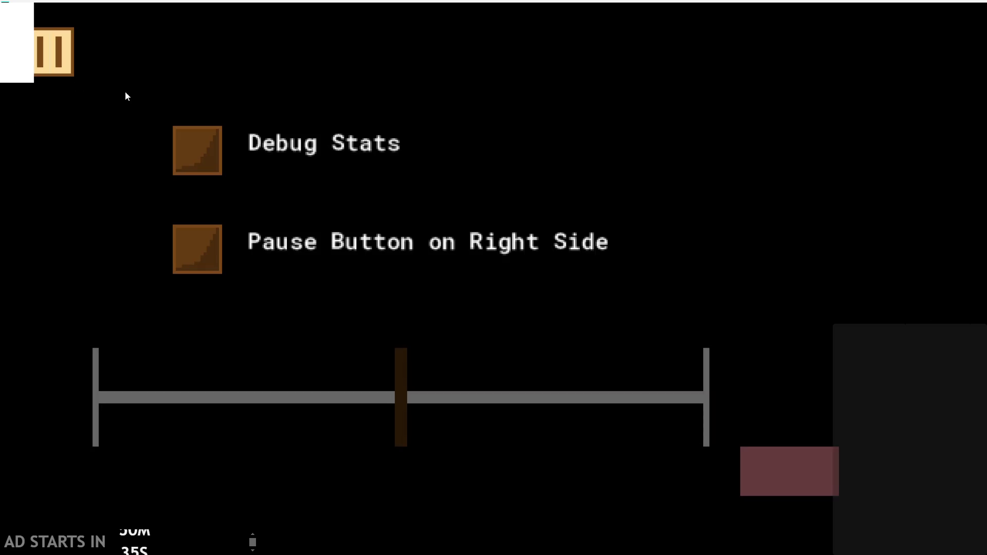
click(187, 143)
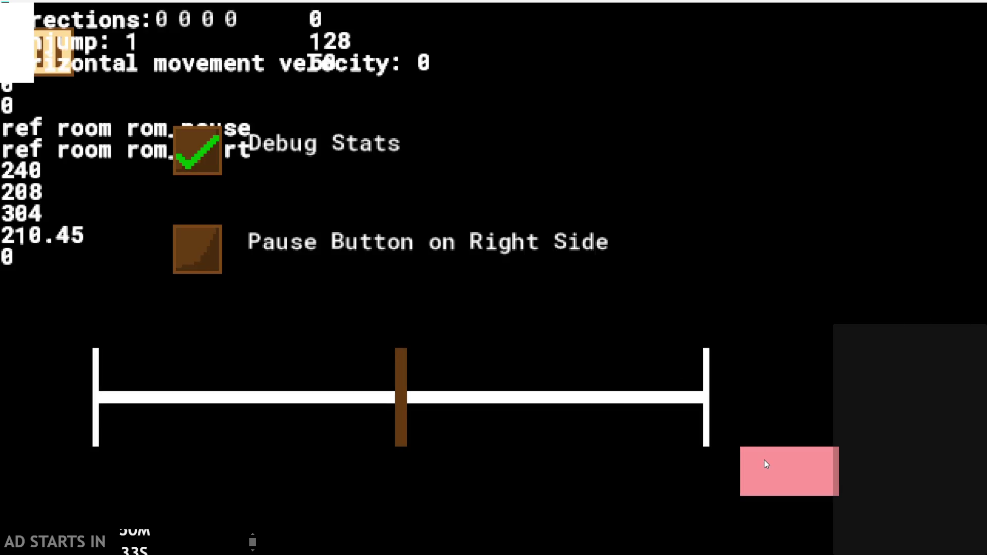
click(764, 461)
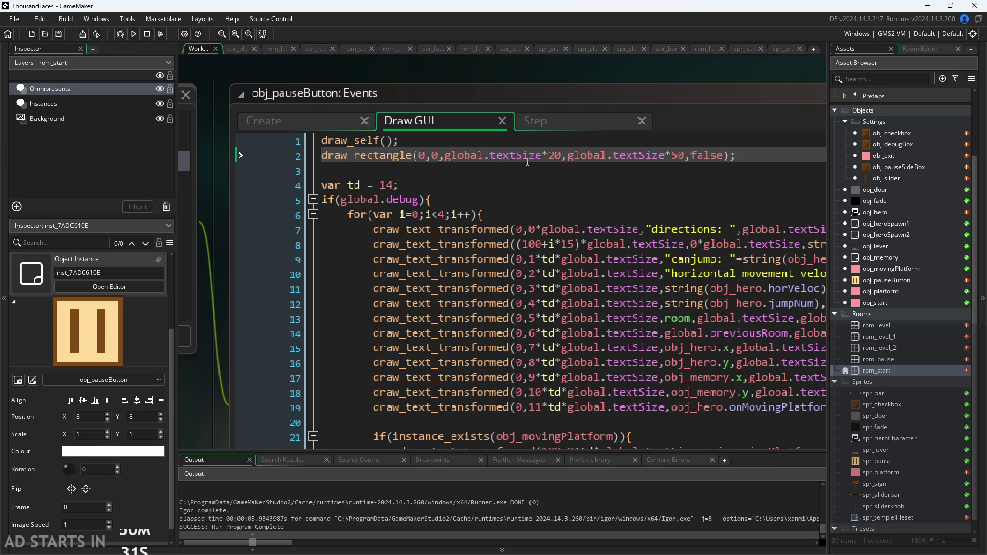
click(453, 139)
key(Return)
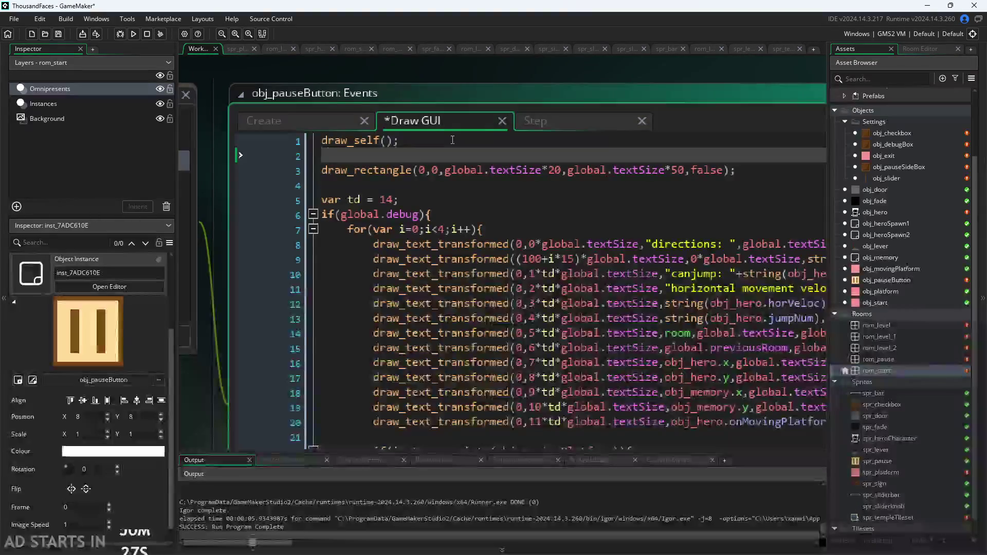
text(ch)
key(BackSpace)
key(BackSpace)
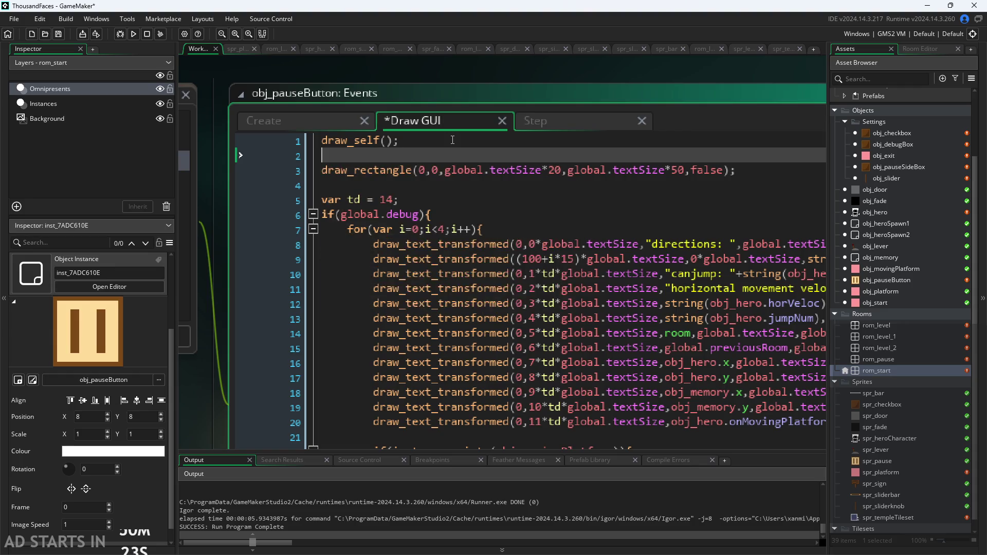
text(tex)
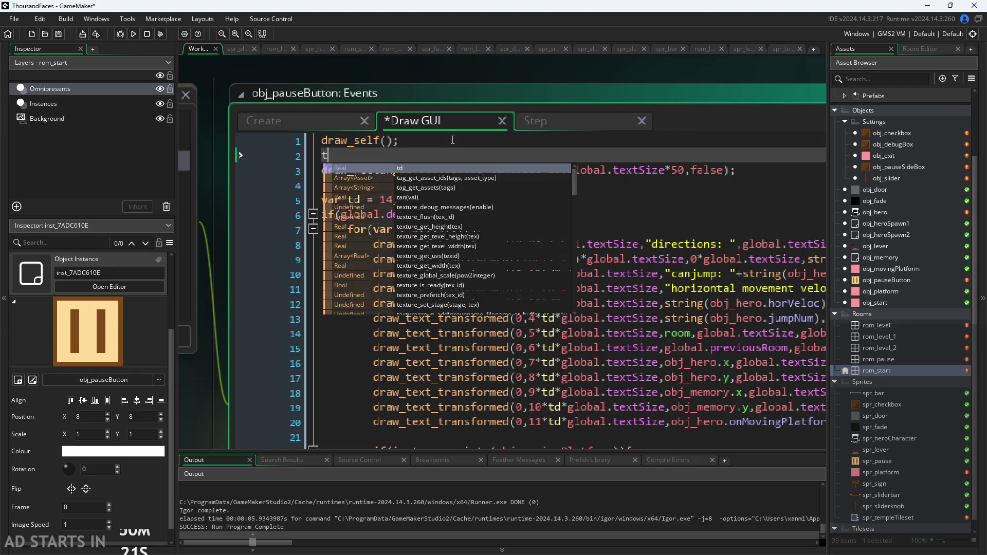
key(BackSpace)
key(BackSpace)
key(BackSpace)
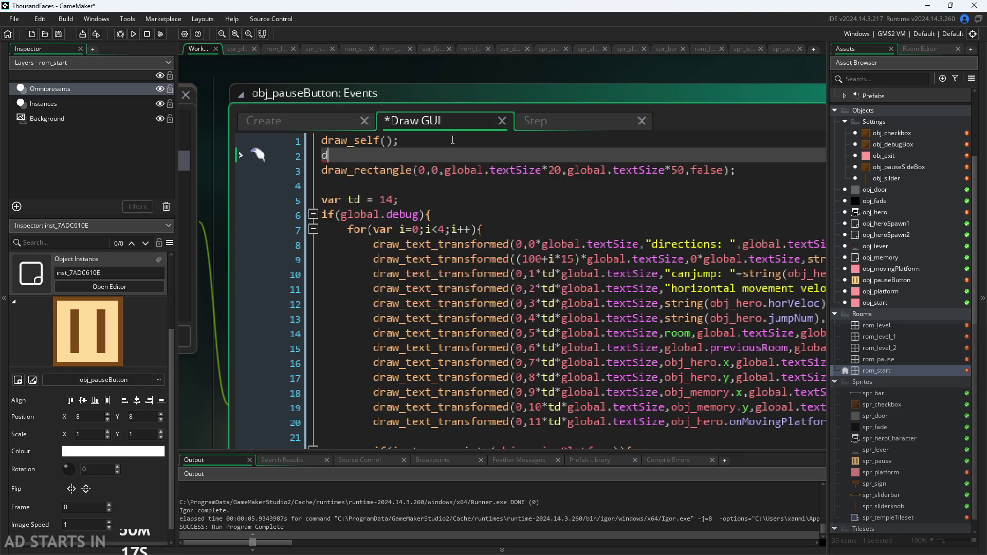
text(draw_c)
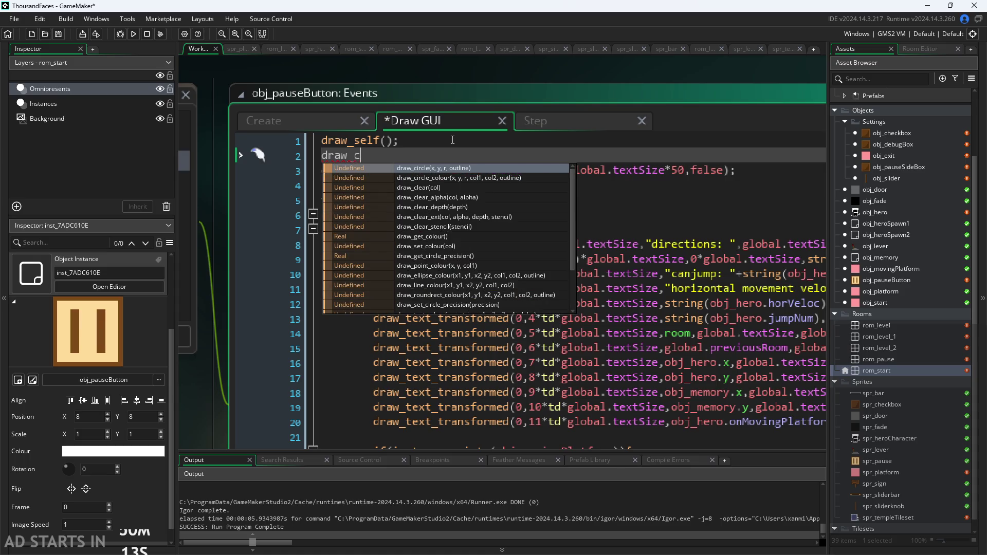
key(BackSpace)
text(r)
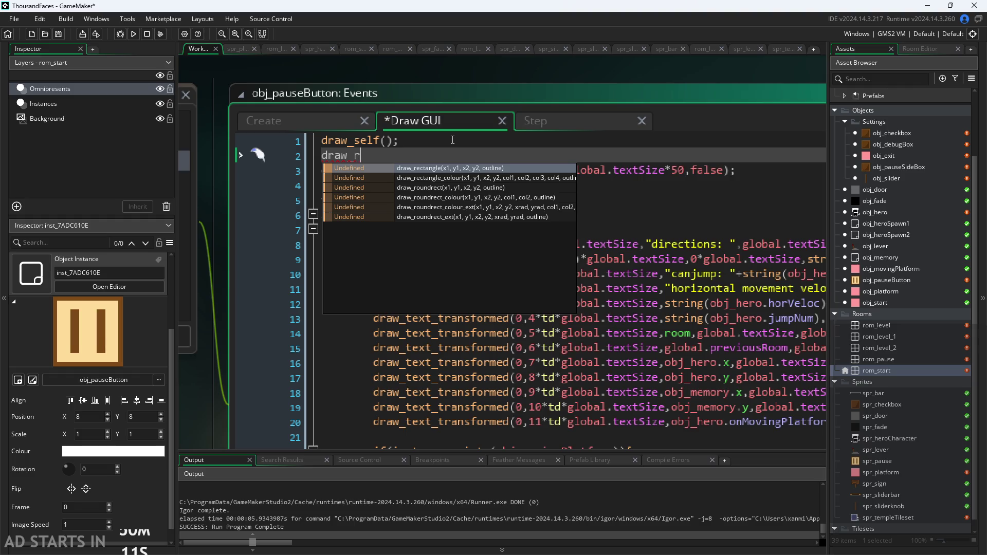
key(BackSpace)
key(BackSpace)
key(BackSpace)
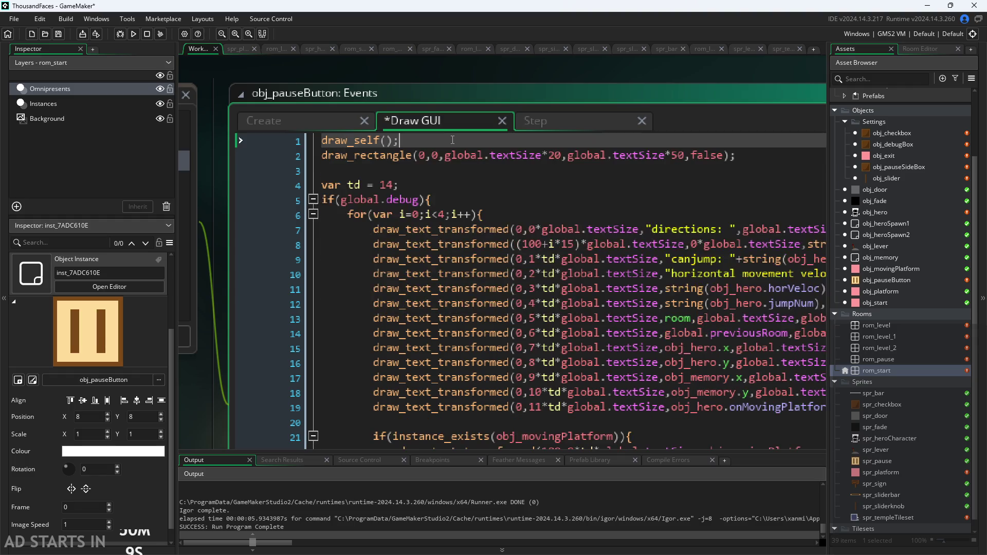
key(Right)
key(Right)
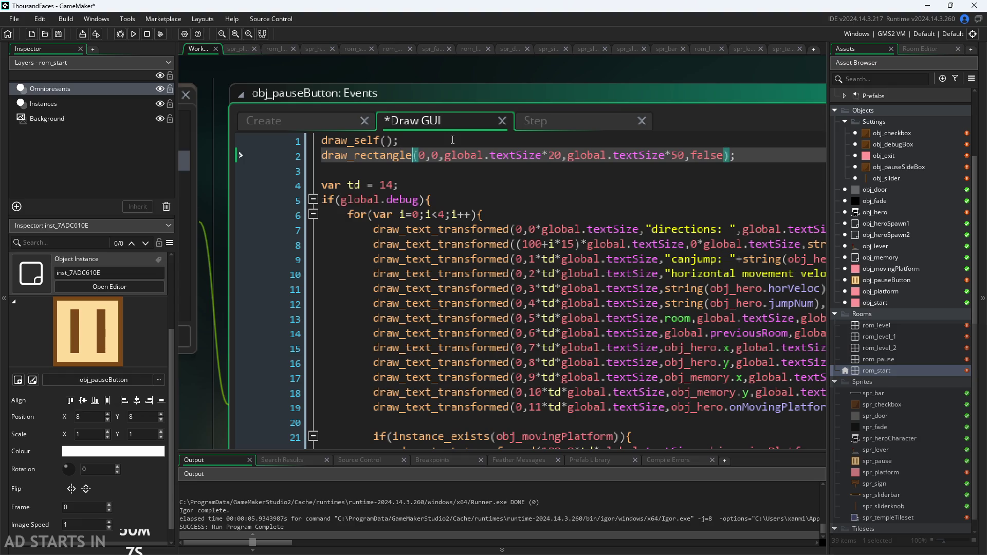
Change the function name on line 2 from draw_rectangle to draw_rectangle_colour
text(_co)
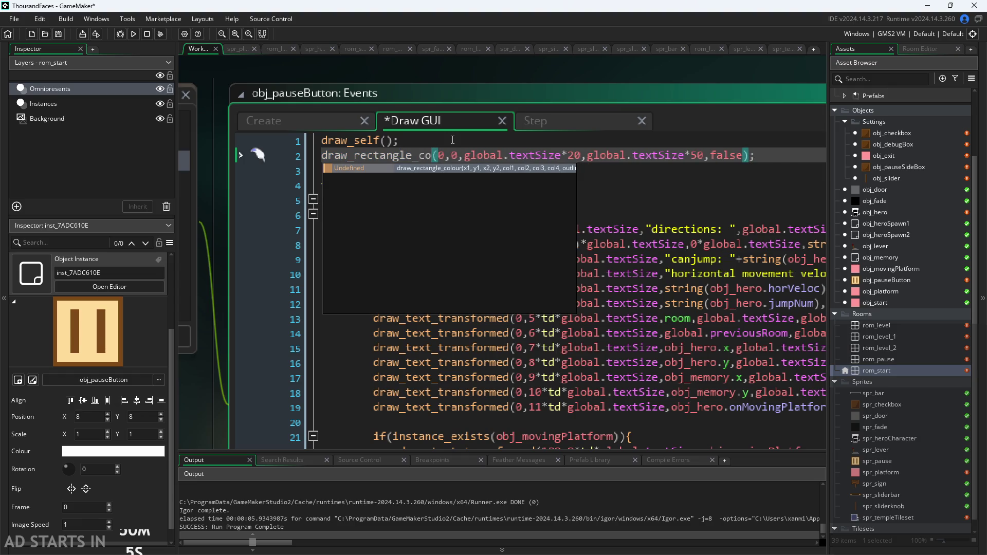
key(Return)
key(BackSpace)
key(Delete)
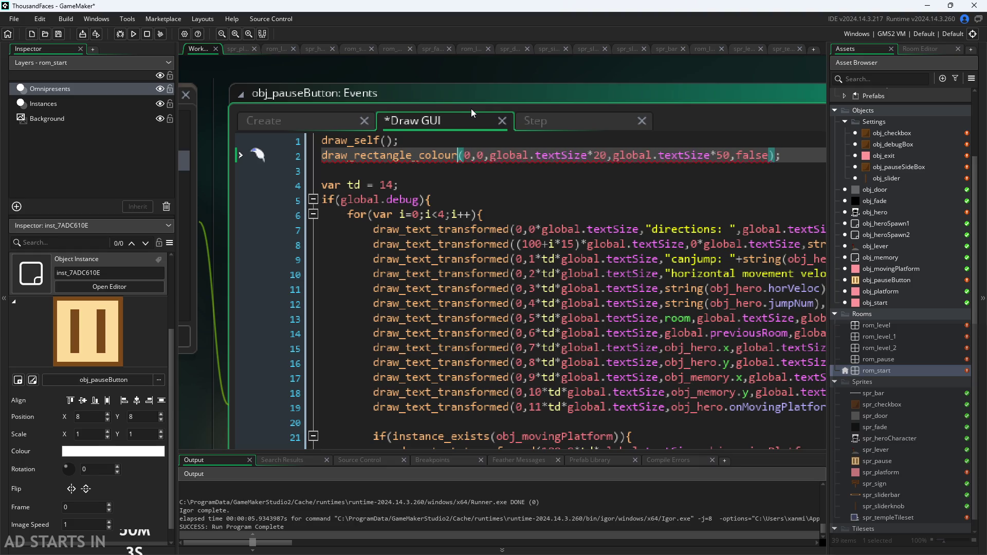
mouse_move(437, 159)
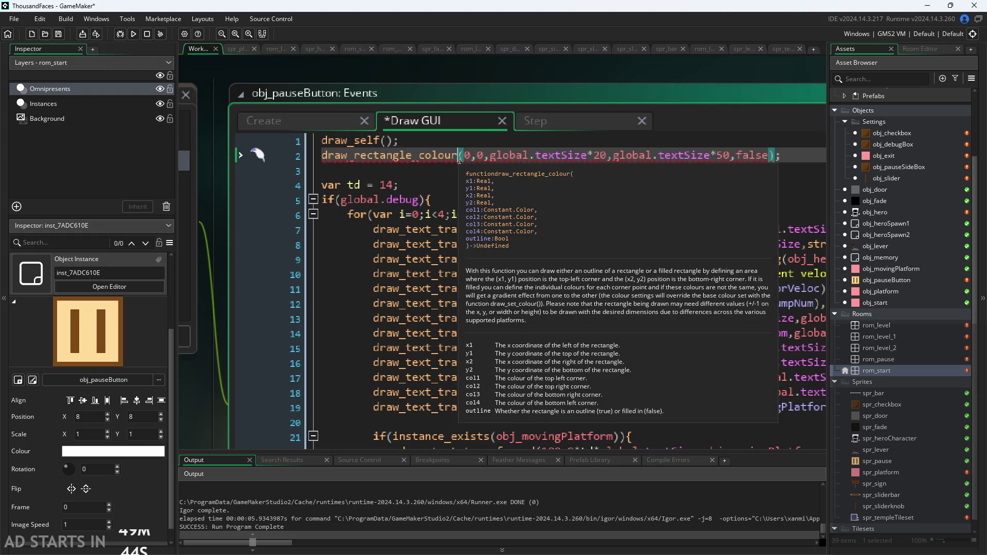
drag(458, 155, 420, 155)
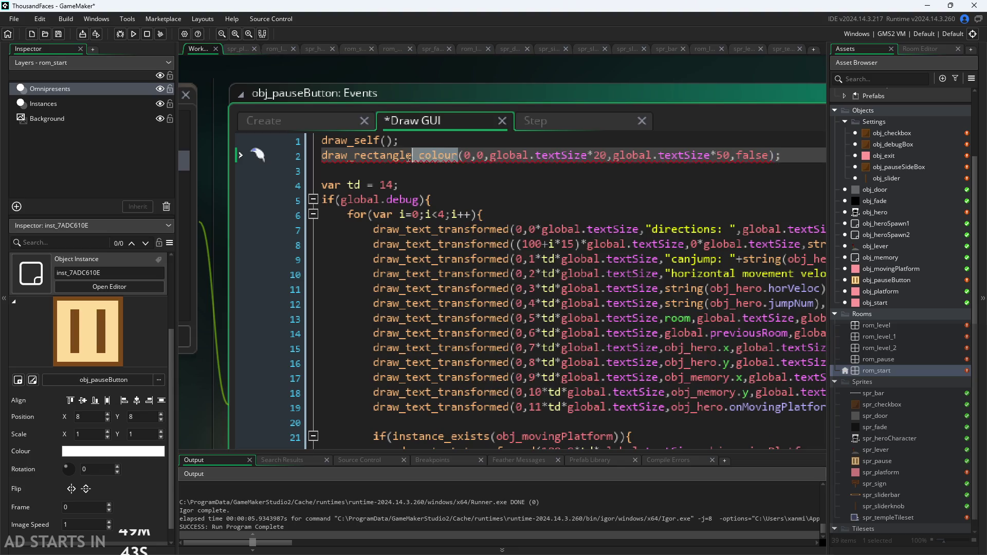
click(459, 156)
double_click(438, 155)
key(BackSpace)
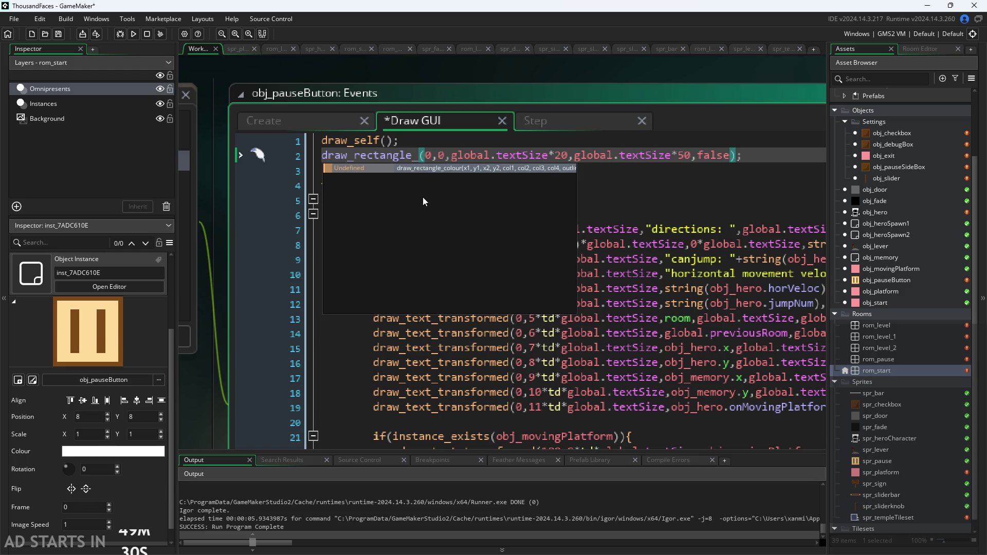
key(BackSpace)
key(BackSpace)
text(colour()
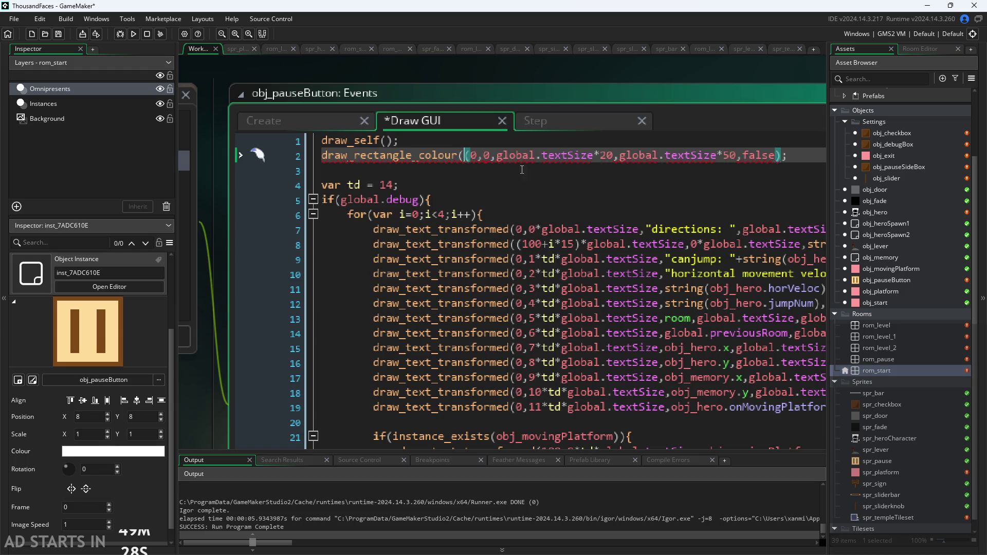
key(BackSpace)
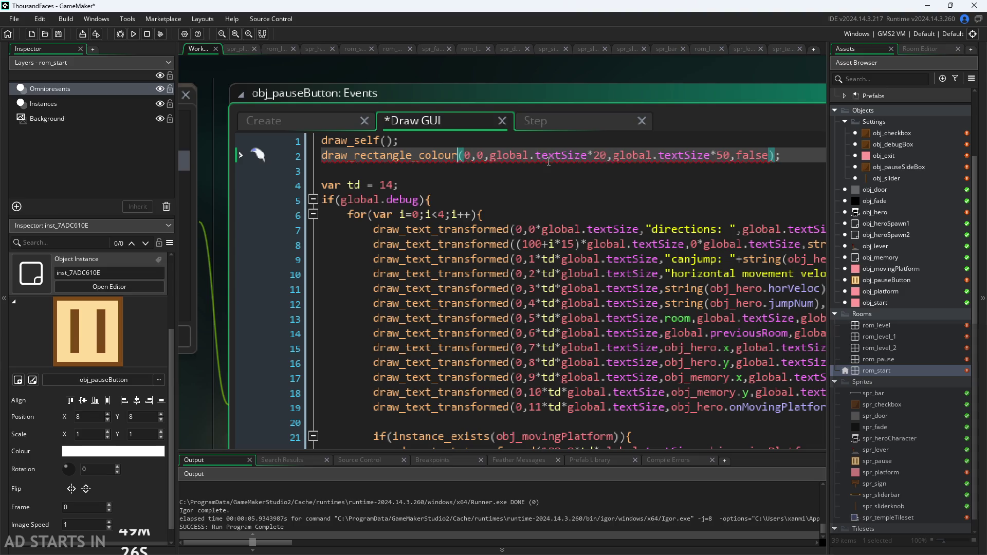
Insert c_black before the false argument and paste it for the remaining corner colours
click(738, 156)
text(c_w,)
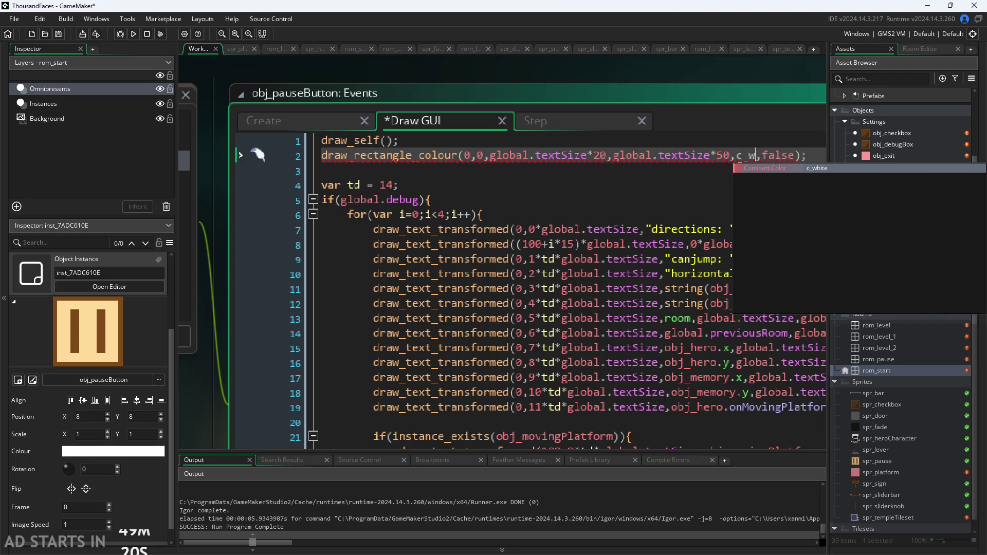
key(Escape)
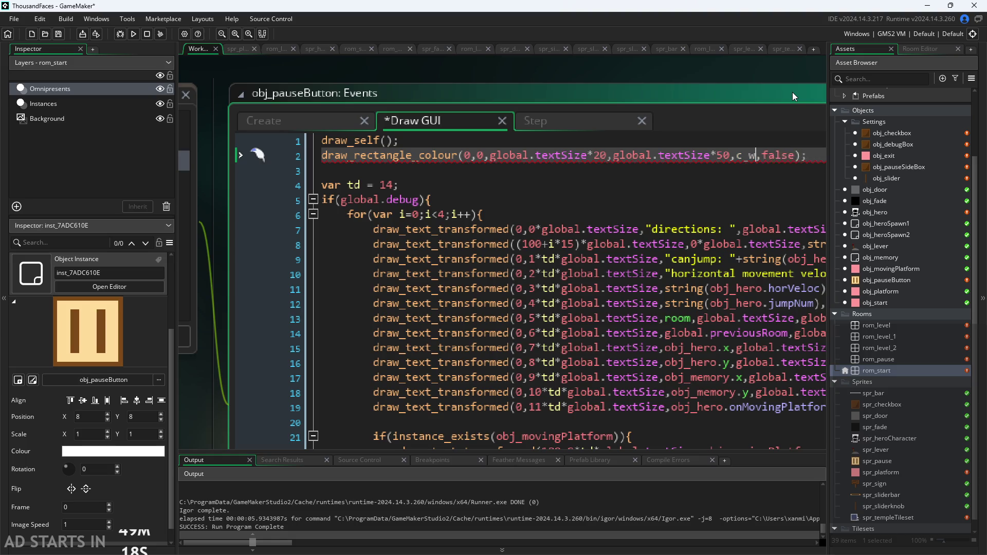
key(BackSpace)
text(black)
drag(737, 155, 790, 161)
key(ctrl+c)
click(790, 158)
key(ctrl+v)
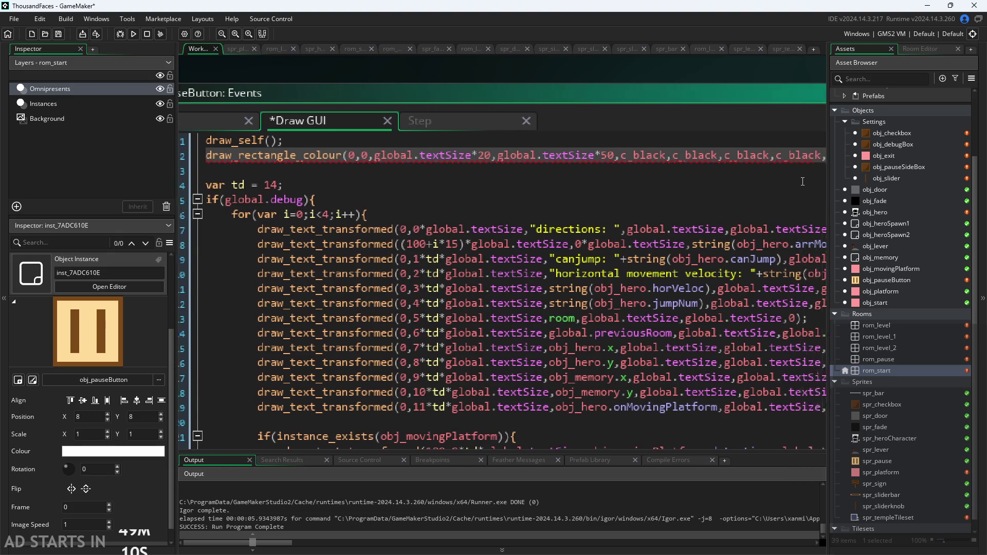
Move the draw_rectangle_colour line from line 2 to after the for loop's closing brace, then save
scroll(784, 207, down, 4)
key(ctrl+s)
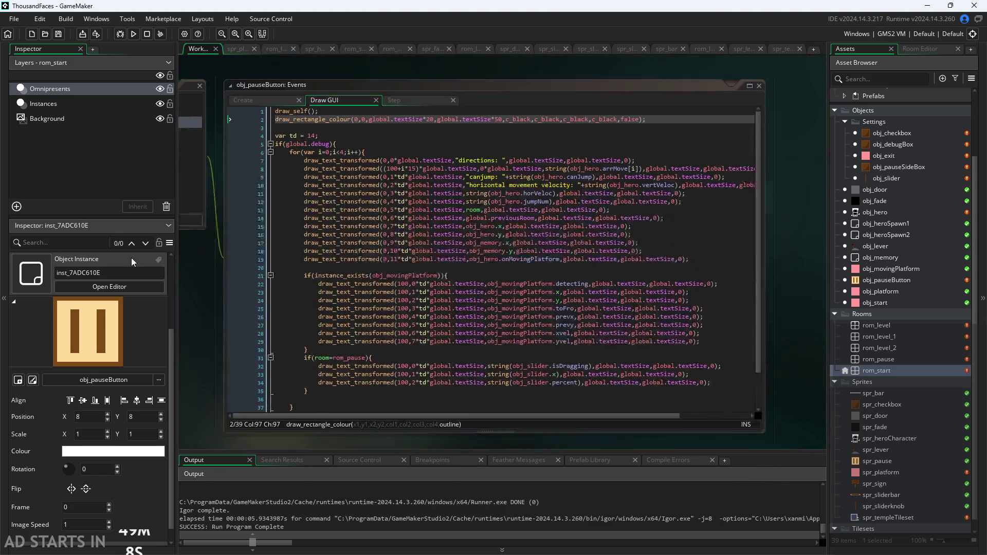
drag(648, 115, 216, 106)
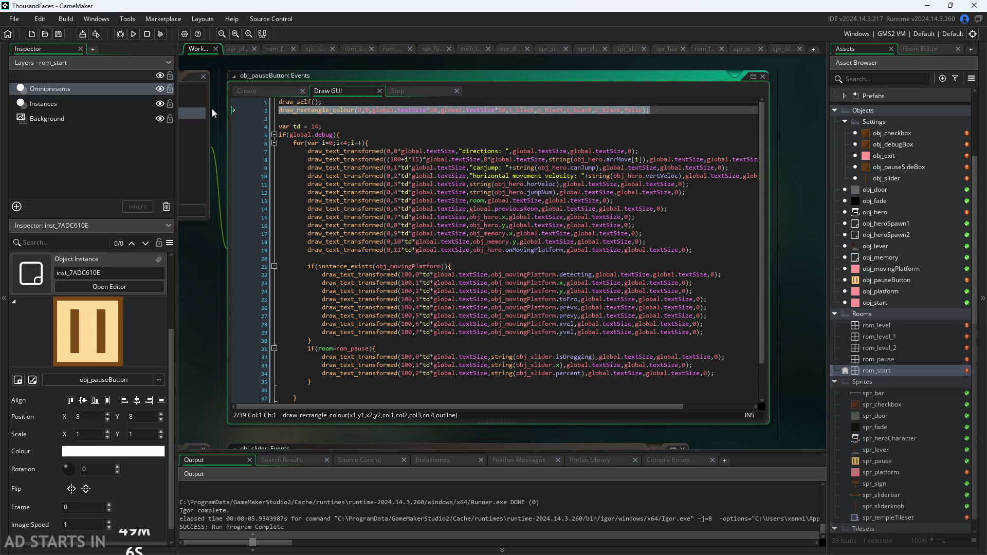
key(Delete)
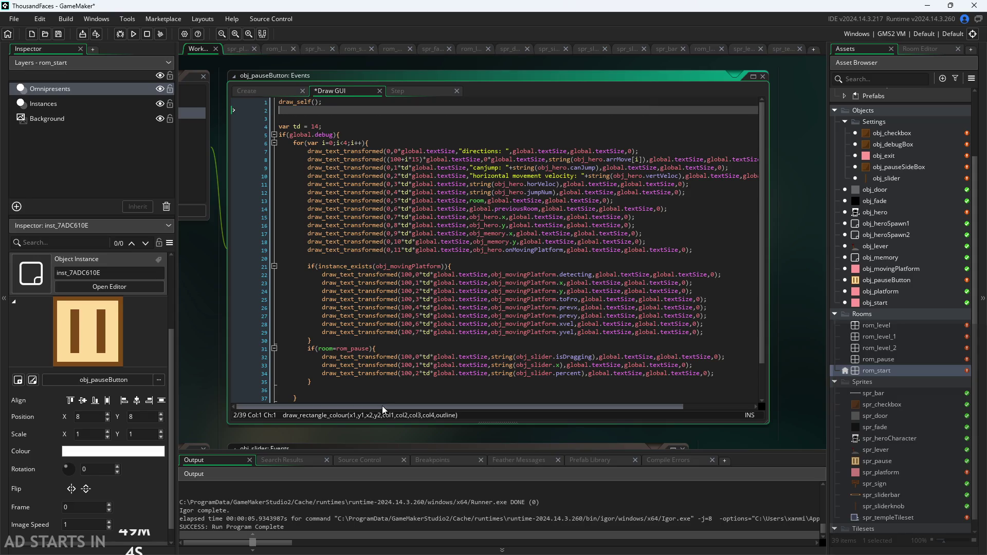
click(383, 395)
scroll(383, 394, down, 2)
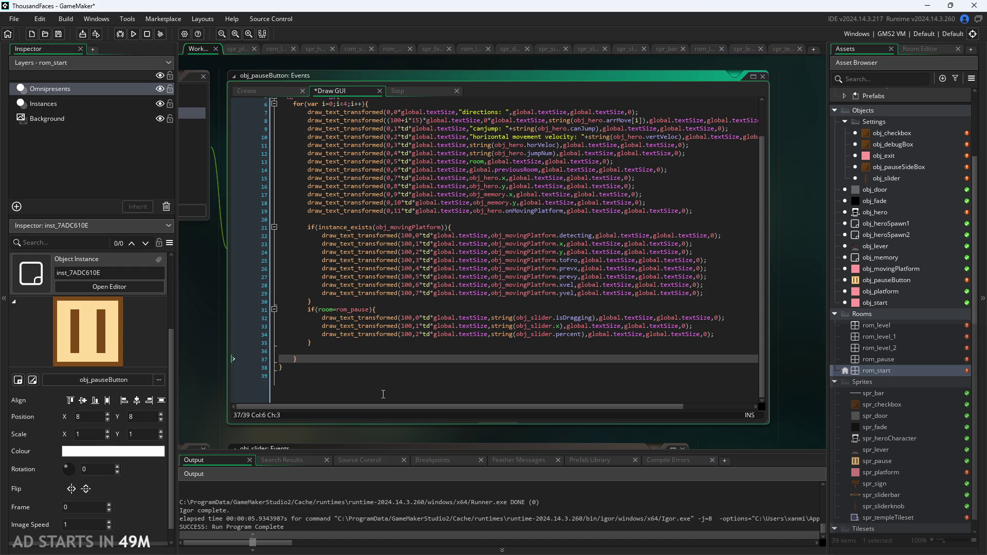
key(Return)
key(ctrl+v)
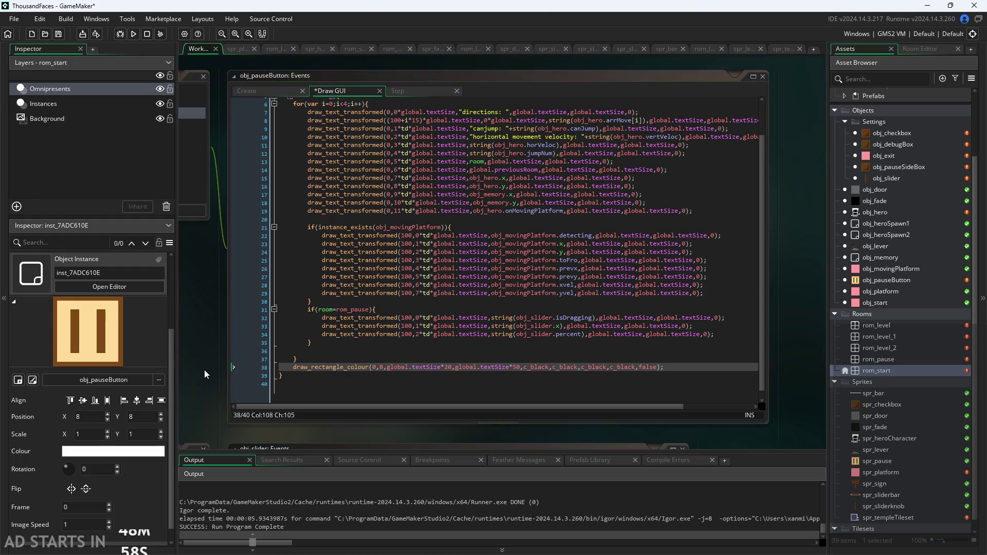
key(ctrl+s)
Run the game, toggle Debug Stats on and off in the pause menu, and close it
click(134, 34)
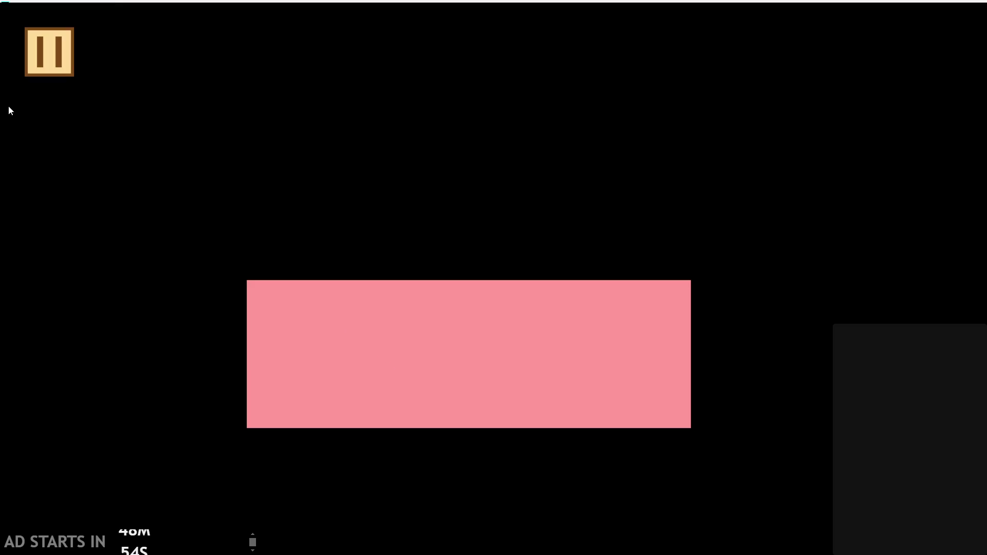
click(52, 51)
click(184, 160)
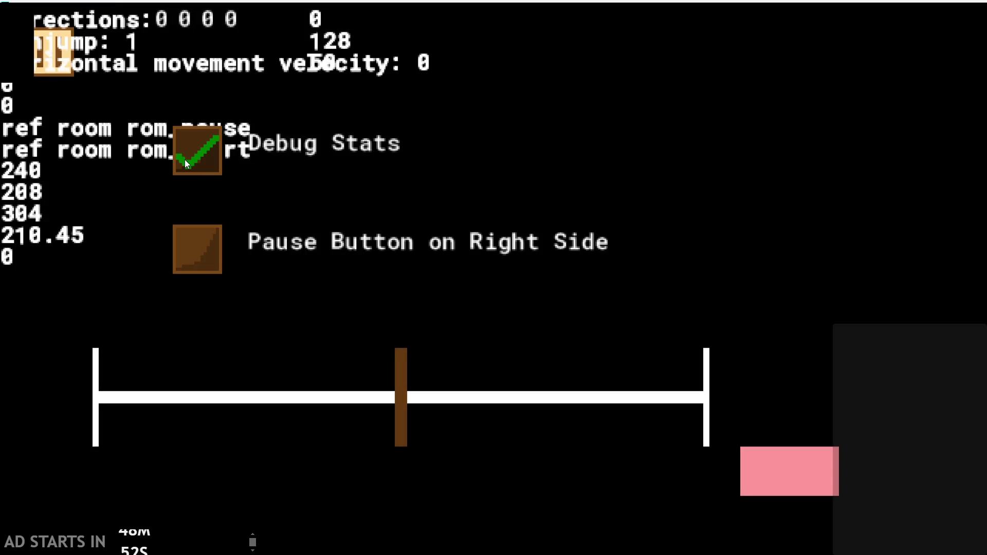
click(185, 162)
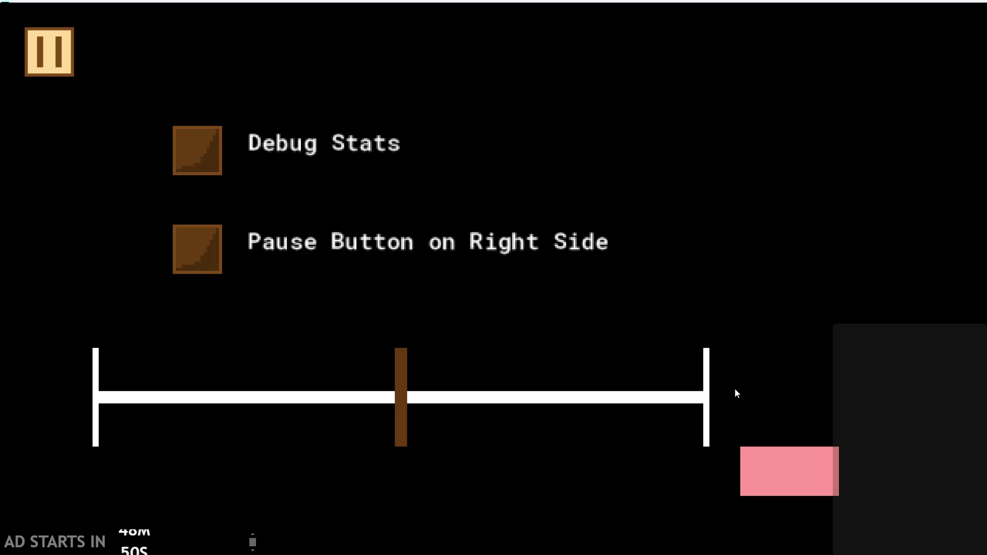
key(Escape)
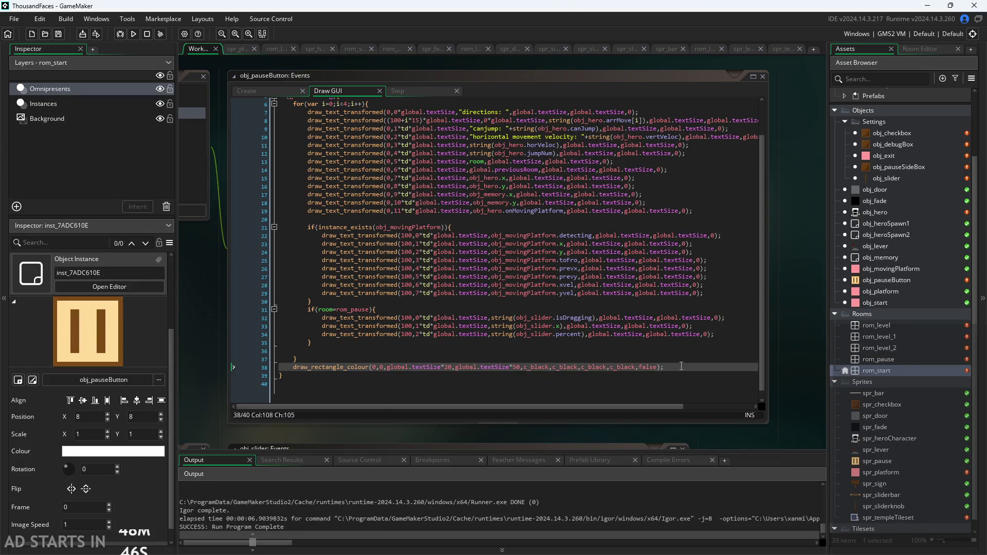
Remove the rectangle call from line 38, restore it to line 2, and save
key(shift+Home)
key(BackSpace)
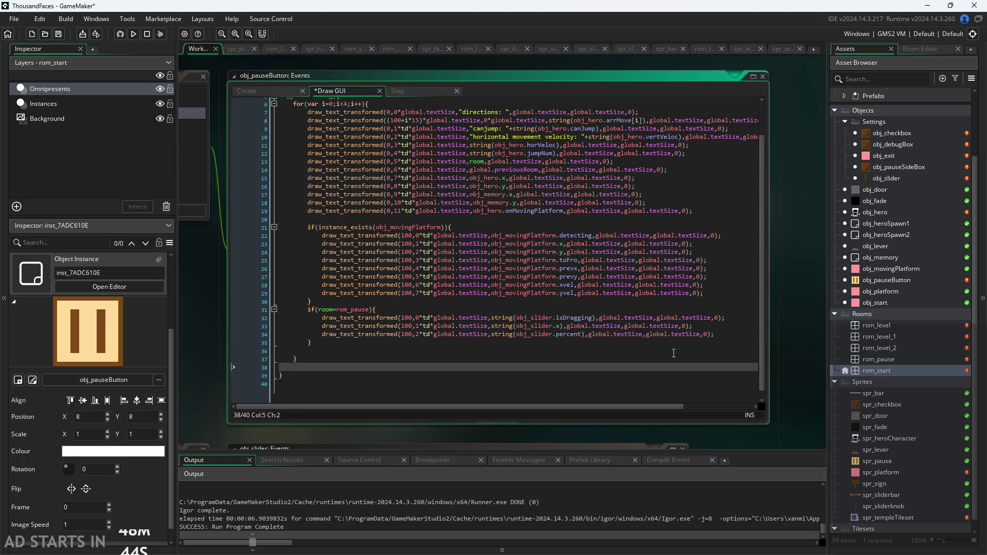
scroll(668, 352, up, 2)
key(BackSpace)
key(BackSpace)
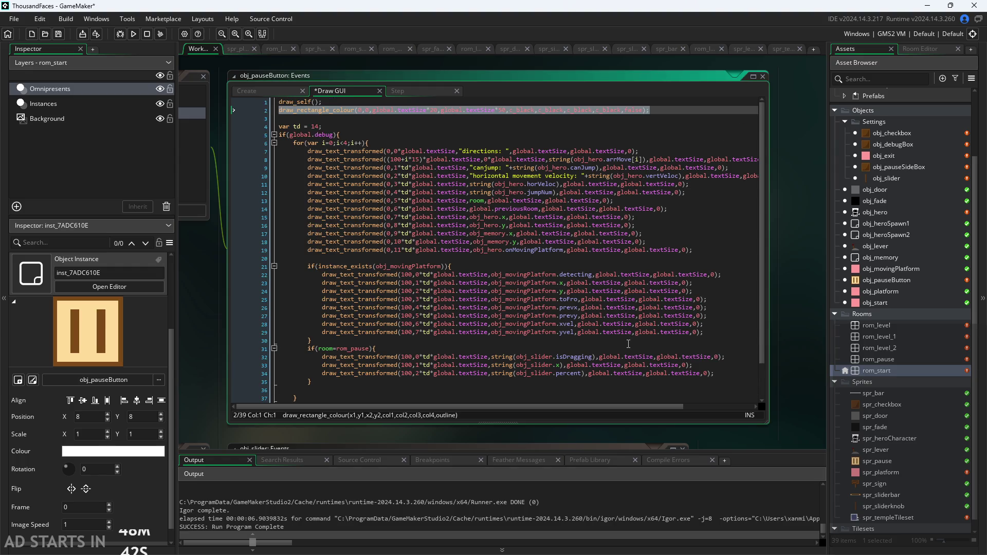
click(488, 258)
key(ctrl+s)
Run the game, start the level, then exit from the pause menu
click(132, 34)
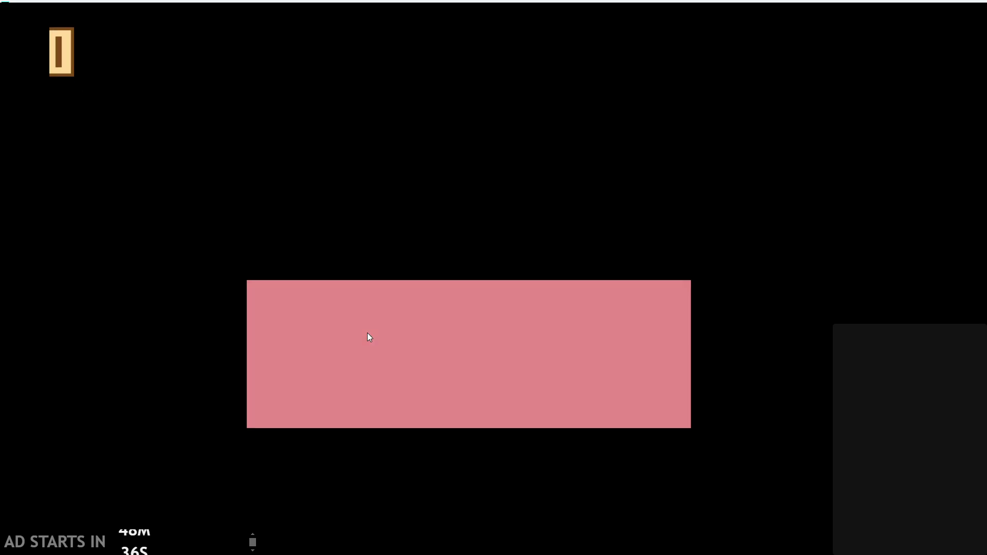
click(368, 333)
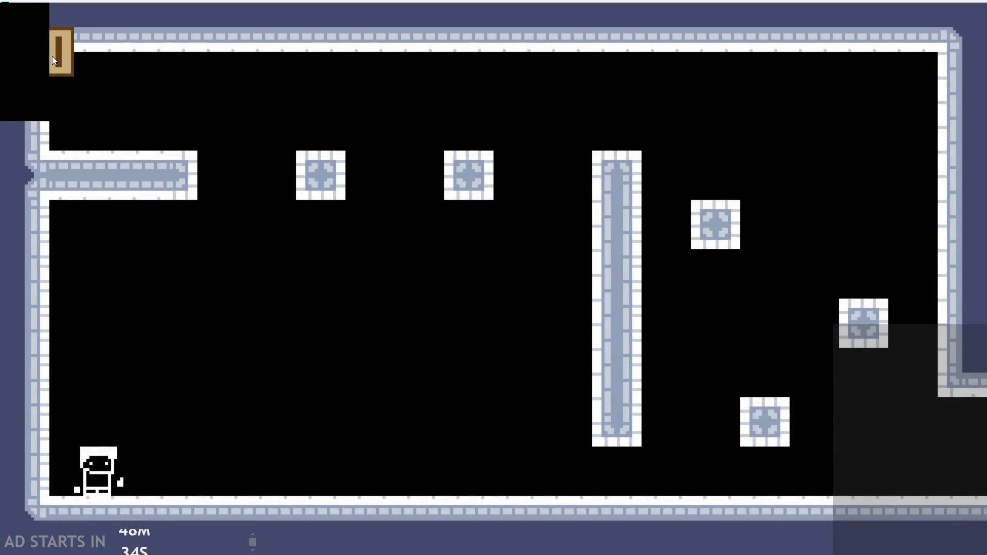
click(52, 57)
click(786, 464)
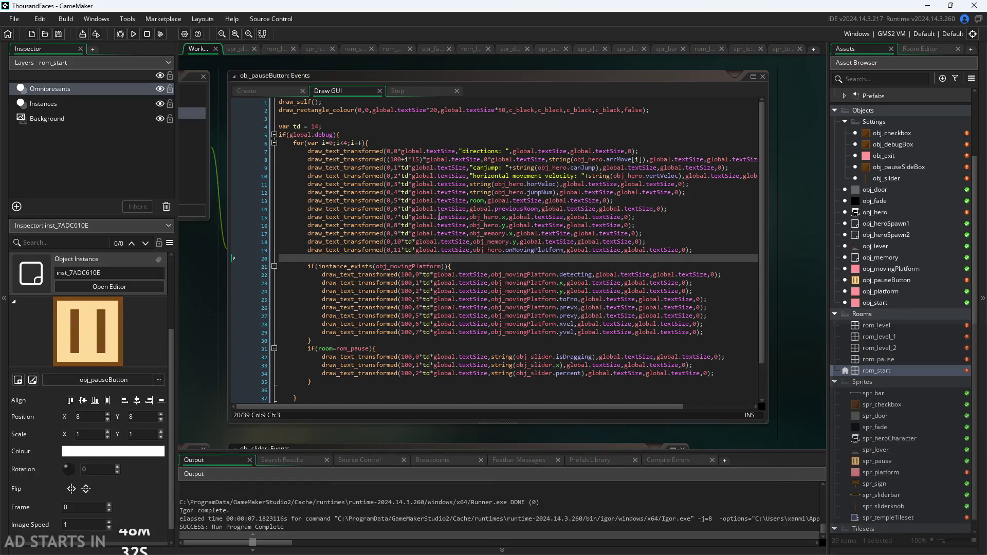
Move the rectangle call from line 2 to a new line right after if(global.debug){ and save
drag(666, 113, 242, 112)
key(Delete)
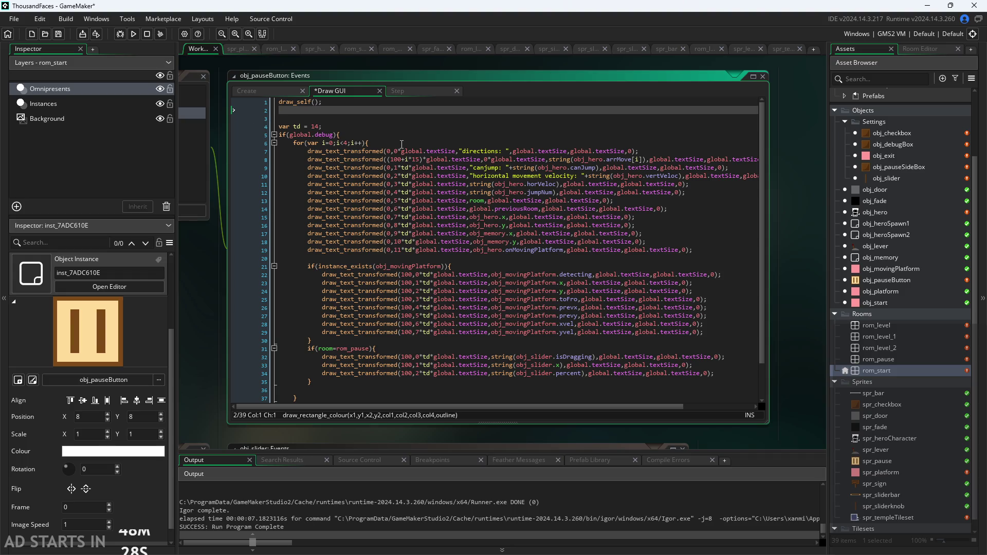
click(406, 133)
key(Return)
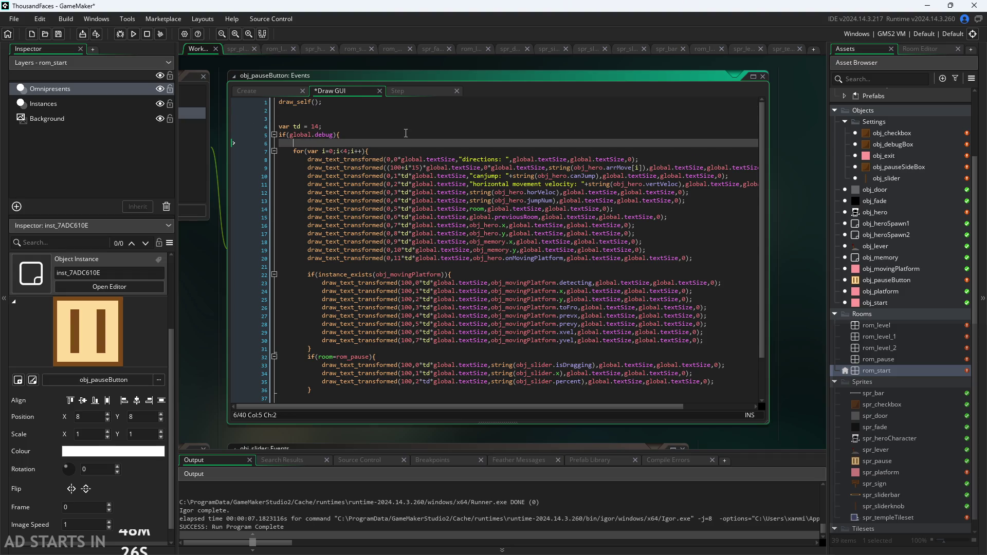
key(ctrl+v)
key(ctrl+s)
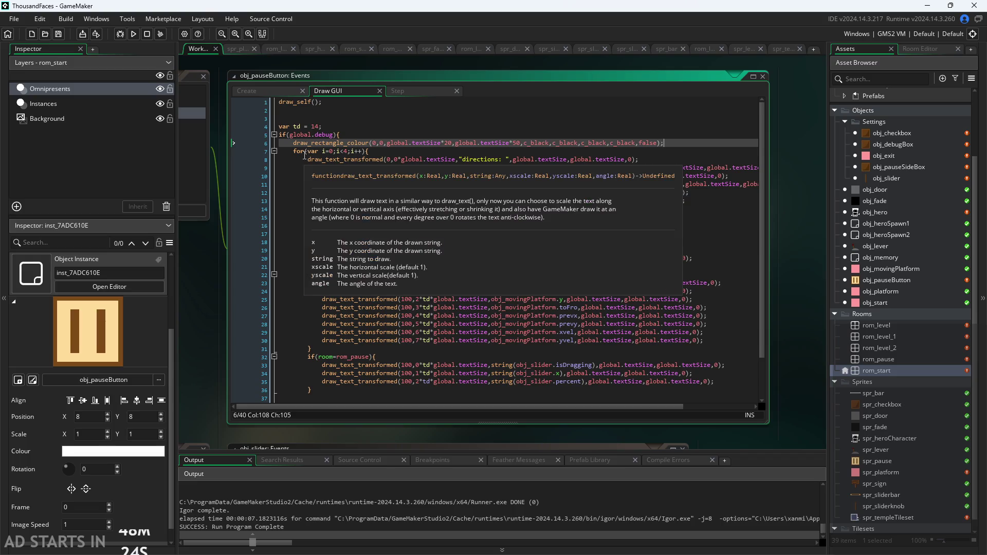
Run the game, enable Pause Button on Right Side and Debug Stats, then exit
click(137, 36)
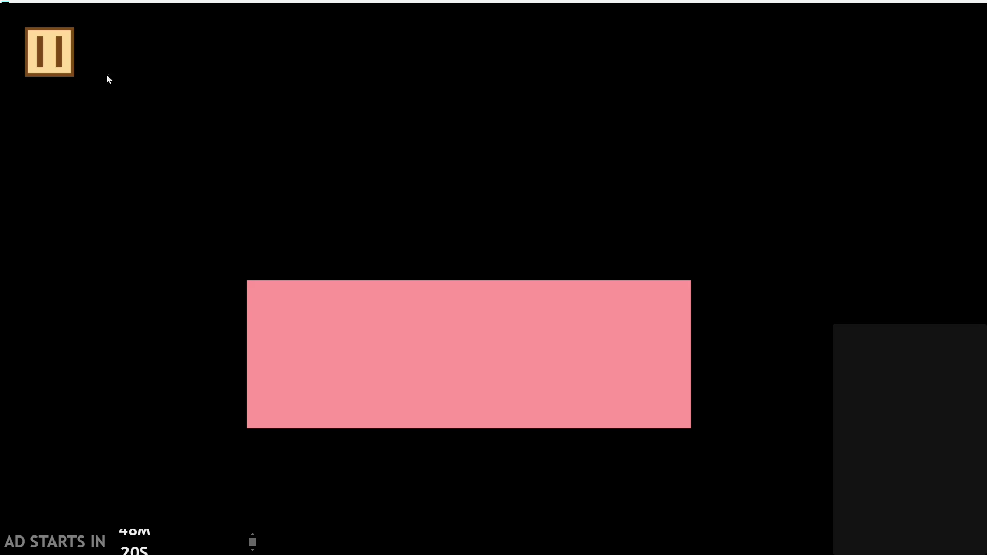
click(56, 49)
click(194, 242)
click(194, 162)
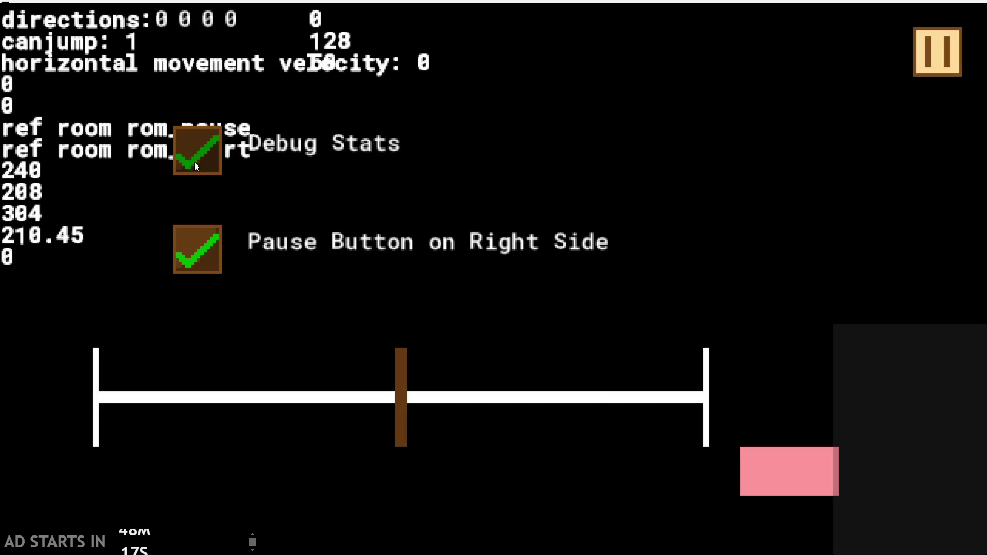
click(780, 464)
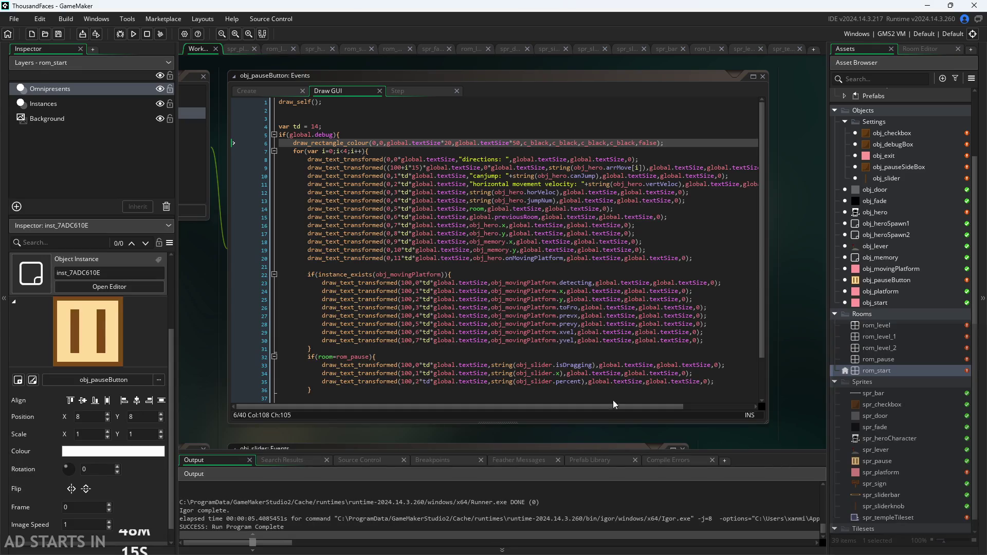
Run again with Debug Stats and right-side pause enabled, play the level briefly, and exit
click(135, 33)
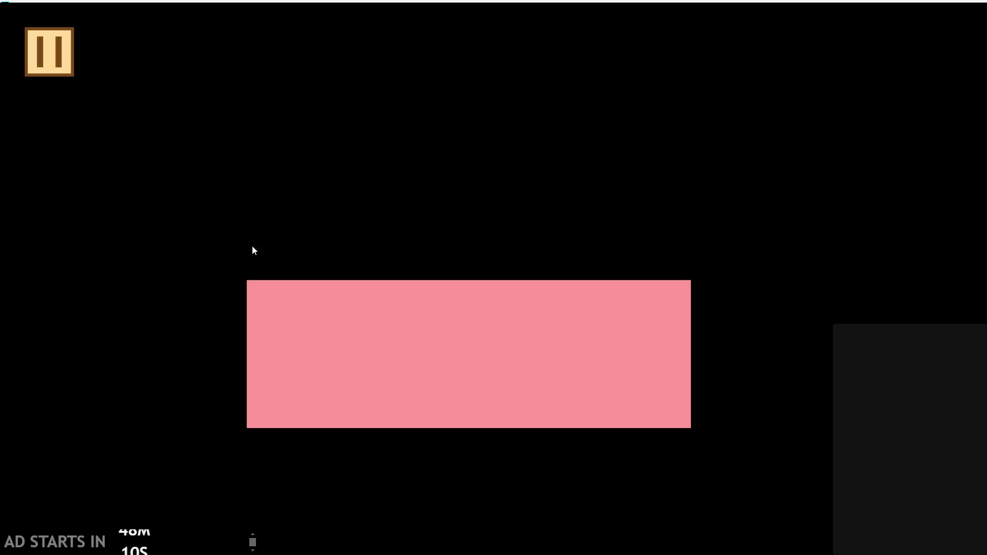
click(51, 37)
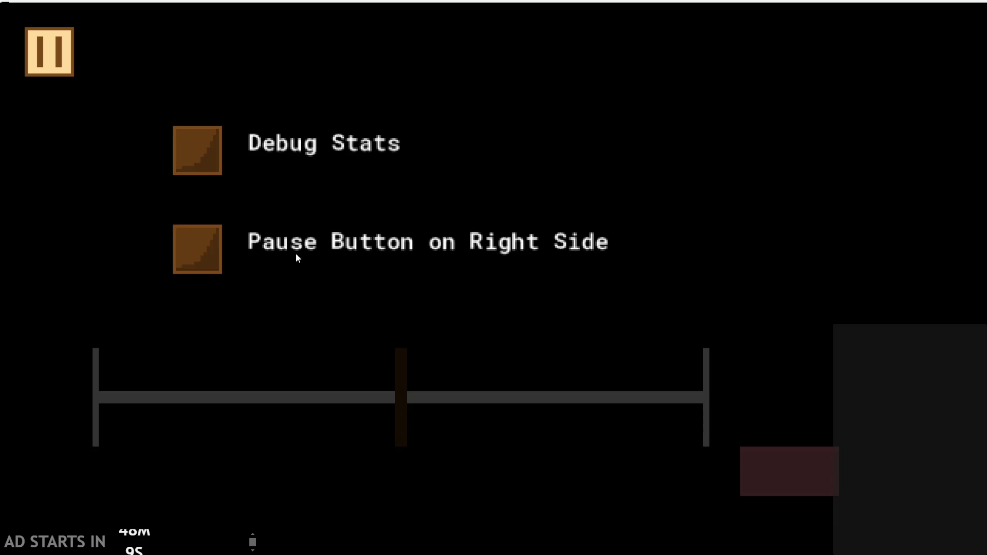
click(196, 189)
click(197, 249)
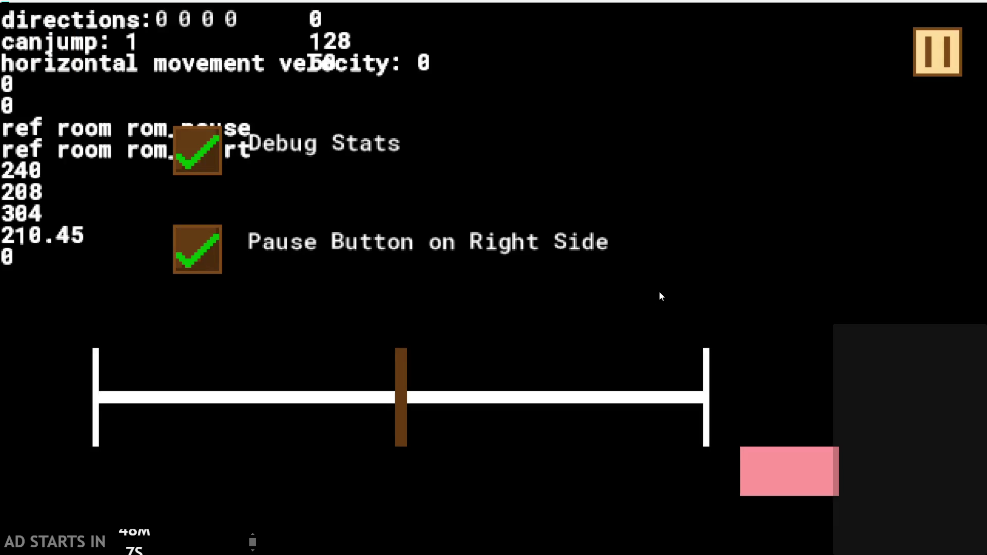
click(937, 51)
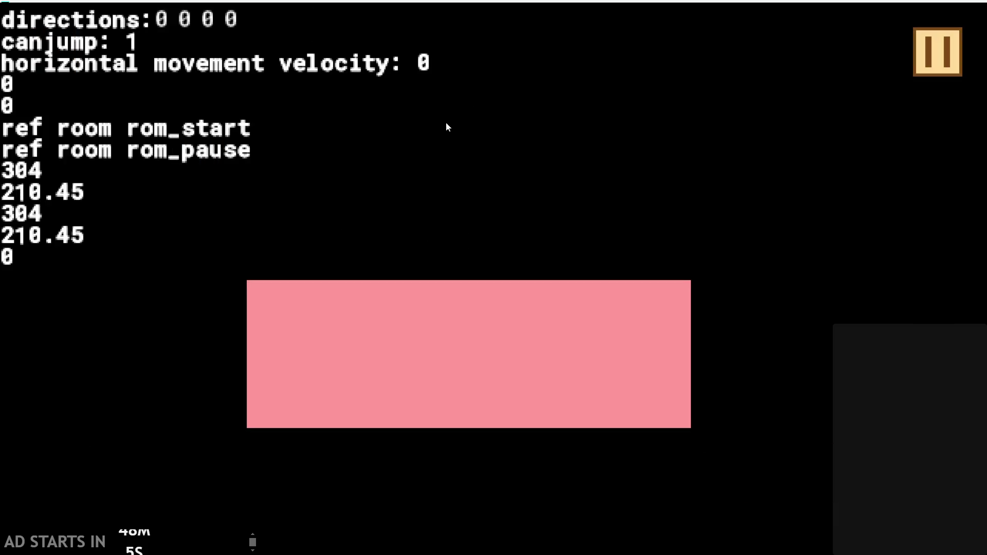
click(450, 298)
key(space)
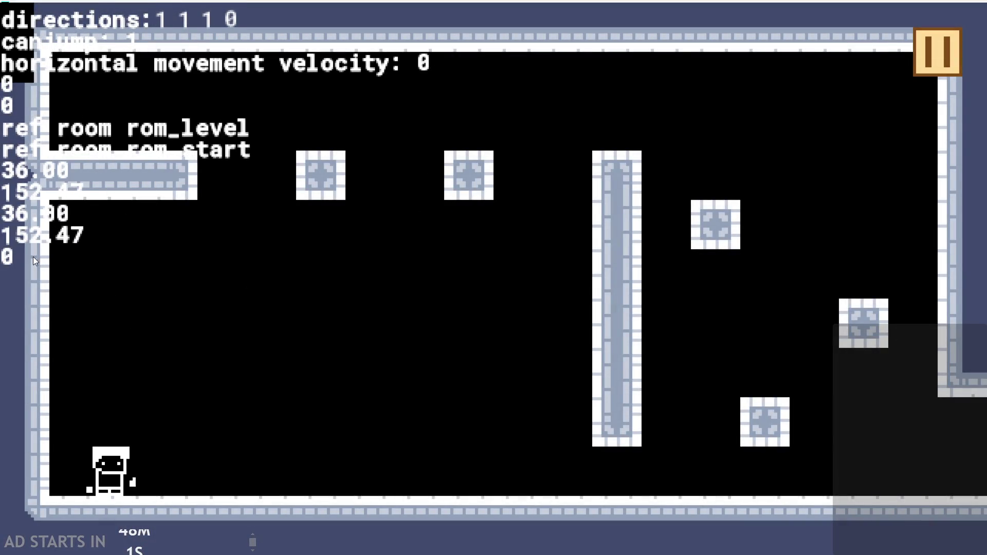
click(925, 58)
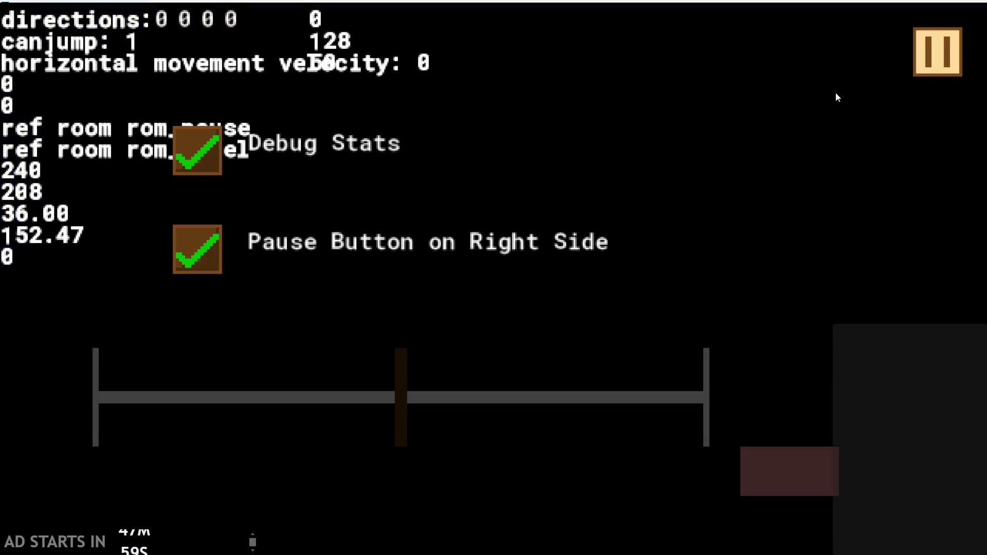
click(793, 452)
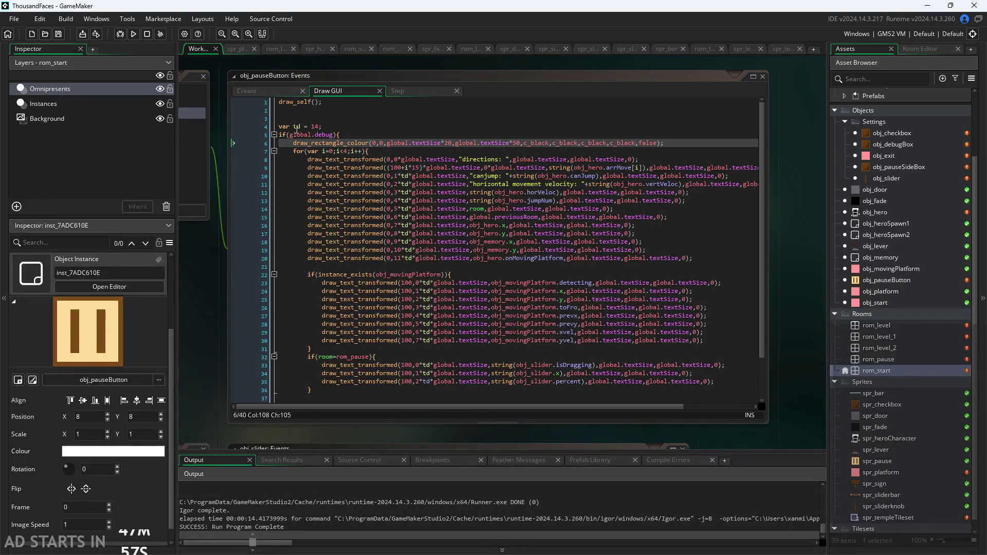
Return to the code and place the caret on the now-empty line 2
mouse_move(300, 142)
ctrl+scroll(301, 142, up, 2)
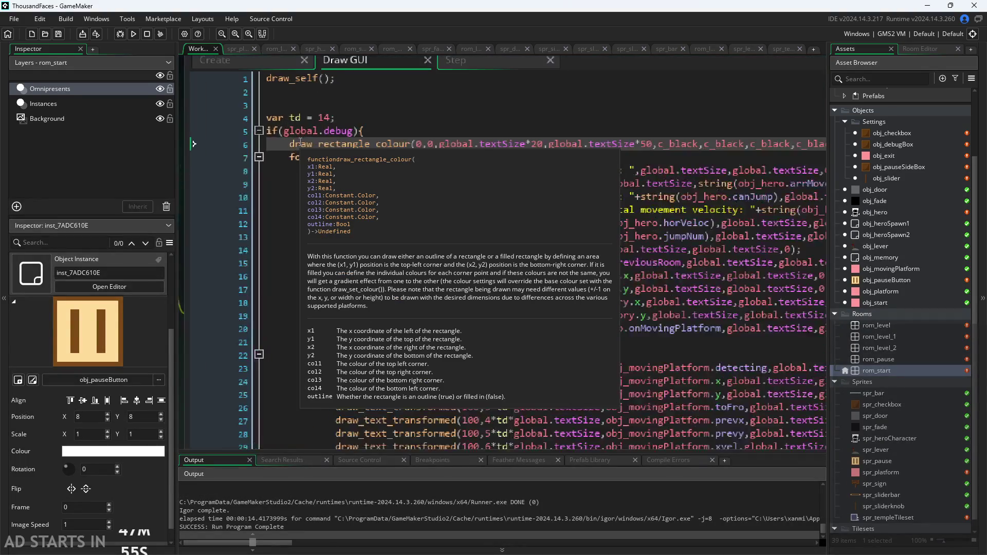
ctrl+scroll(300, 142, down, 2)
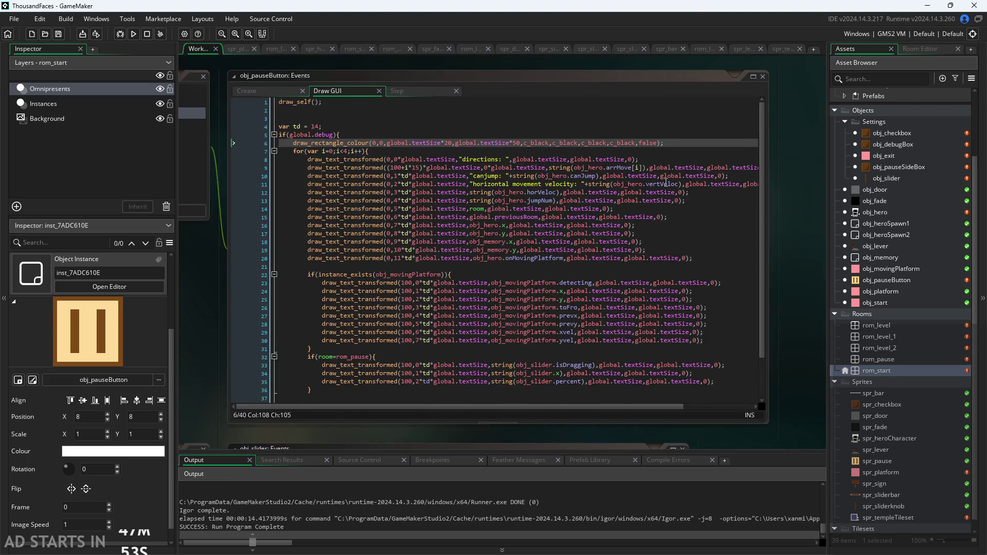
ctrl+scroll(435, 115, up, 2)
click(435, 108)
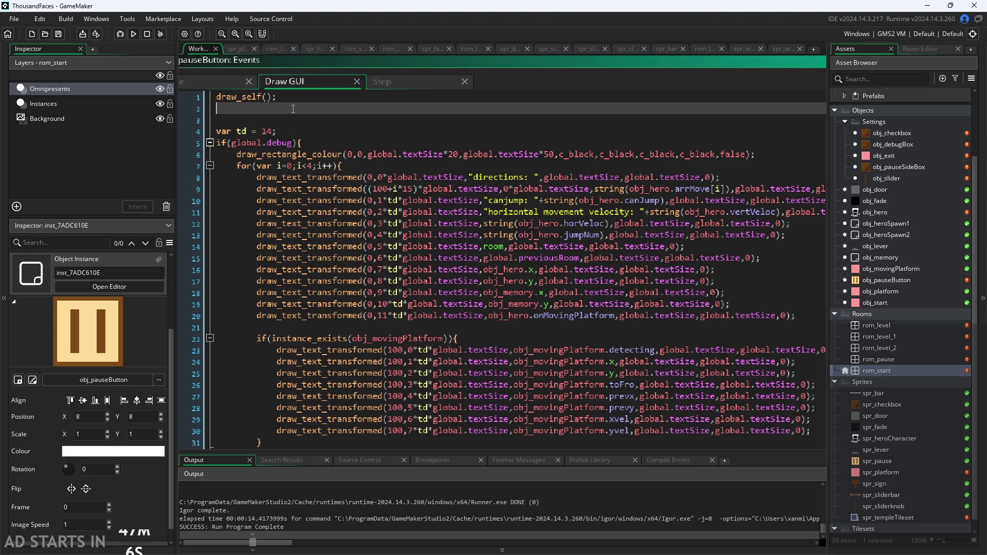
Change draw_rectangle_colour to plain draw_rectangle and remove its four c_black corner arguments
click(343, 154)
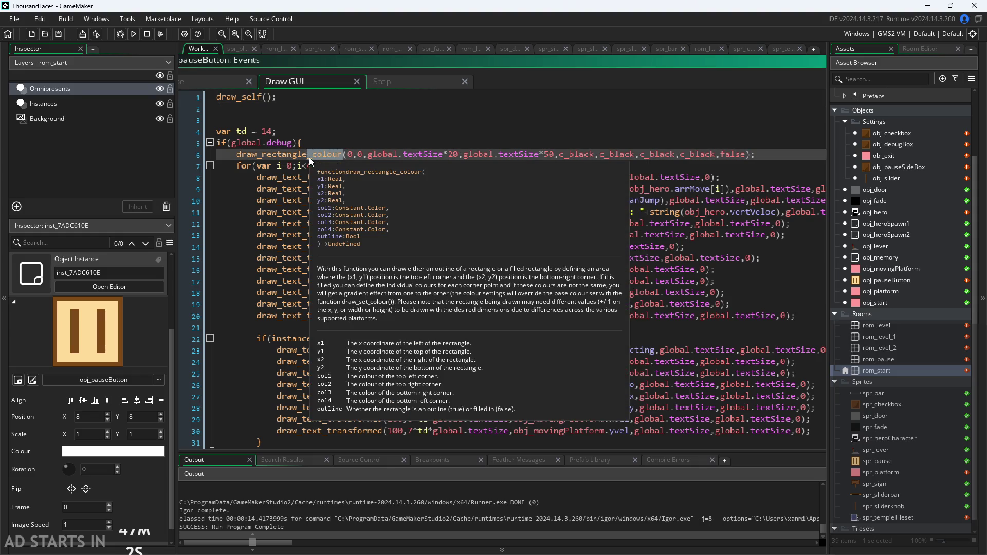
key(BackSpace)
key(BackSpace)
key(BackSpace)
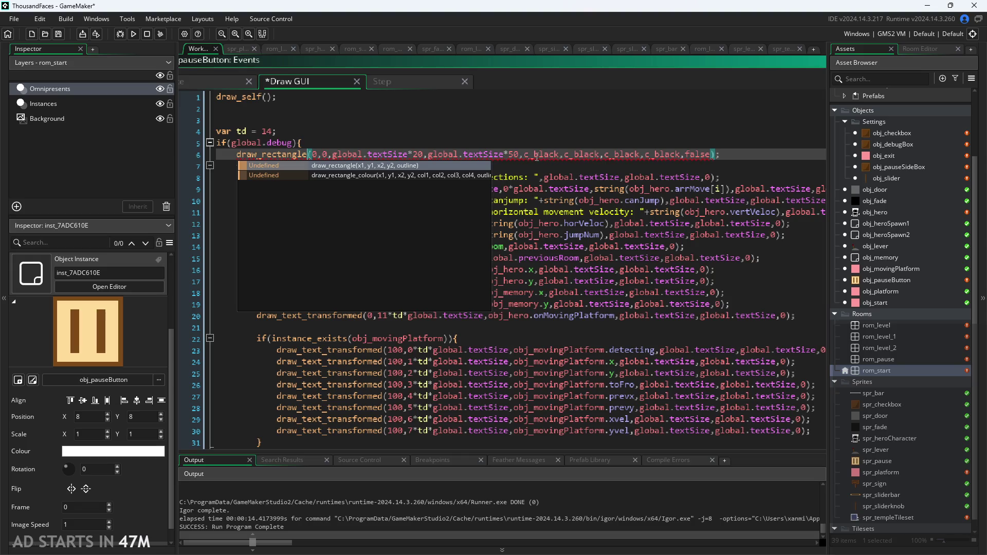
drag(520, 155, 683, 161)
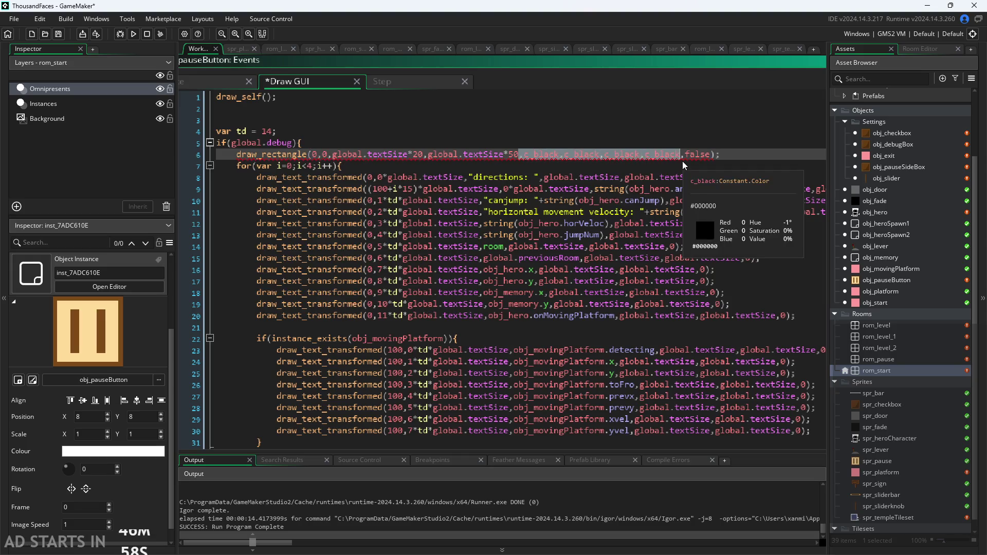
key(BackSpace)
Add draw_set_colour(c_black); on the empty line after draw_self()
click(324, 144)
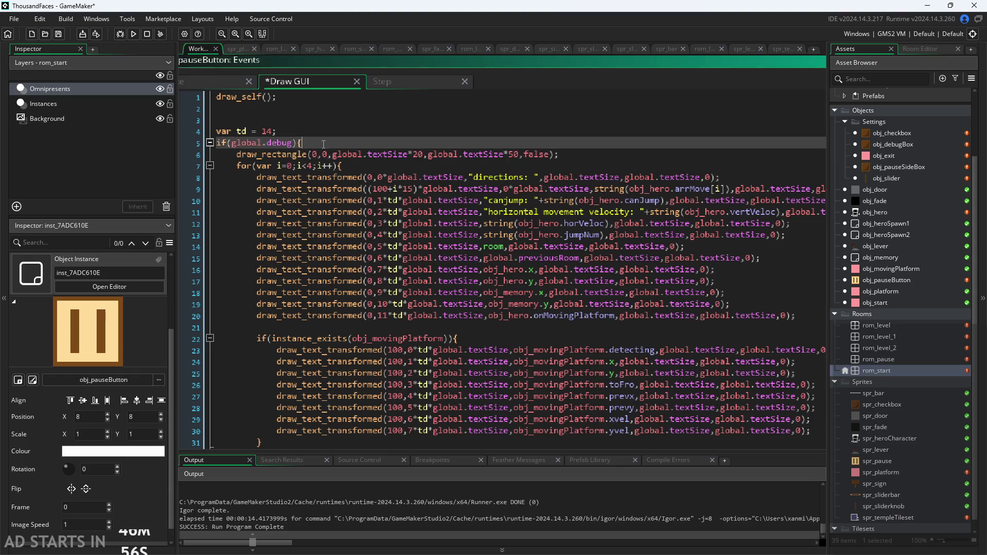
key(Return)
text(set)
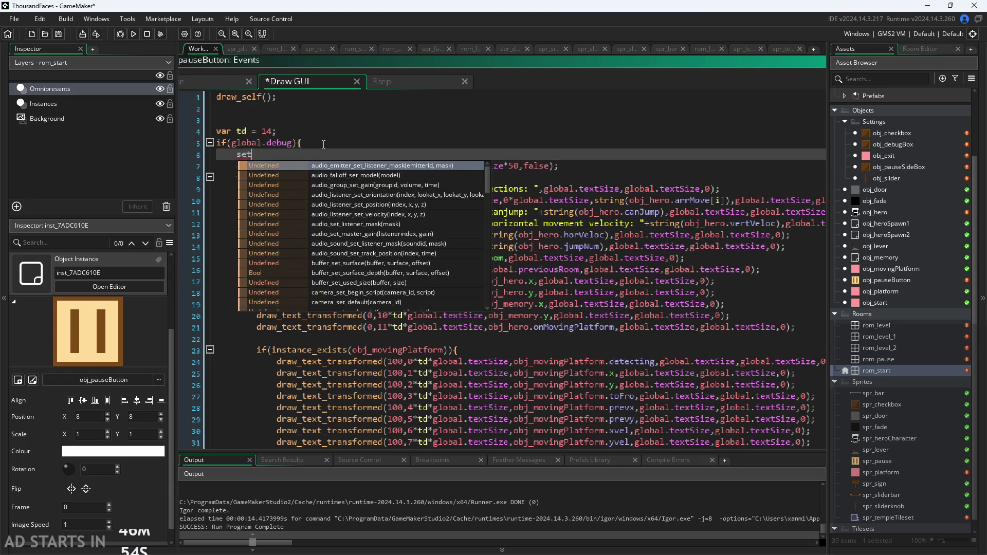
text(_dr)
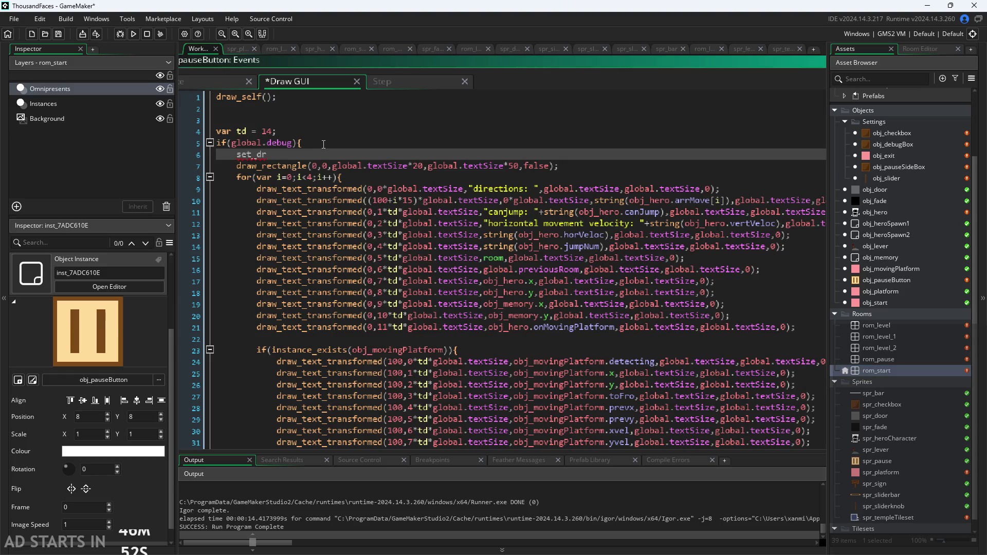
key(BackSpace)
key(BackSpace)
key(BackSpace)
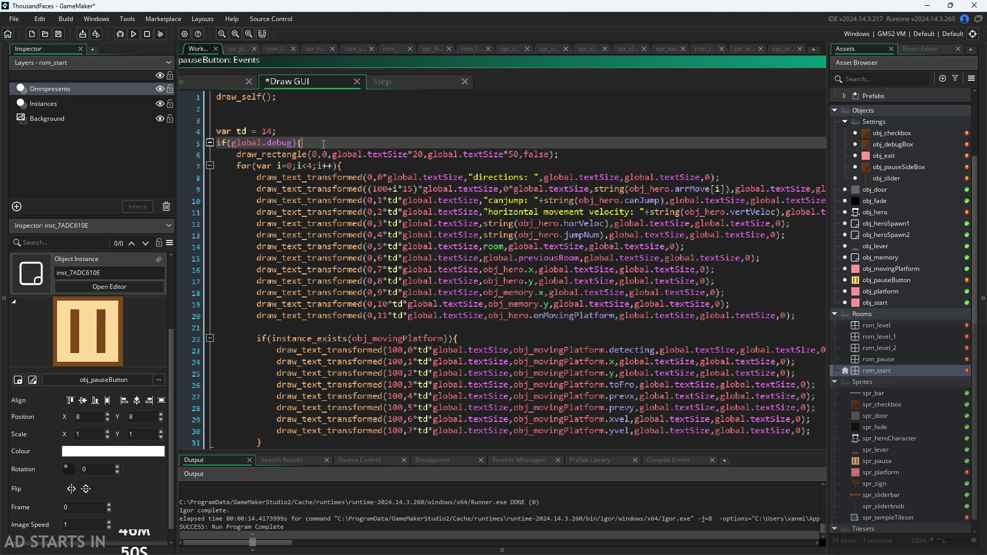
key(Up)
key(Up)
key(Up)
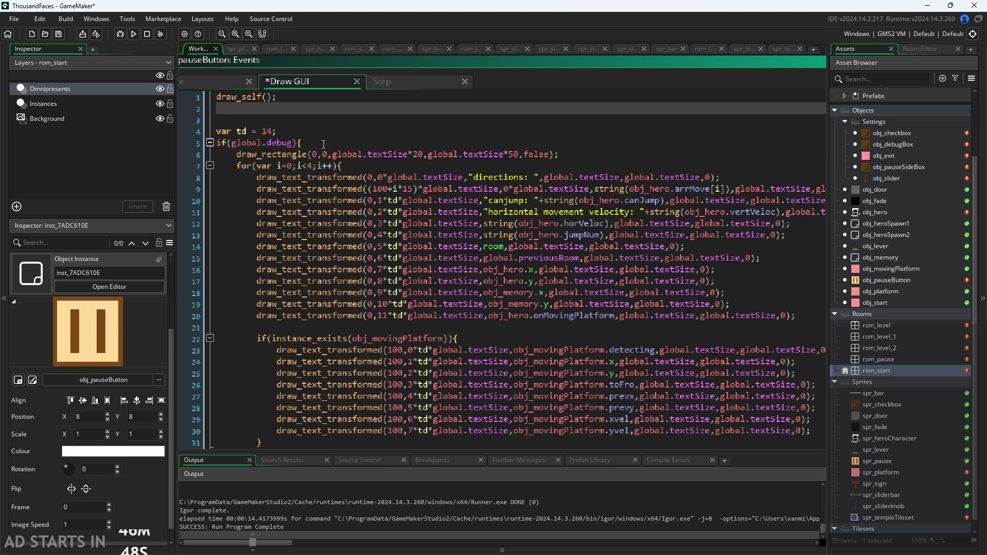
text(set_d)
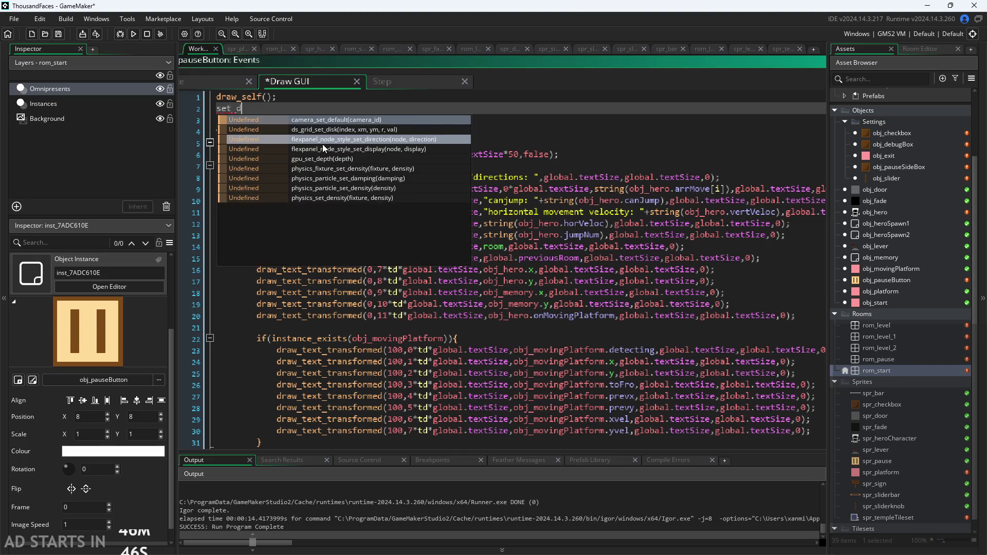
key(BackSpace)
key(BackSpace)
key(BackSpace)
text(dr)
key(Escape)
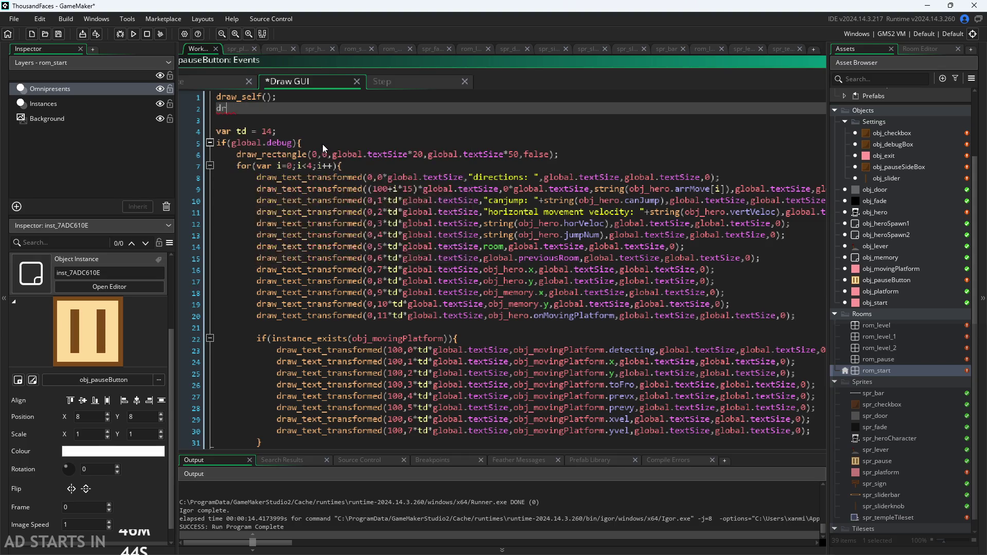
text(aw_se)
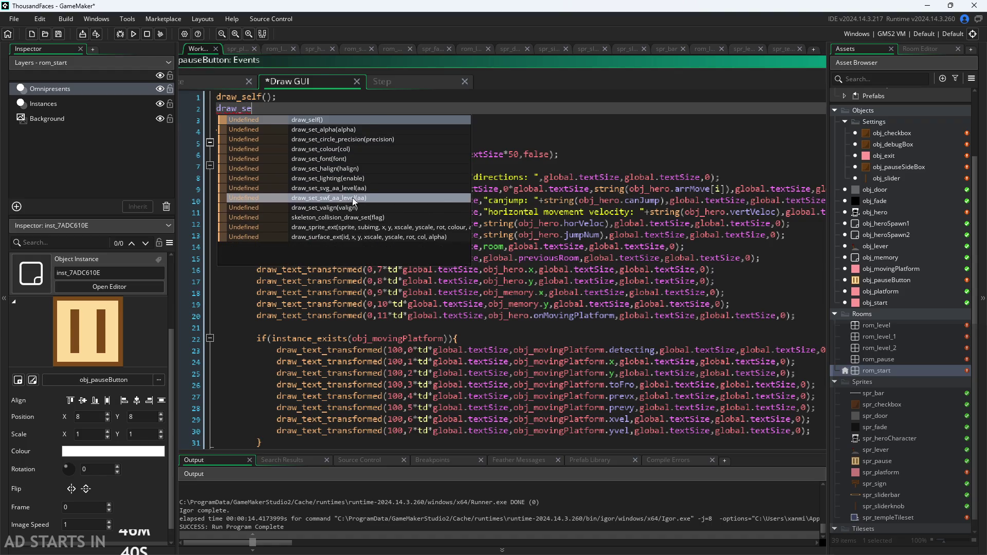
click(354, 150)
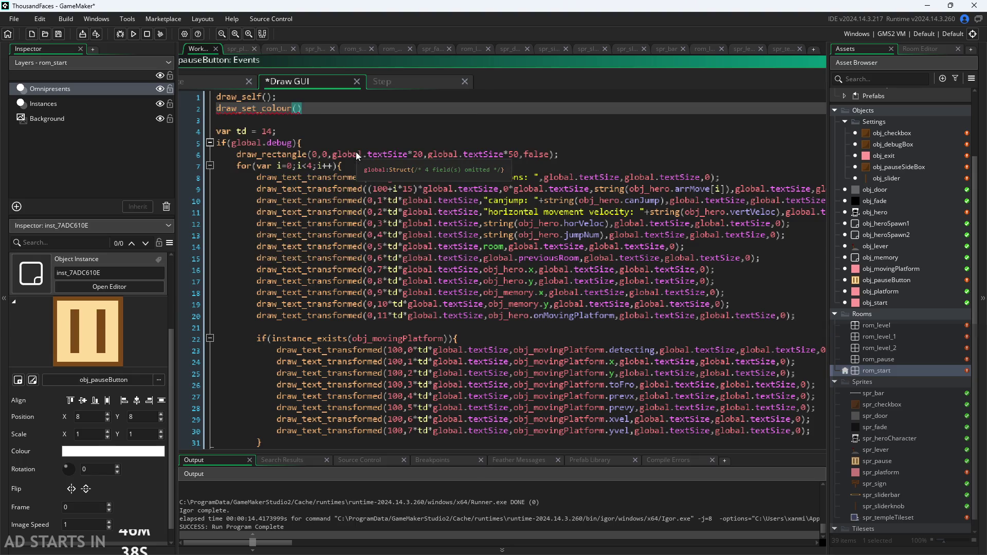
text(c_b)
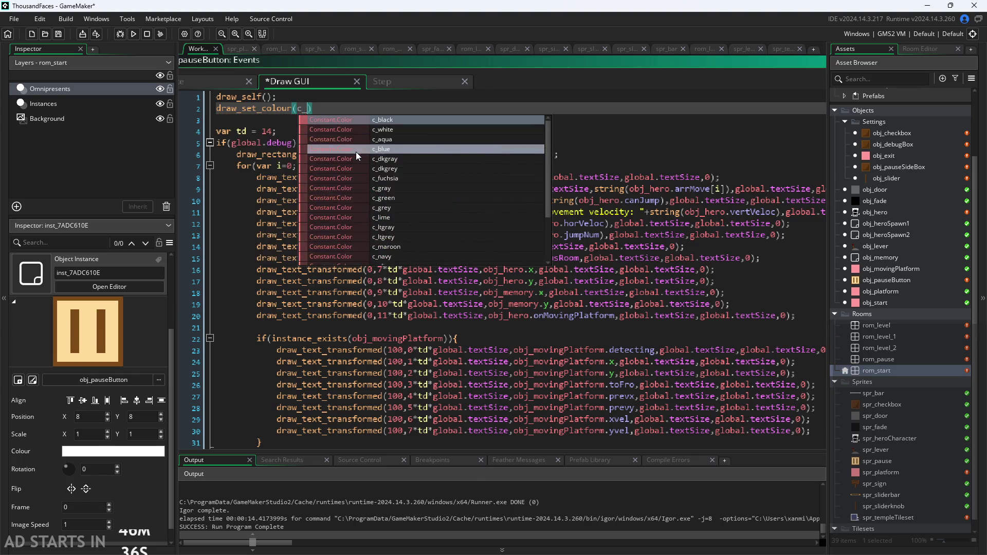
key(Return)
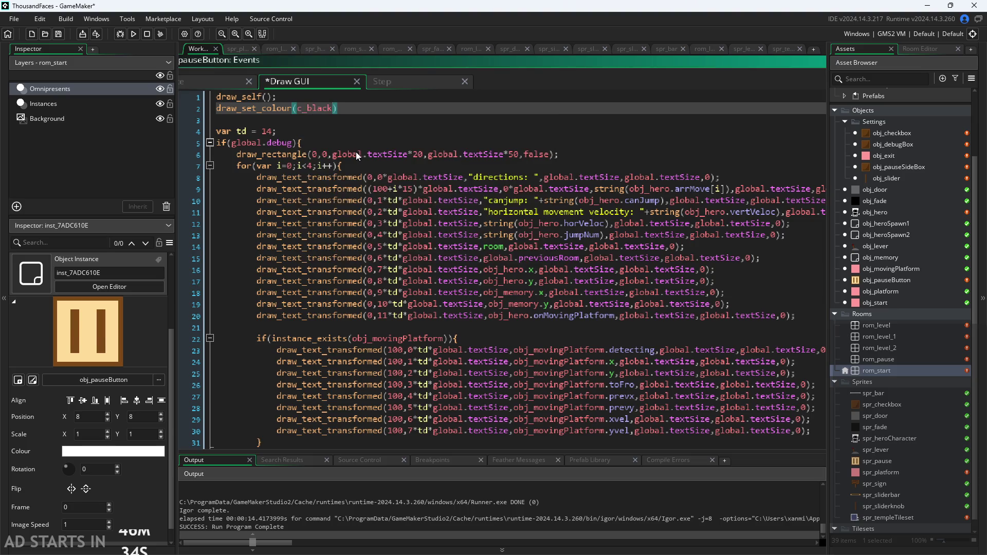
key(End)
text(;)
Add draw_set_alpha(0.5); below the colour call and save the Draw GUI event
key(Return)
text(d)
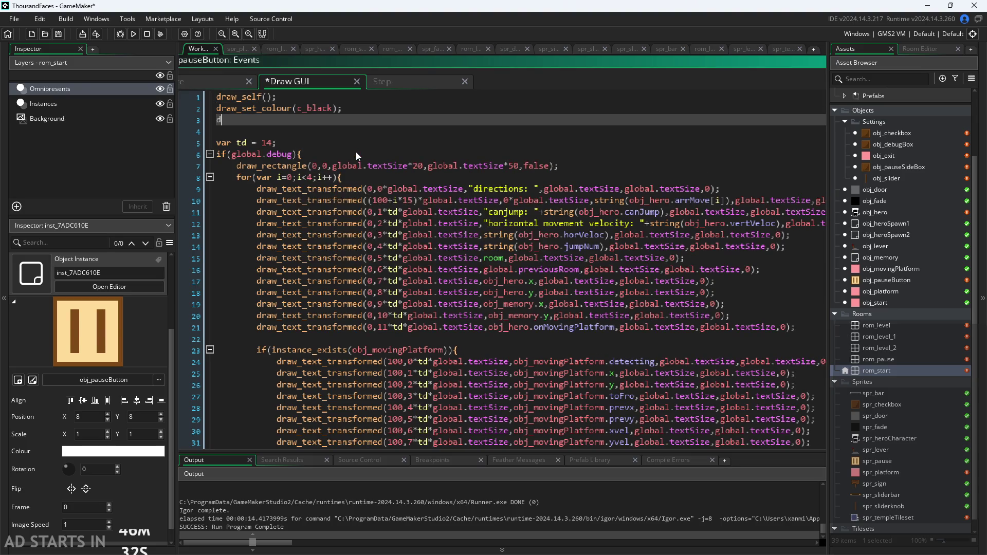
text(raw_set)
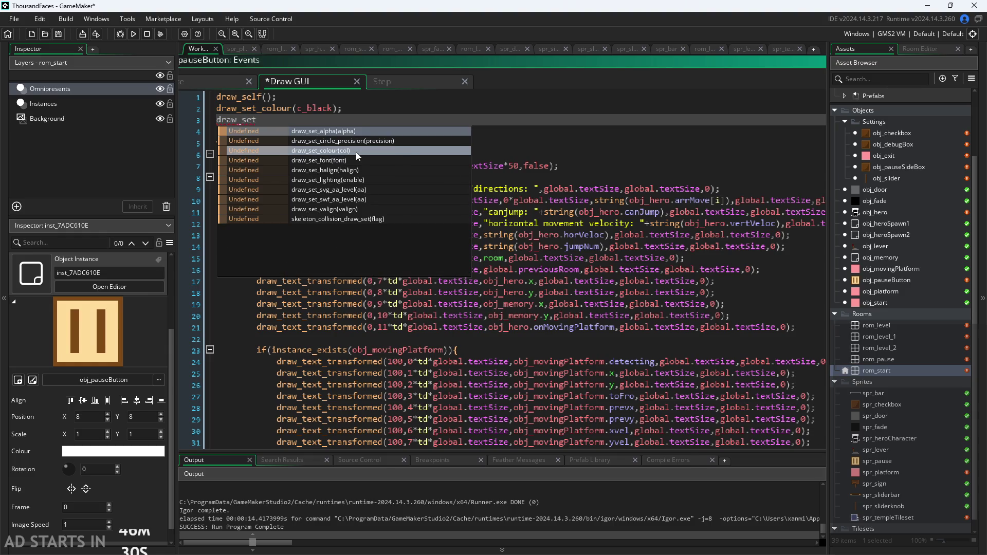
text(_)
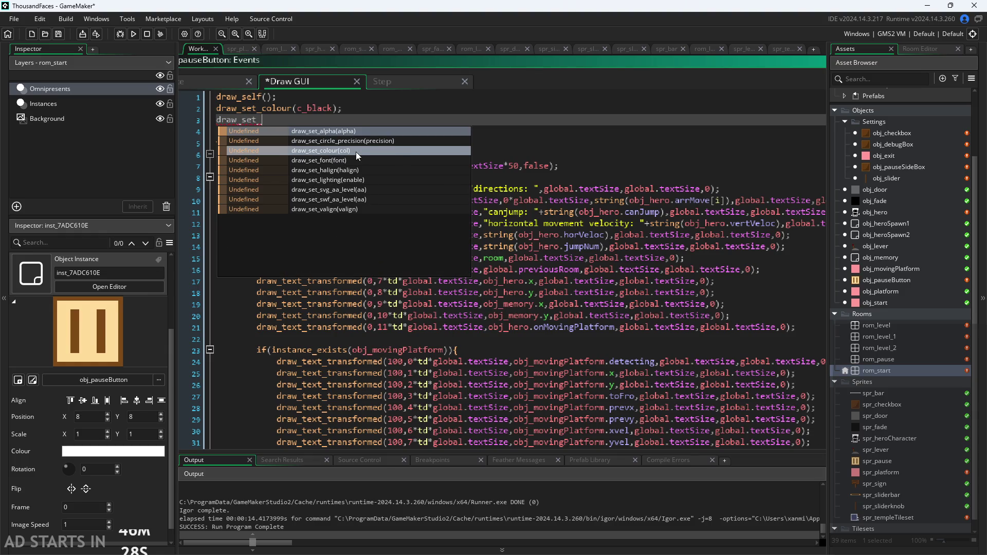
text(al)
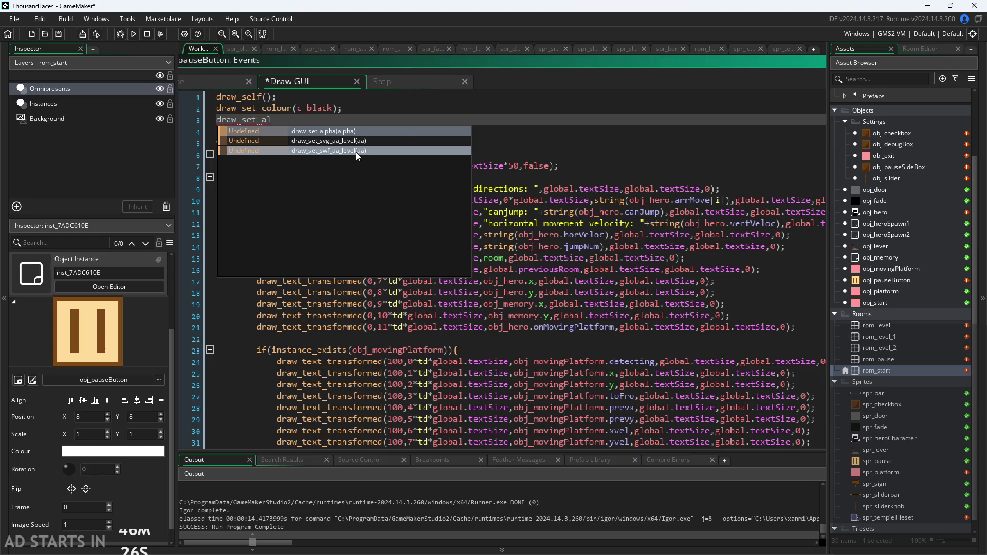
key(Return)
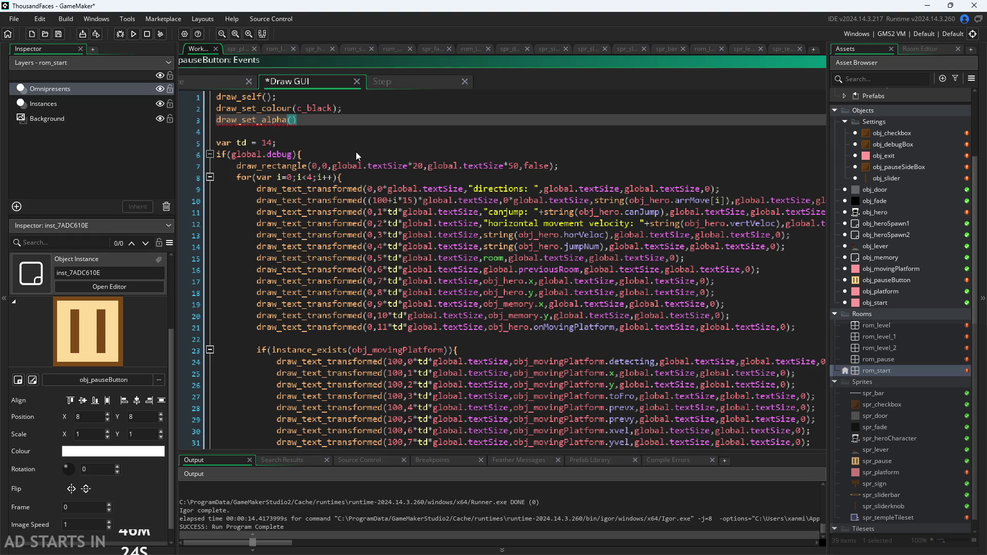
text(0.5)
key(End)
text(;)
key(ctrl+s)
click(134, 34)
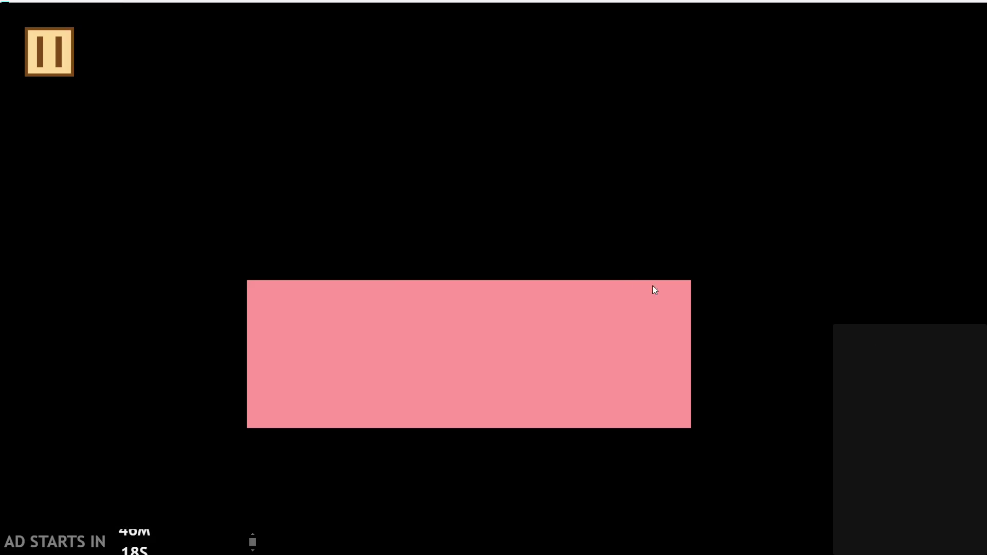
click(54, 71)
click(207, 160)
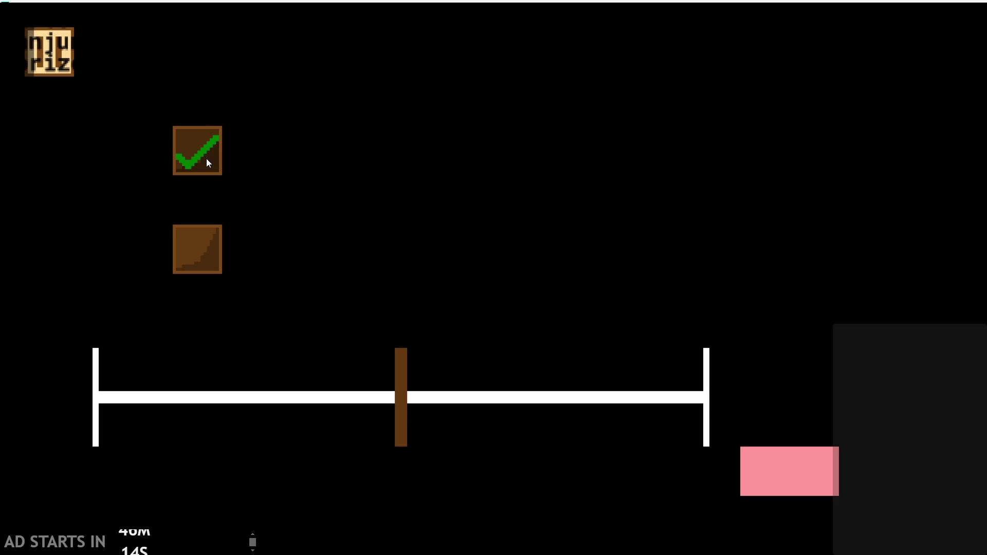
click(207, 163)
key(Escape)
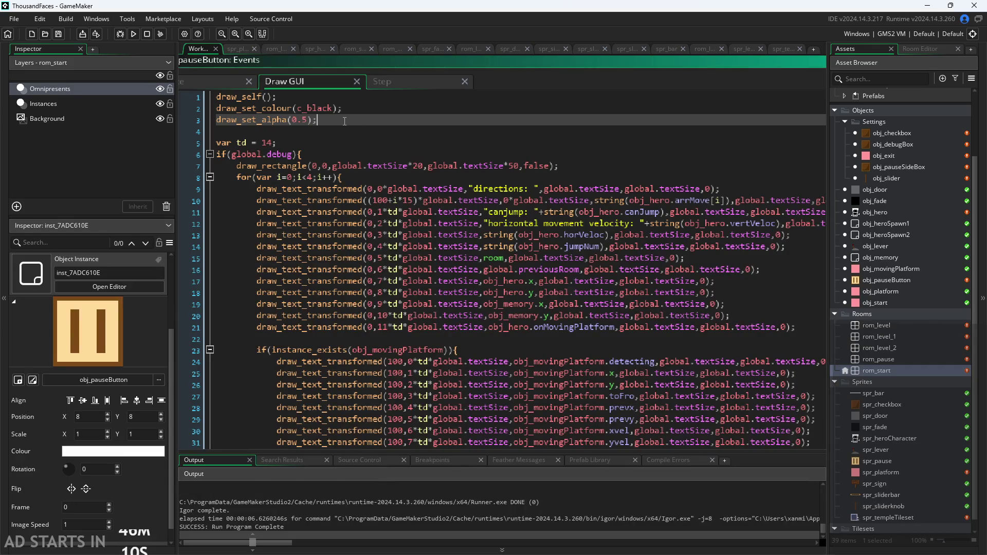
Move the black colour and 0.5 alpha lines inside the debug block, above the rectangle call
mouse_move(344, 121)
mouse_down()
mouse_move(216, 121)
mouse_move(166, 105)
mouse_up()
key(ctrl+c)
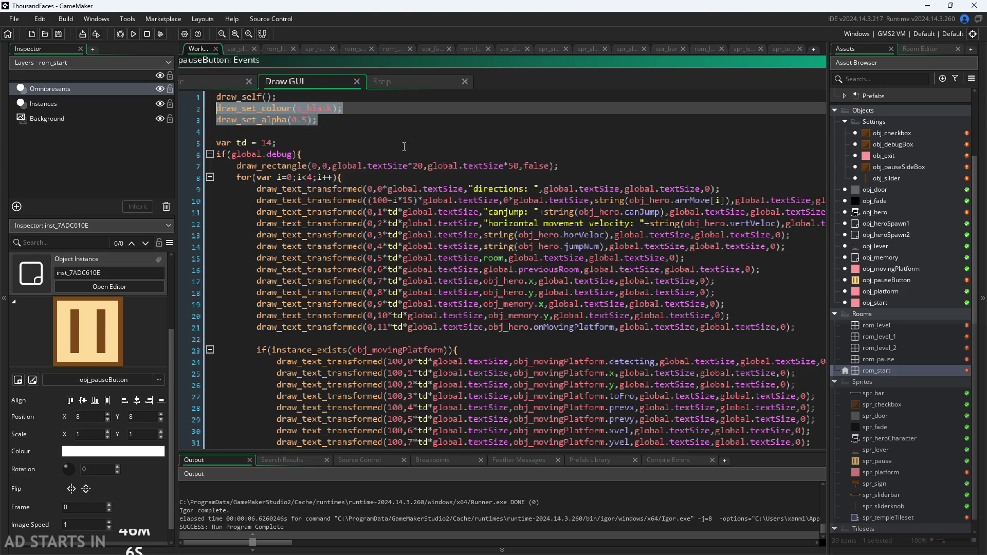
key(BackSpace)
click(583, 155)
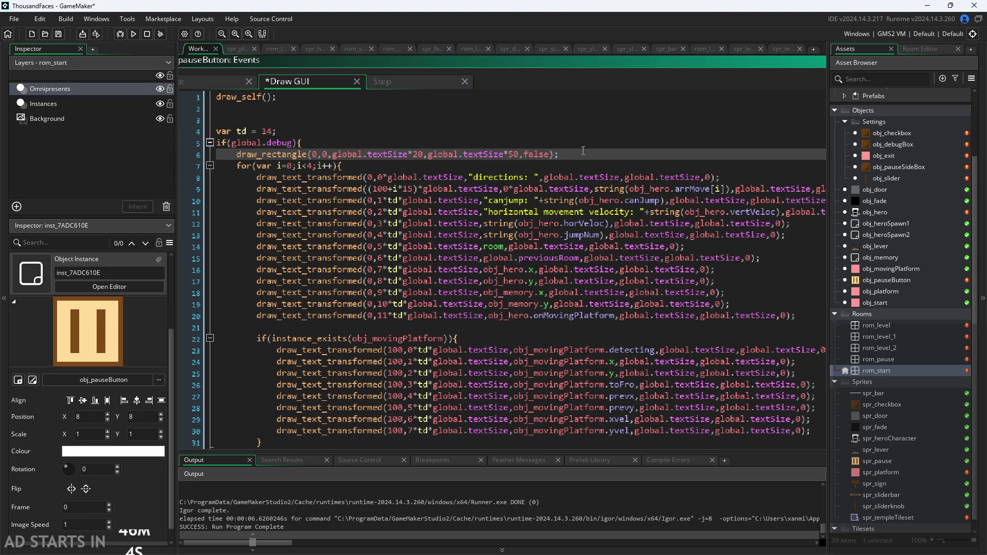
key(Up)
key(Return)
key(ctrl+v)
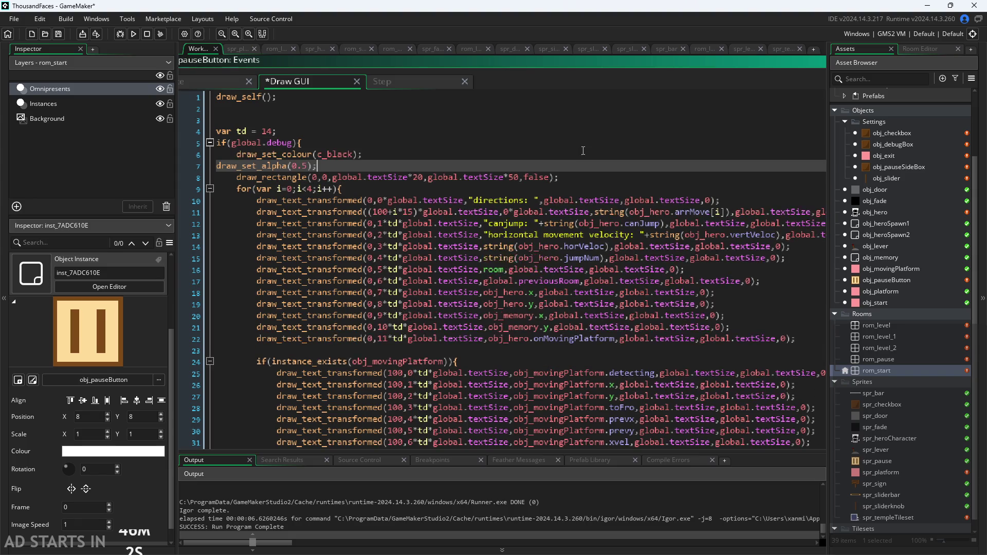
key(Home)
key(Tab)
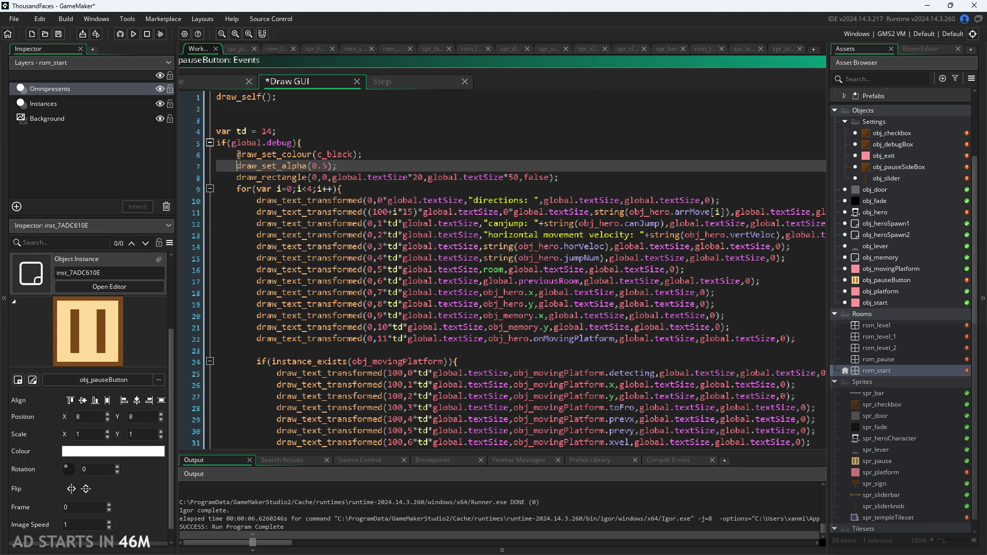
drag(237, 154, 348, 176)
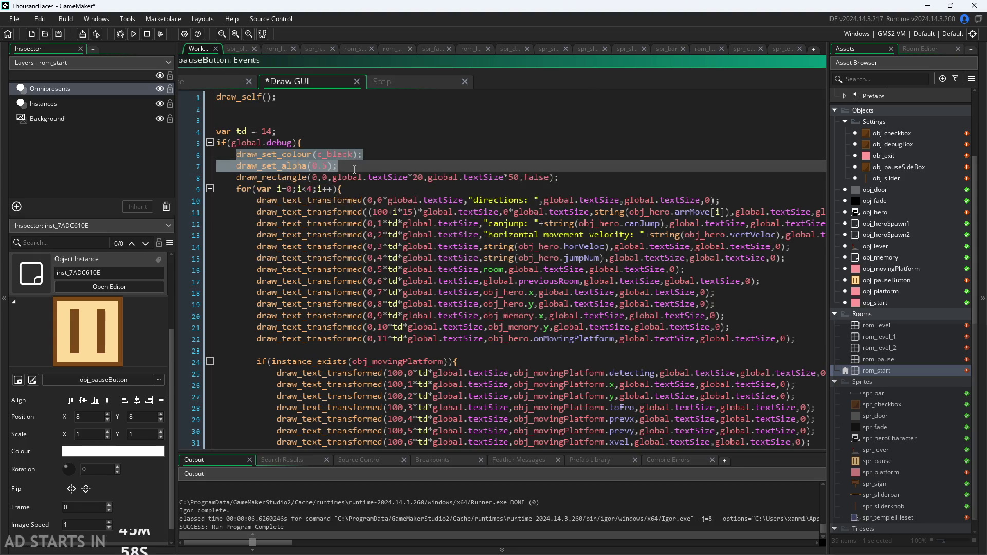
click(565, 185)
Reset colour to c_white and alpha to 1 after the rectangle, save, and run the game
key(Return)
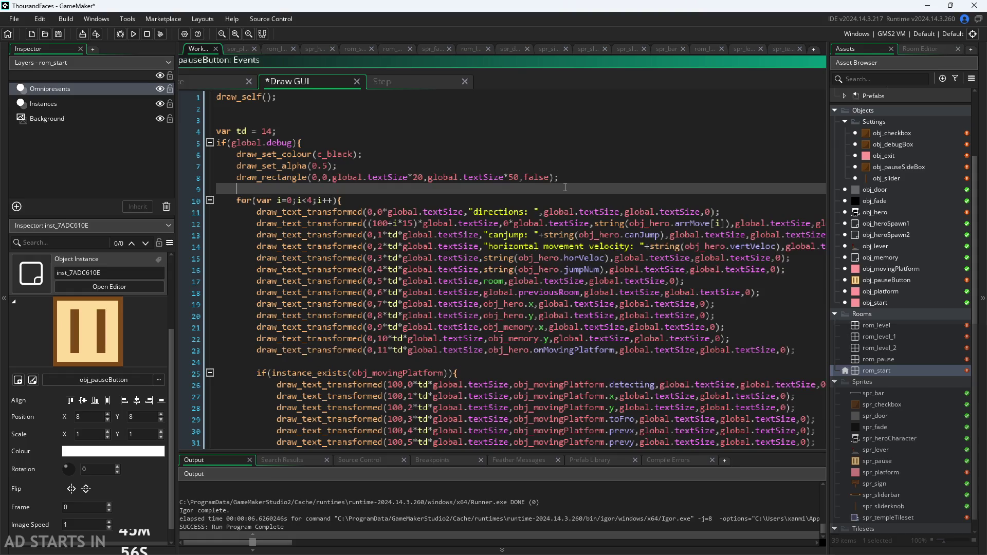
key(ctrl+v)
double_click(350, 190)
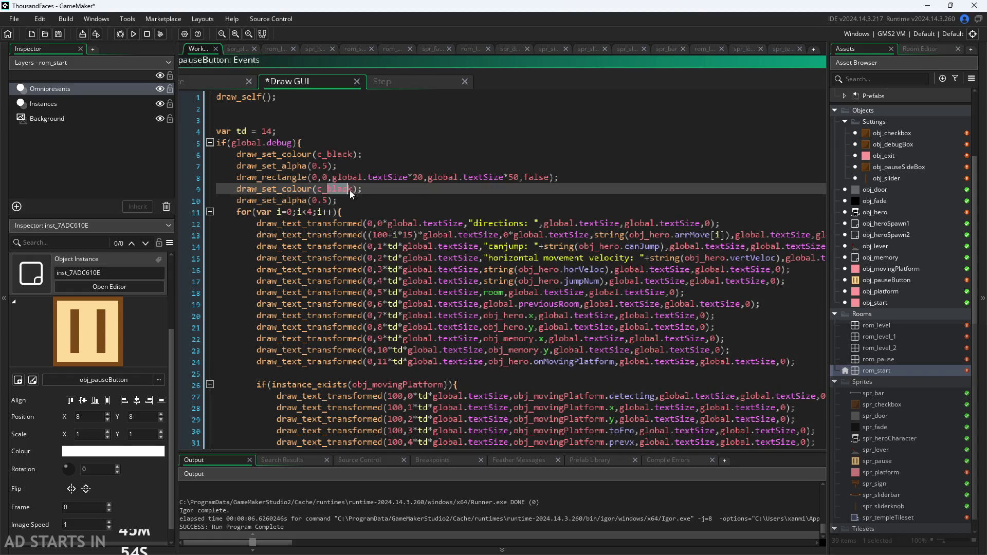
text(c_wh)
key(Return)
key(Down)
key(Left)
key(Left)
key(BackSpace)
key(BackSpace)
key(BackSpace)
text(1)
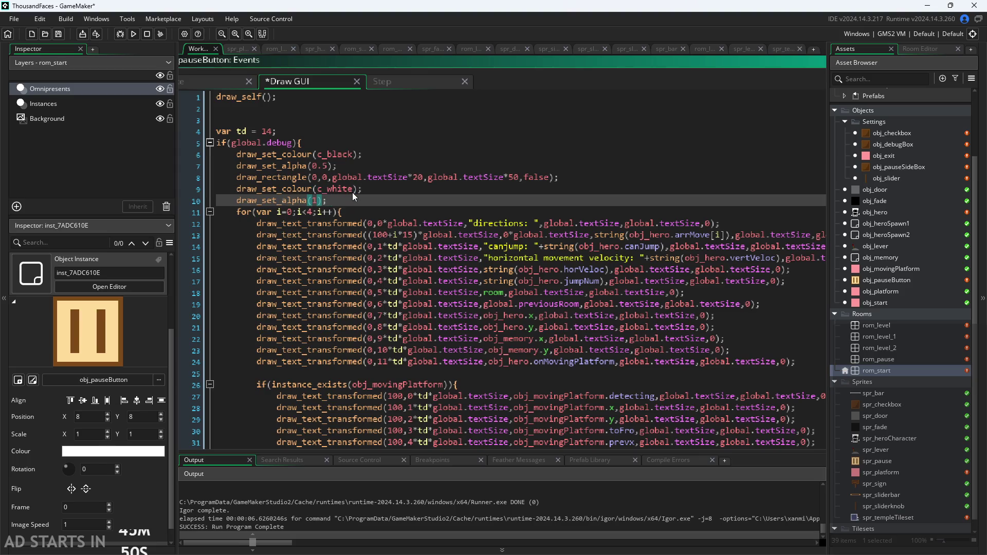
click(378, 177)
key(ctrl+s)
click(133, 37)
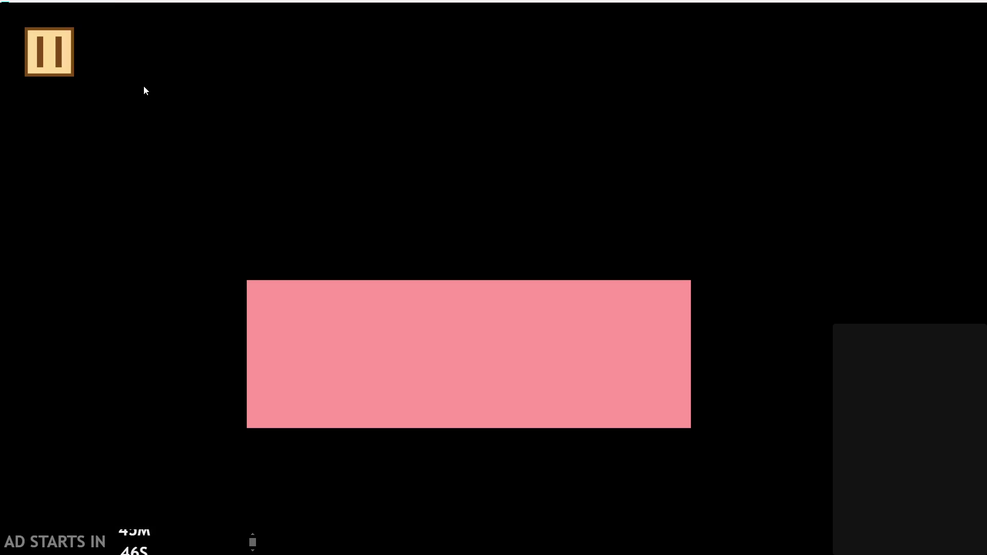
In the test run, enable Debug Stats and Pause Button on Right Side, then exit the game
key(Escape)
click(200, 170)
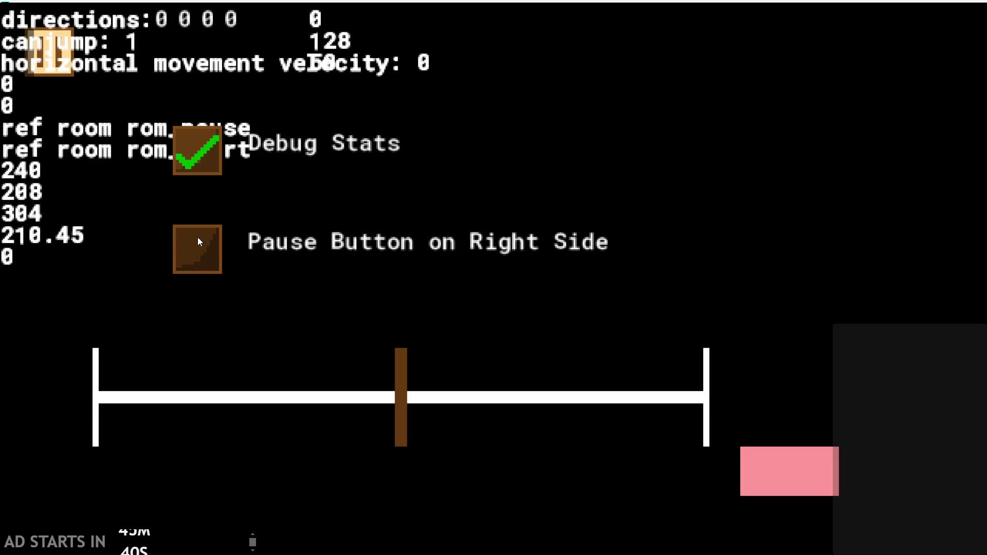
click(199, 268)
click(811, 484)
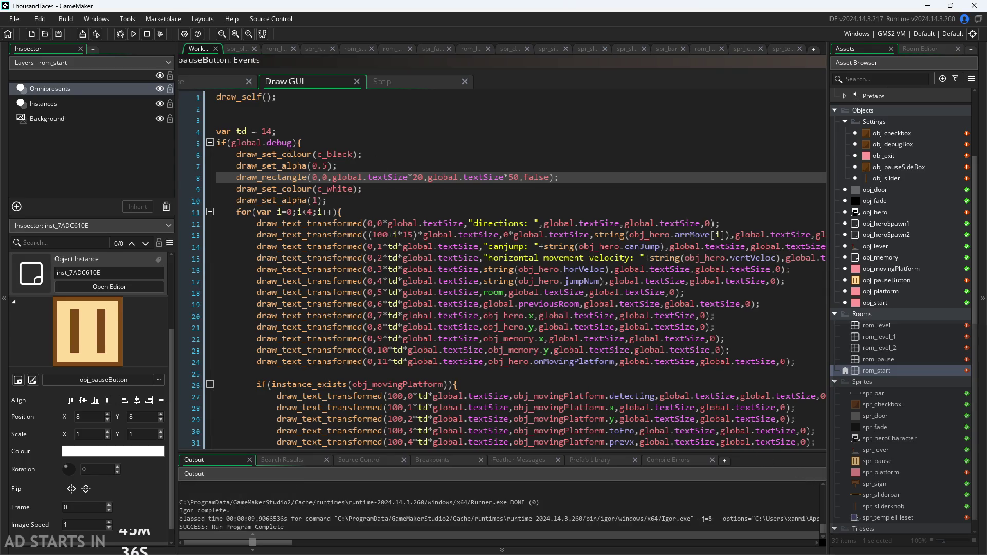
Enlarge the debug rectangle to global.textSize*100 by global.textSize*120 and run the game
scroll(372, 181, up, 3)
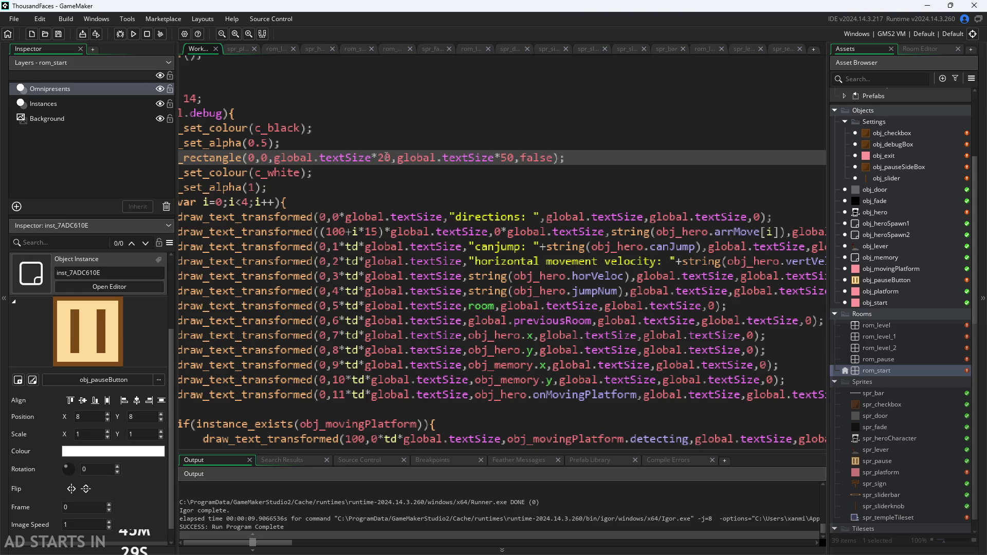
key(BackSpace)
text(10)
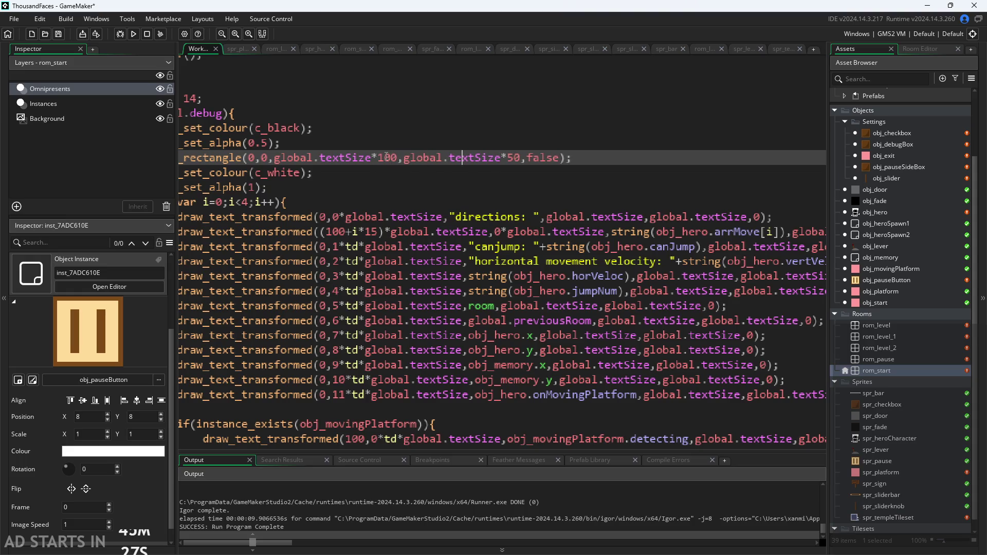
key(Left)
key(Left)
text(0)
text(12)
key(F5)
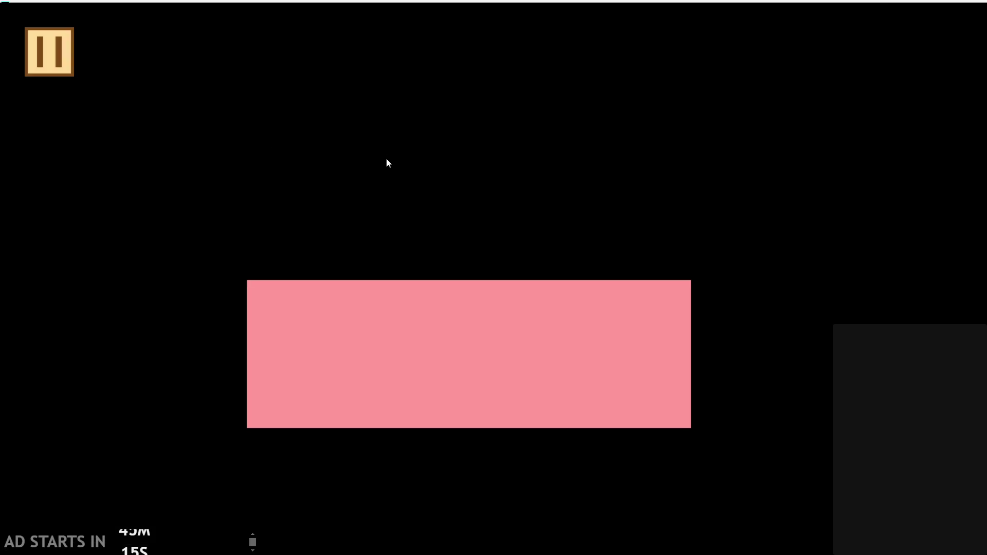
Enable Debug Stats and the right-side pause button, resume, enter rom_level and jump
click(72, 65)
click(193, 138)
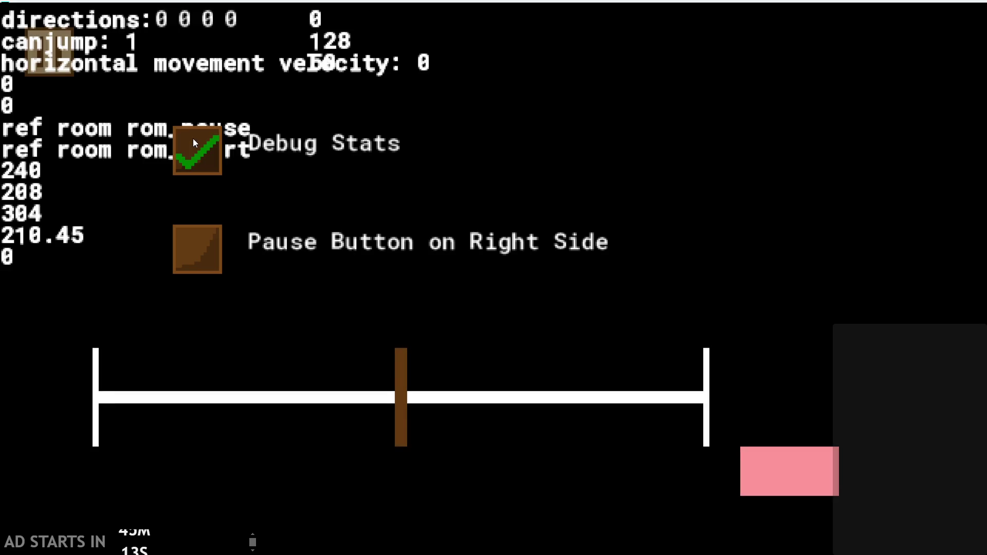
click(216, 249)
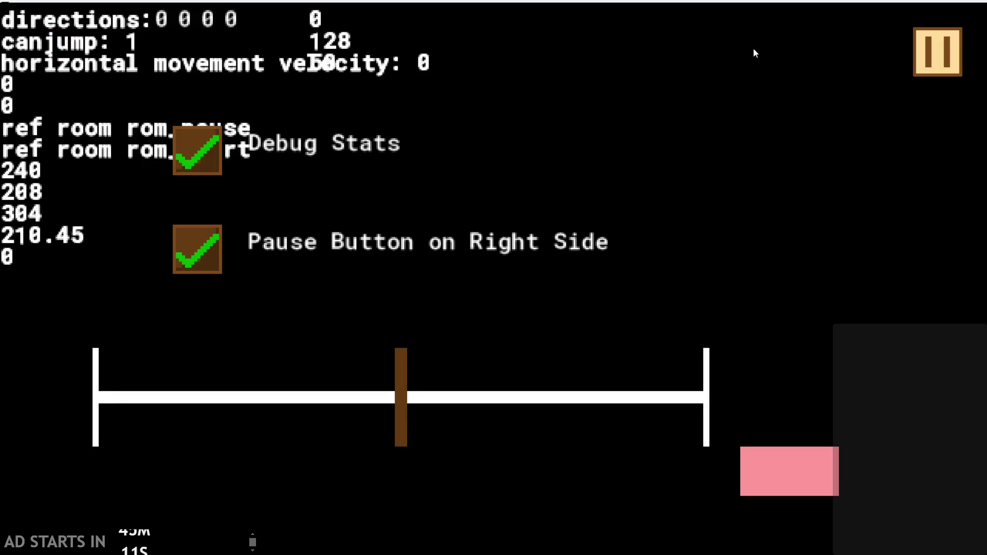
click(927, 60)
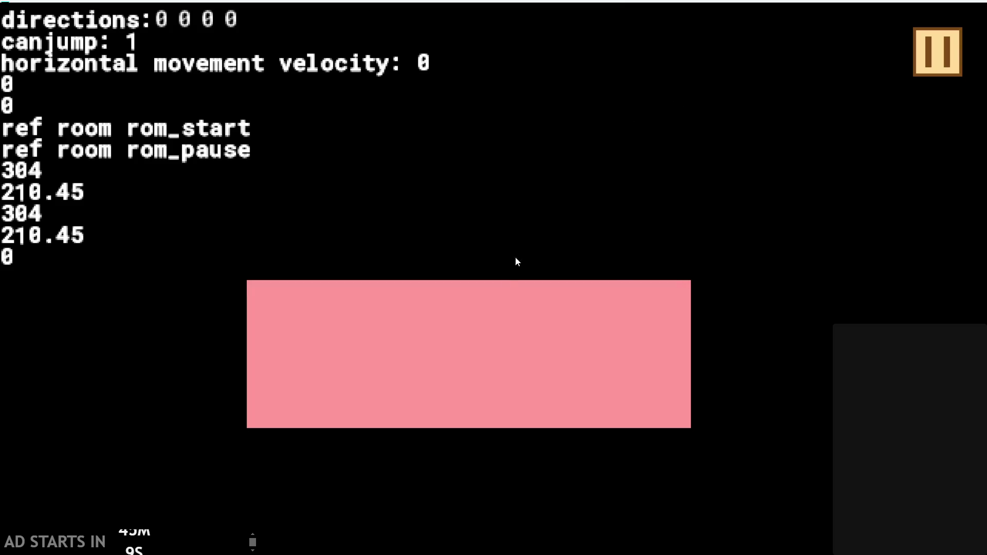
click(485, 343)
key(space)
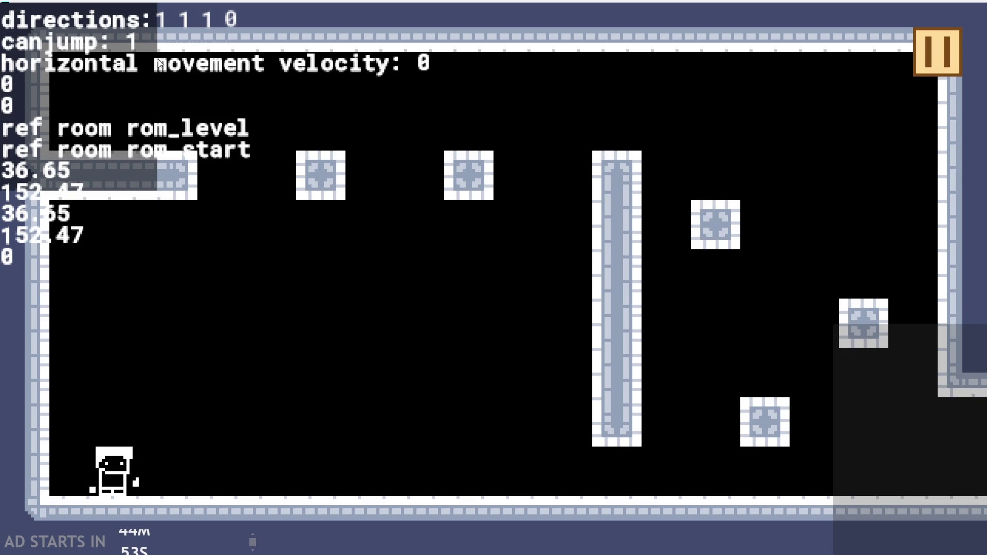
Exit the game, trim the line 15 label to 'horizontal velocity:', save, and rerun with F5
click(928, 51)
click(792, 466)
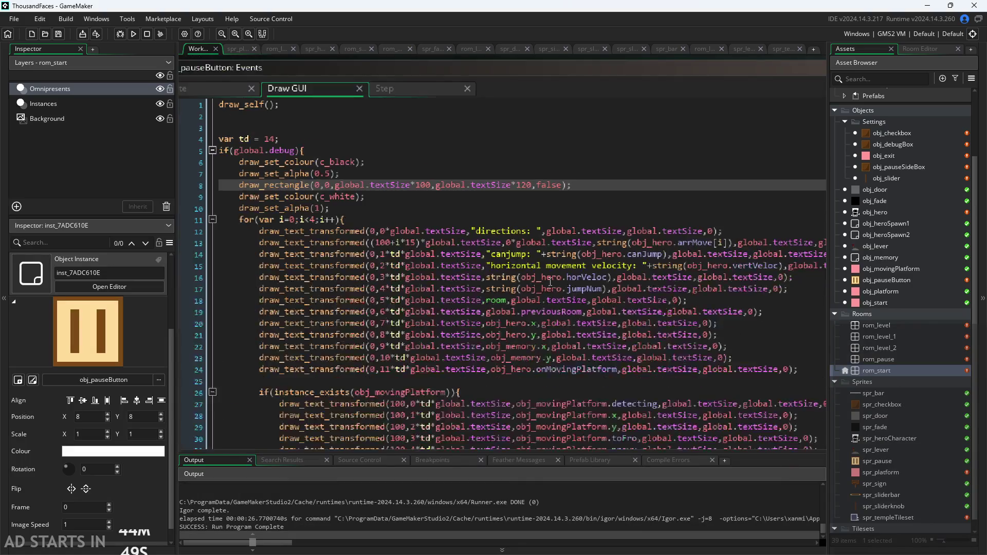
click(590, 257)
click(592, 266)
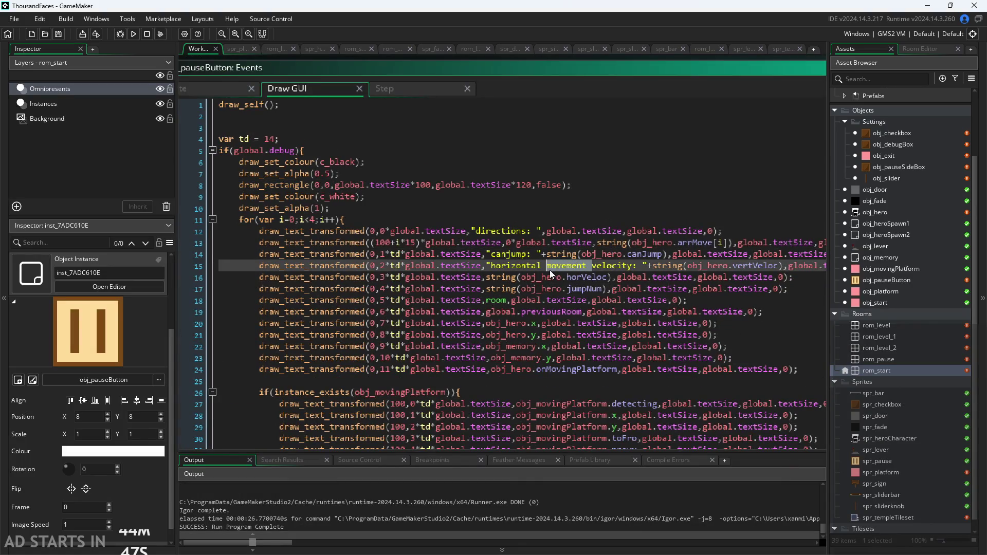
key(BackSpace)
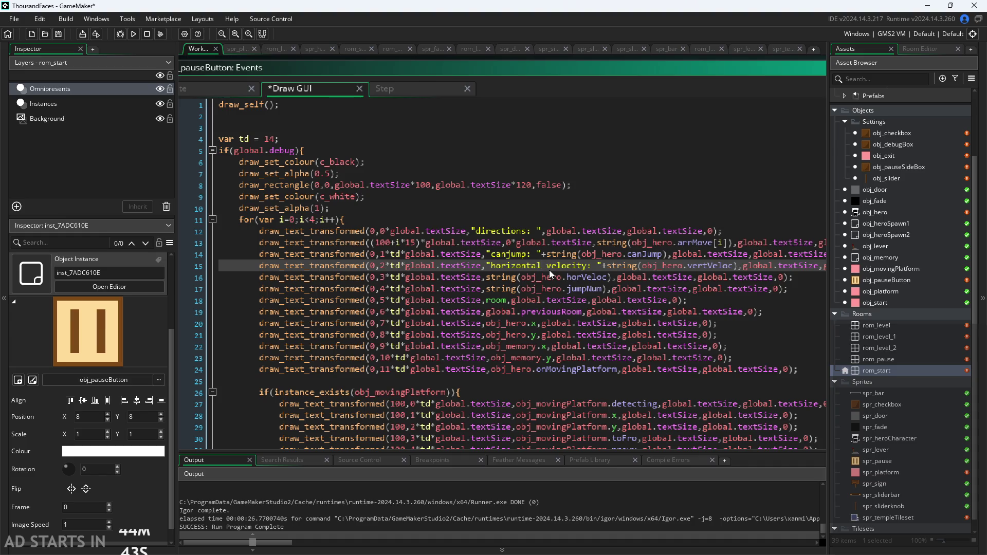
key(ctrl+s)
key(F5)
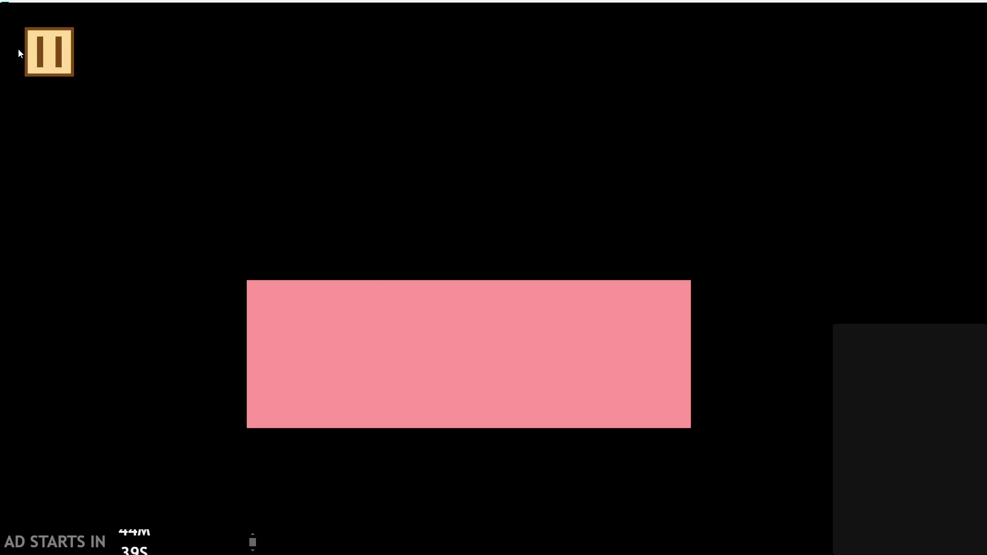
Turn on Debug Stats and the right-side pause button, then close the pause menu
click(41, 57)
click(197, 151)
click(197, 251)
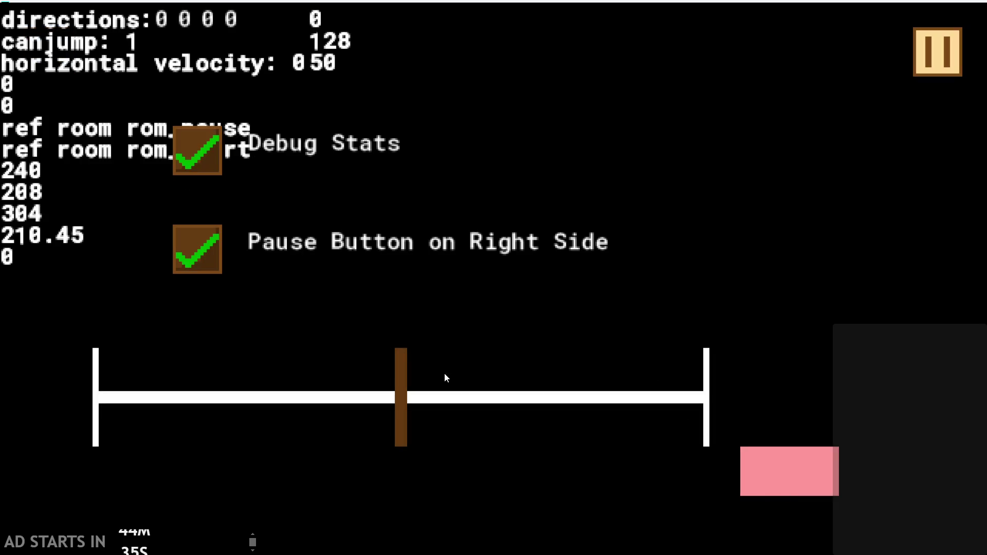
click(937, 51)
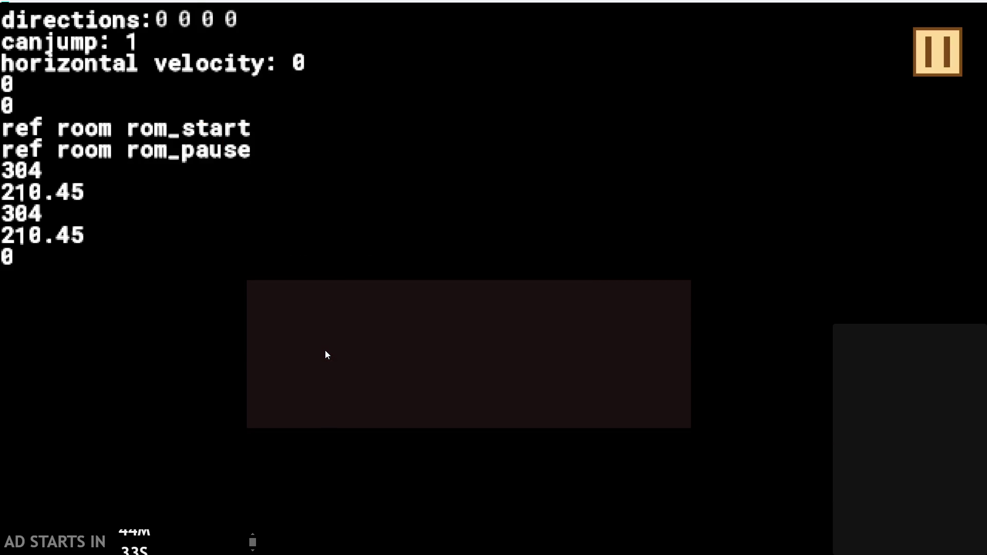
Enter the level, move and jump the character to check the readout, then quit the game
click(326, 351)
key(Up)
key(Right)
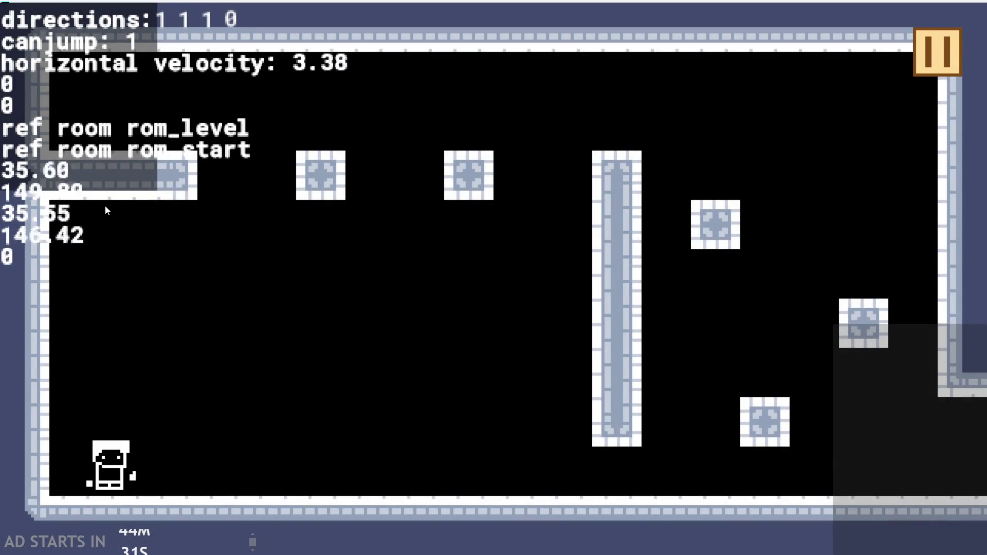
key(Up)
key(Up)
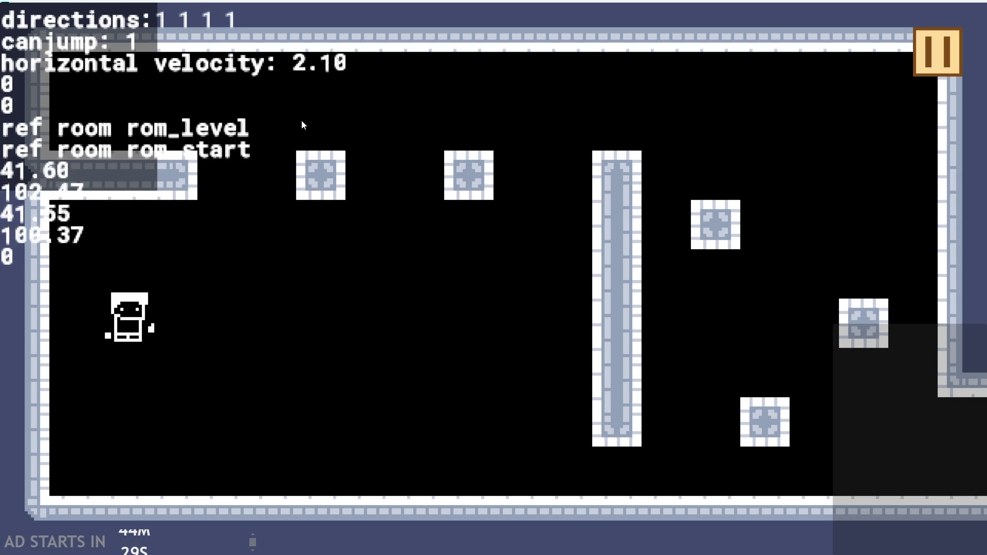
key(Up)
key(Right)
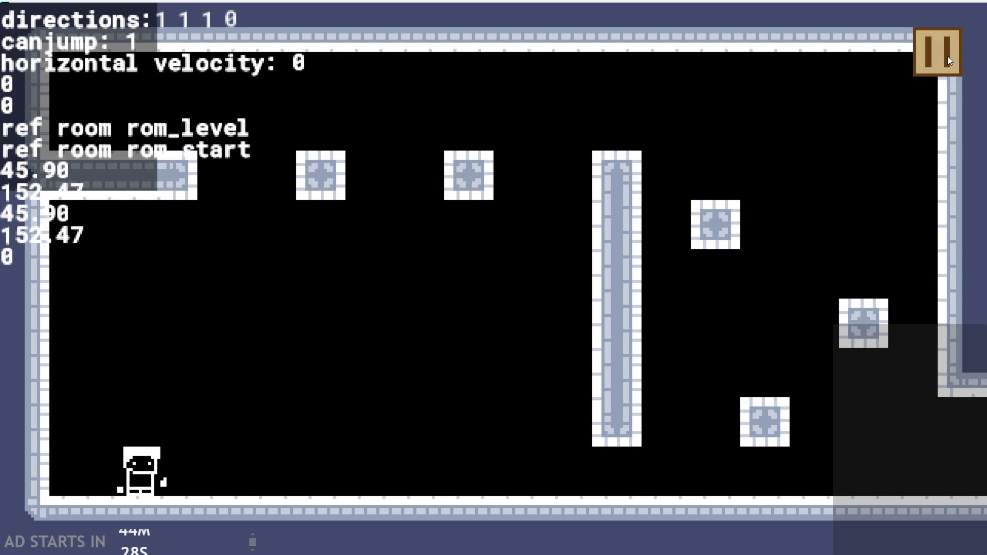
click(949, 56)
key(alt+F4)
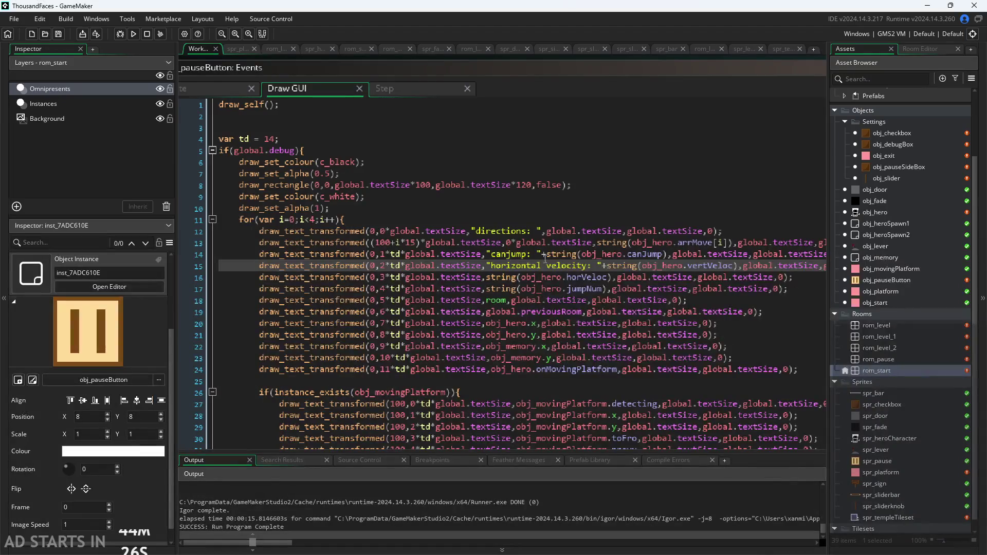
Shorten the line 15 label to 'hvelocity:', save, and launch the game
drag(492, 266, 566, 267)
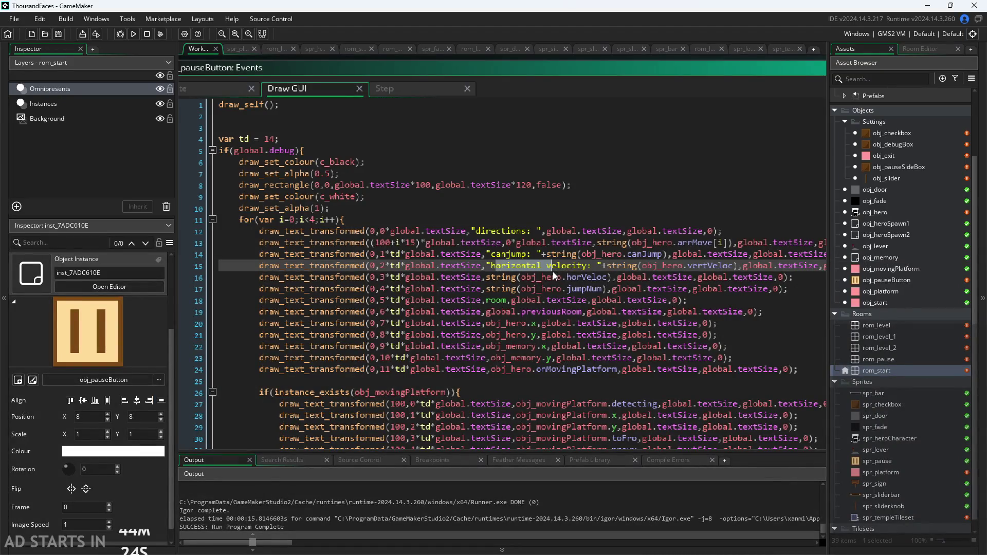
text(h)
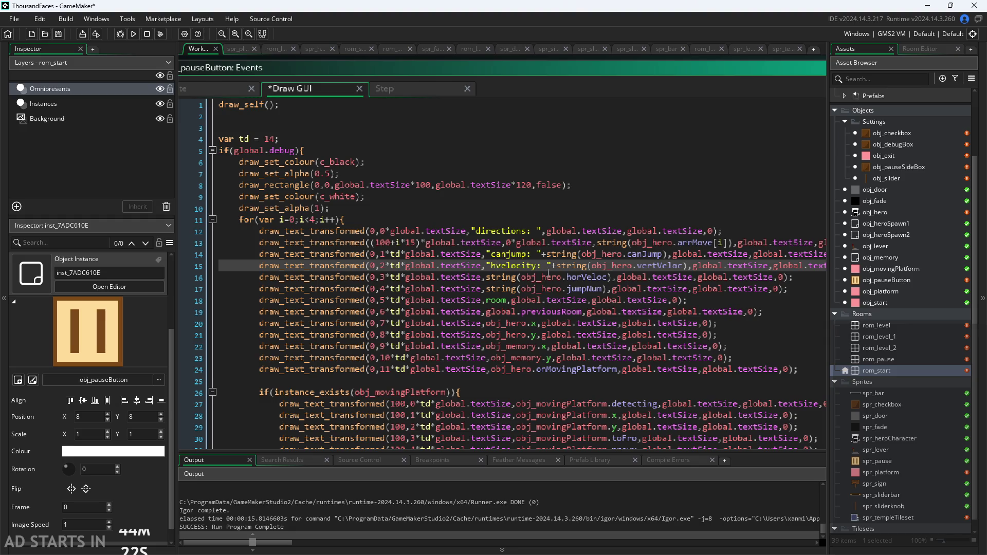
key(ctrl+s)
click(134, 36)
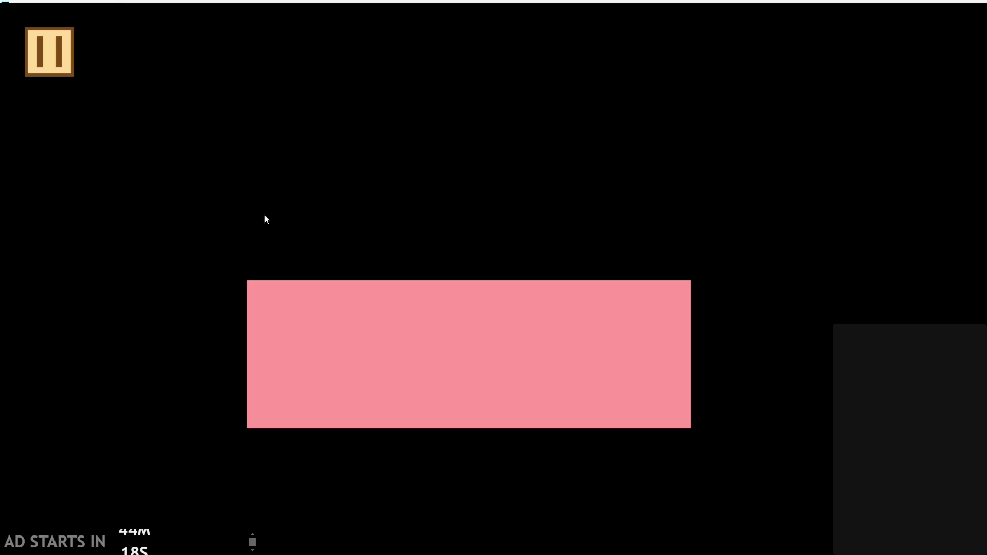
Turn on Debug Stats from the pause menu and enter the level room
click(49, 52)
click(175, 144)
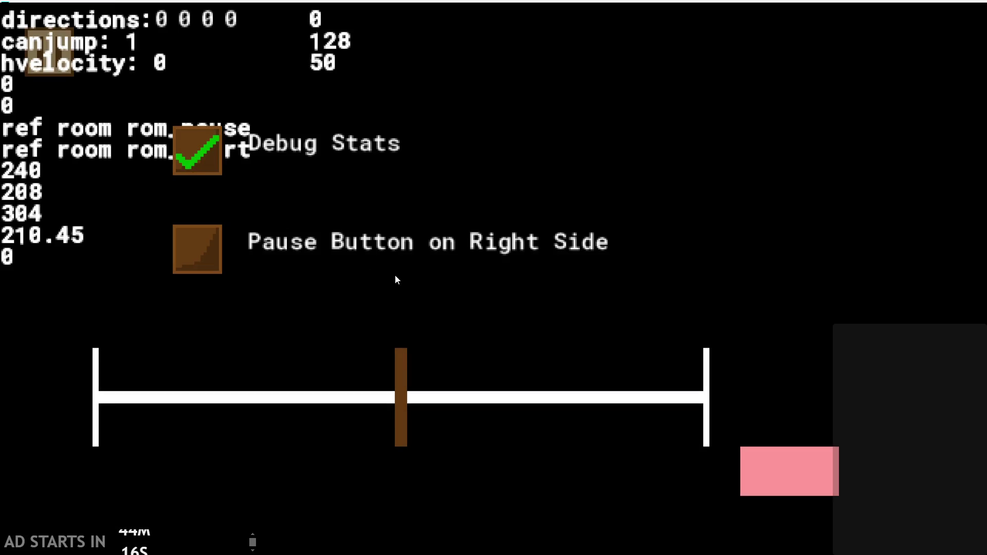
click(48, 54)
click(576, 379)
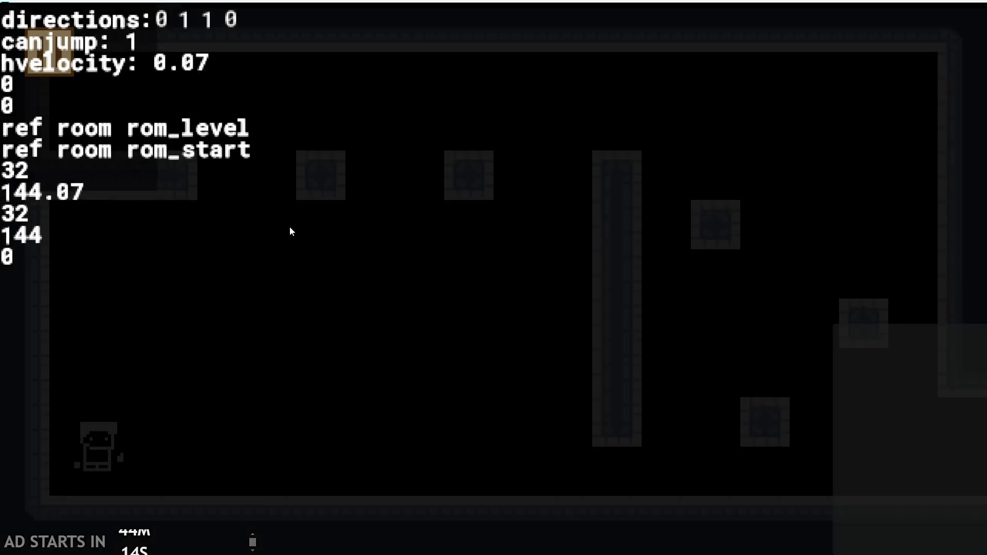
Jump and move the character right, then quit the game back to the Draw GUI code
key(space)
key(Right)
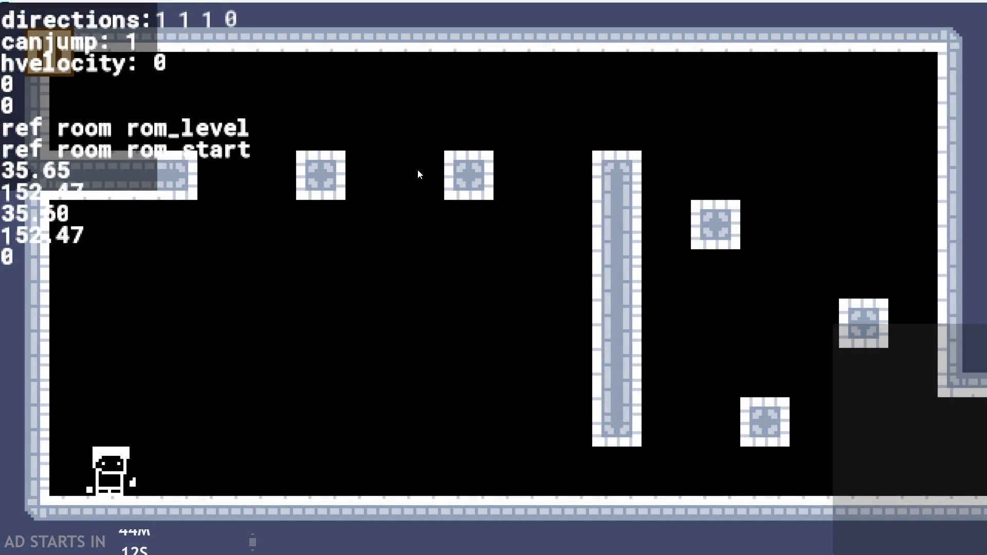
key(space)
key(Right)
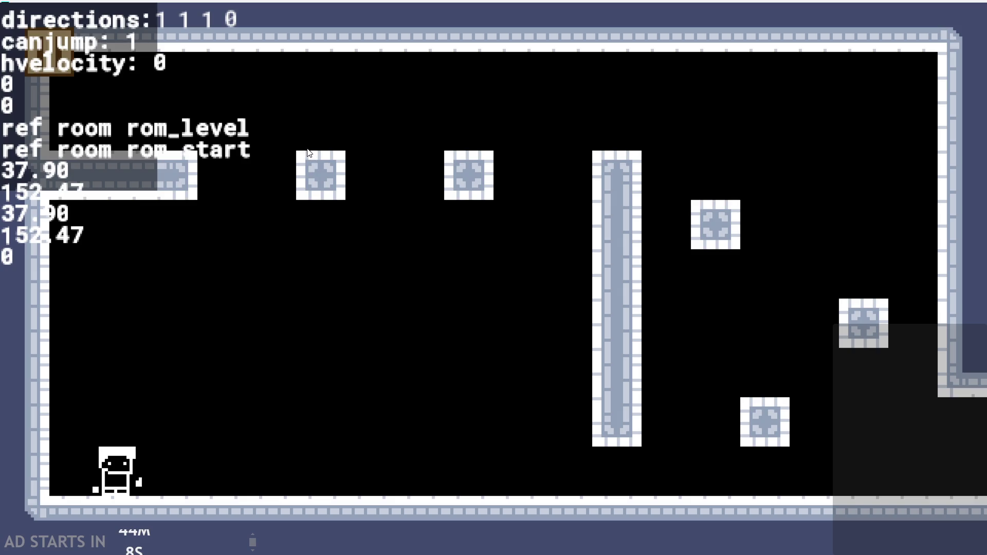
key(Escape)
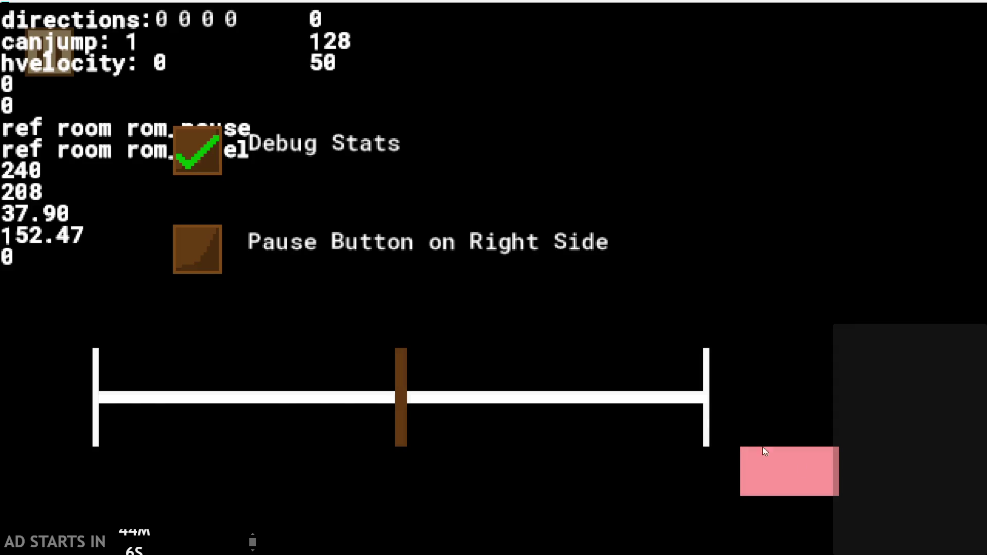
click(764, 450)
scroll(474, 200, down, 1)
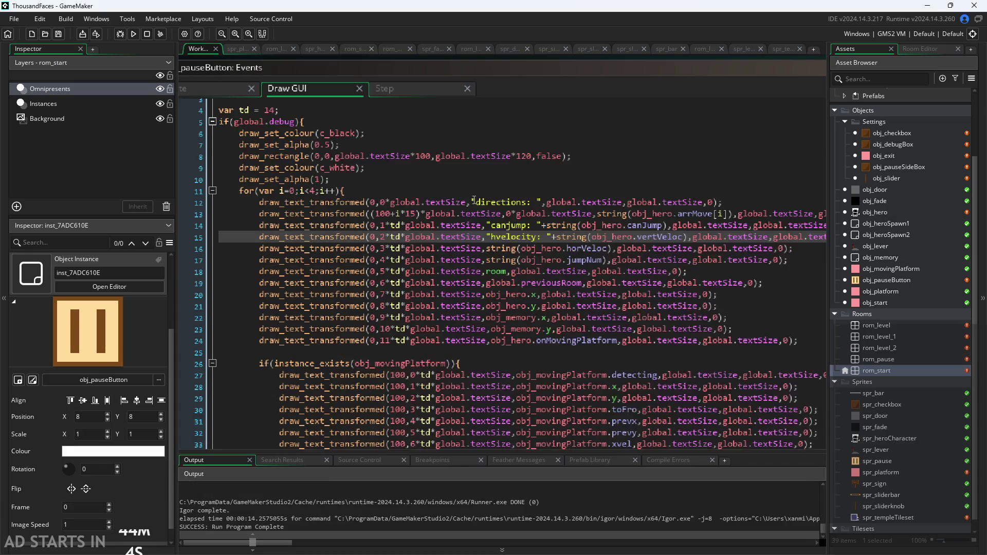
Set both rectangle multipliers to global.textSize*150 and save the code
scroll(444, 163, up, 1)
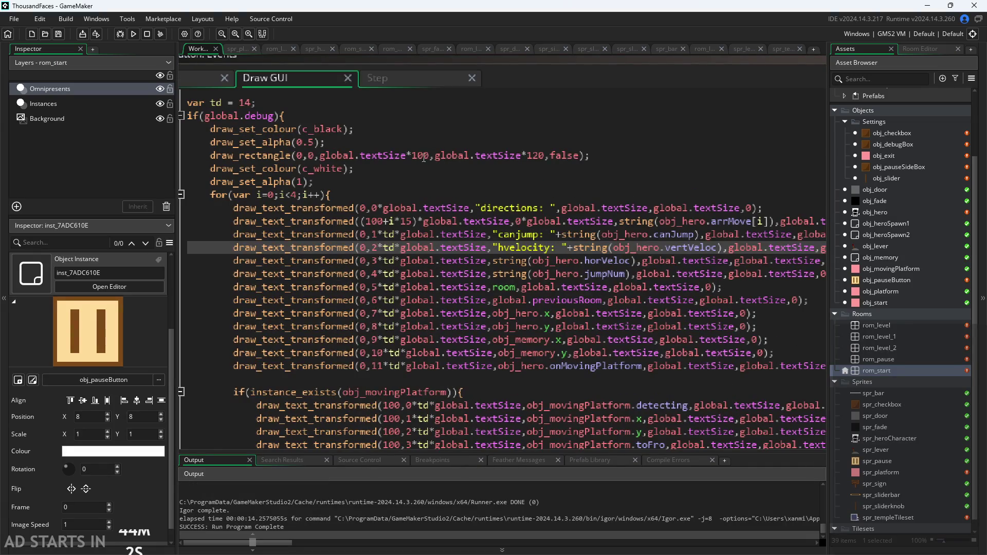
click(424, 156)
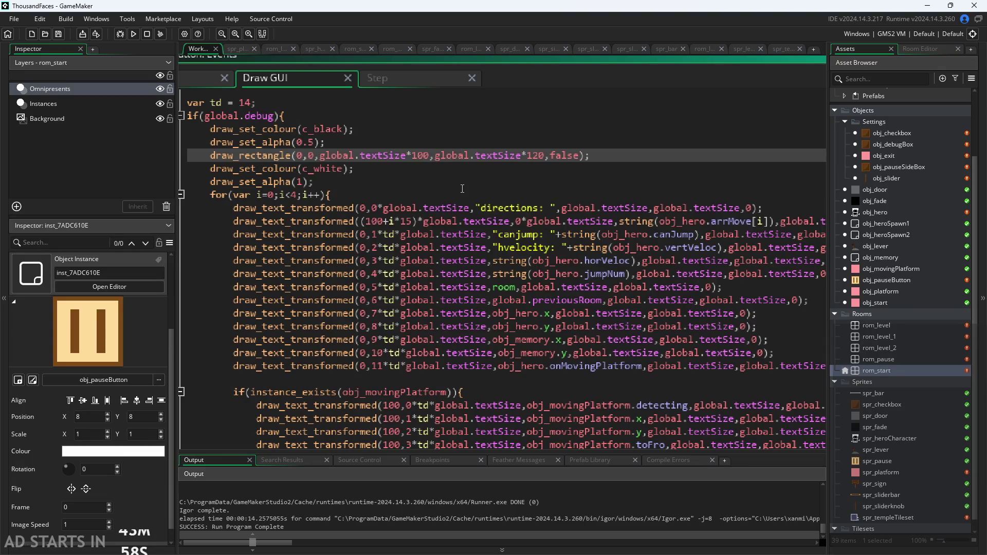
key(BackSpace)
text(5)
click(539, 155)
key(BackSpace)
text(5)
click(534, 168)
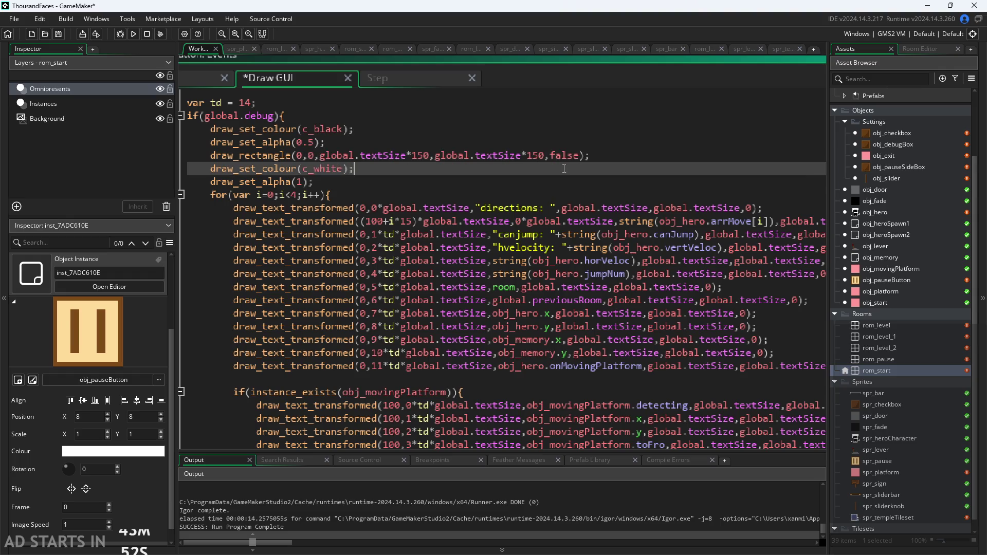
key(ctrl+s)
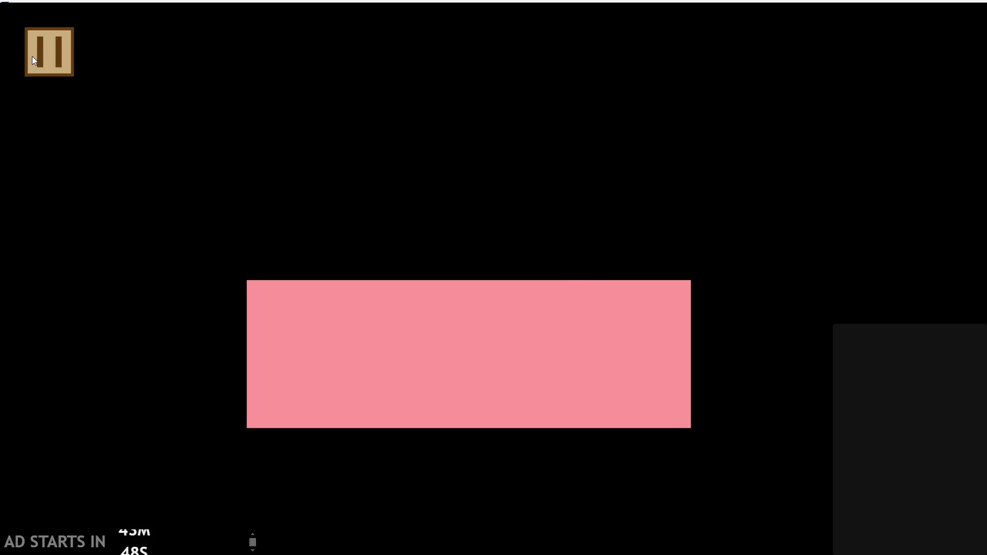
In the in-game settings, enable Debug Stats and Pause Button on Right Side, nudging the slider
click(31, 57)
click(194, 161)
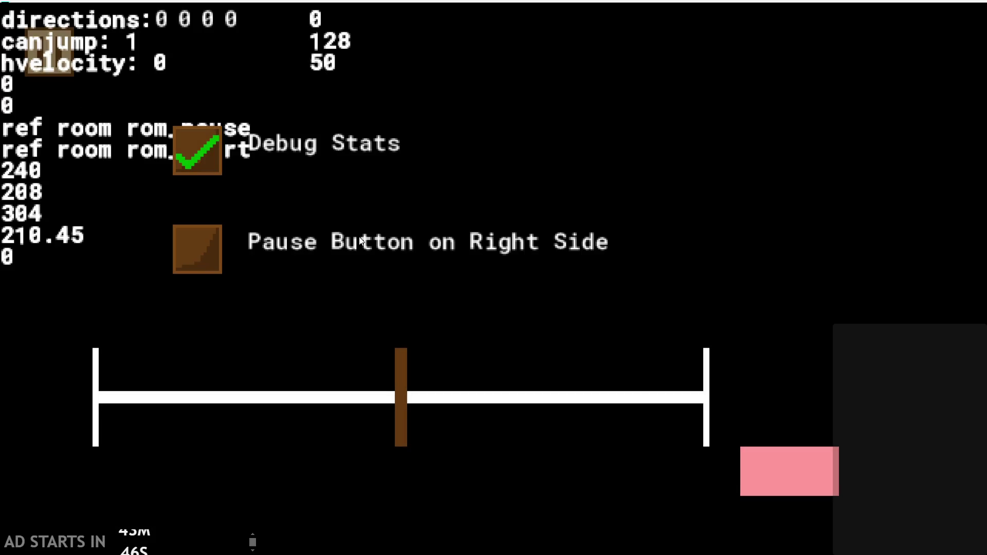
mouse_move(384, 354)
mouse_down()
mouse_move(547, 396)
mouse_move(850, 396)
mouse_move(549, 370)
mouse_move(402, 381)
mouse_move(646, 362)
mouse_move(380, 363)
mouse_up()
click(200, 265)
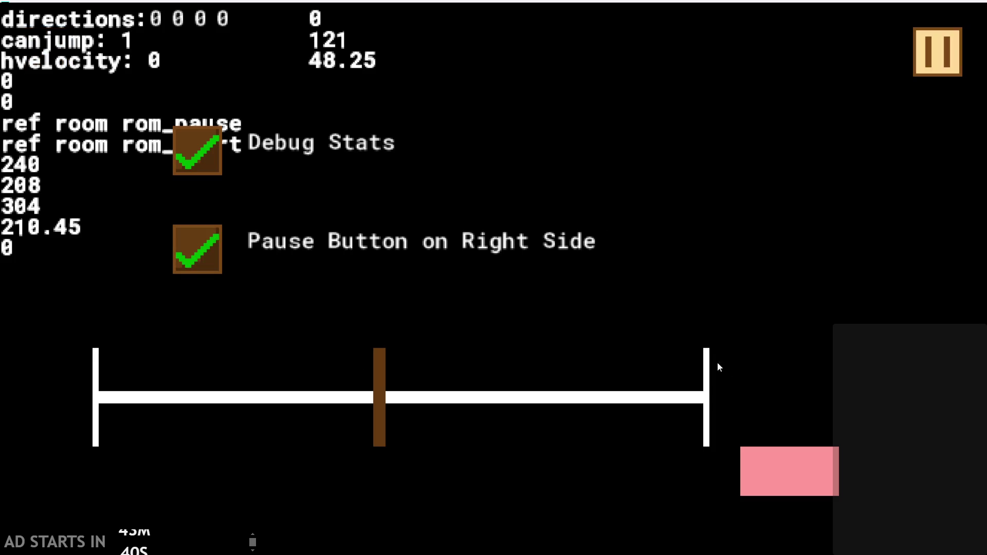
click(926, 49)
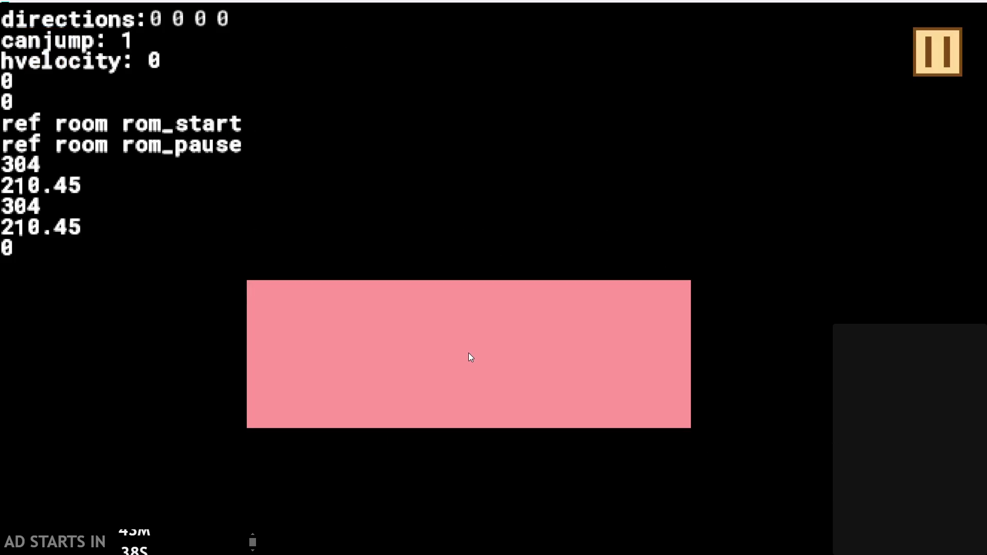
Play the level with a jump, then pause and exit back to the code
click(471, 357)
click(355, 381)
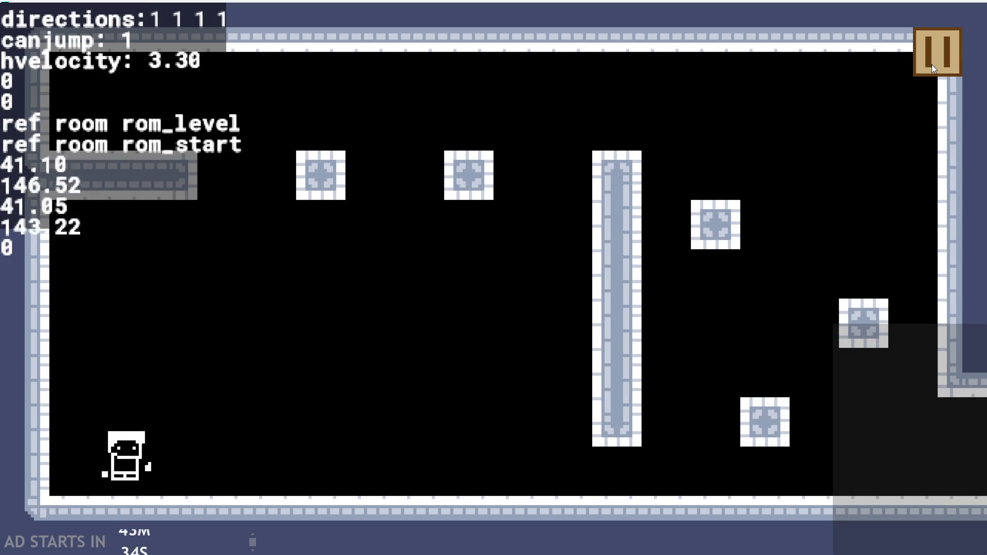
key(space)
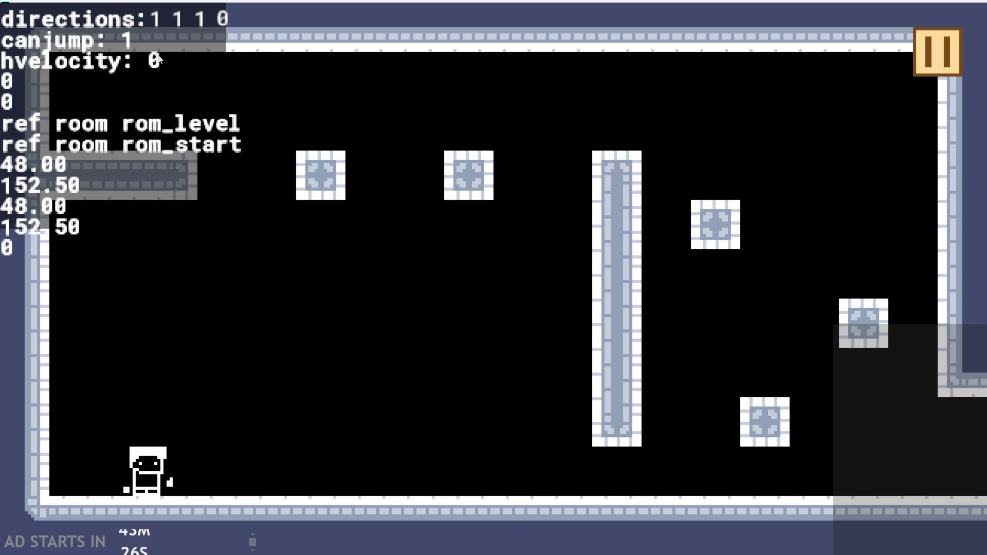
click(949, 51)
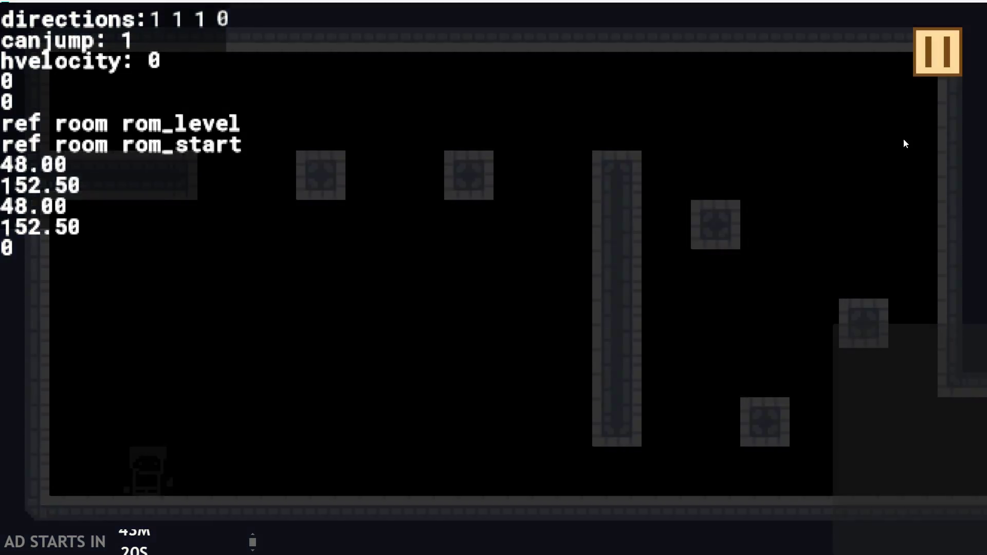
click(802, 470)
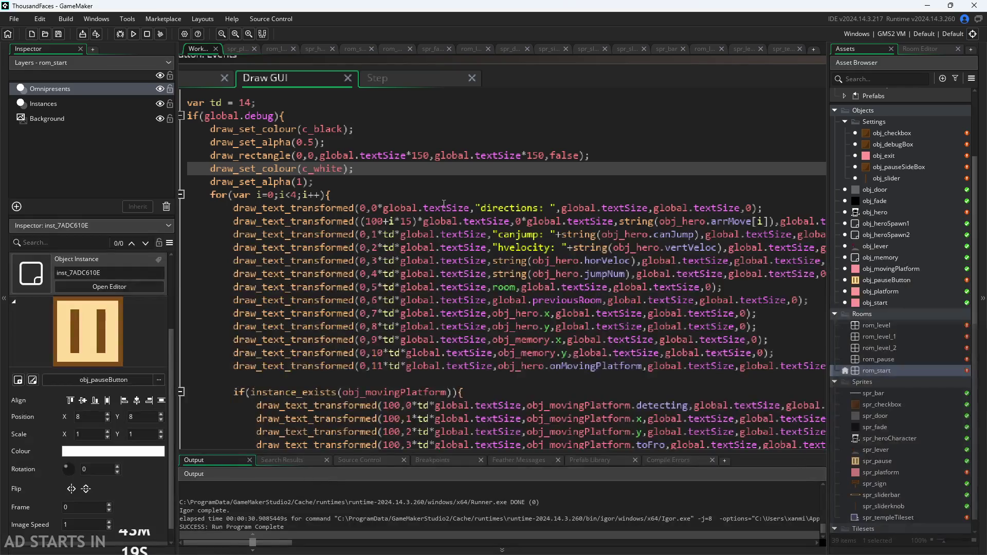
Change the draw_rectangle size factors from 150 to 170, save, and run the game
click(426, 156)
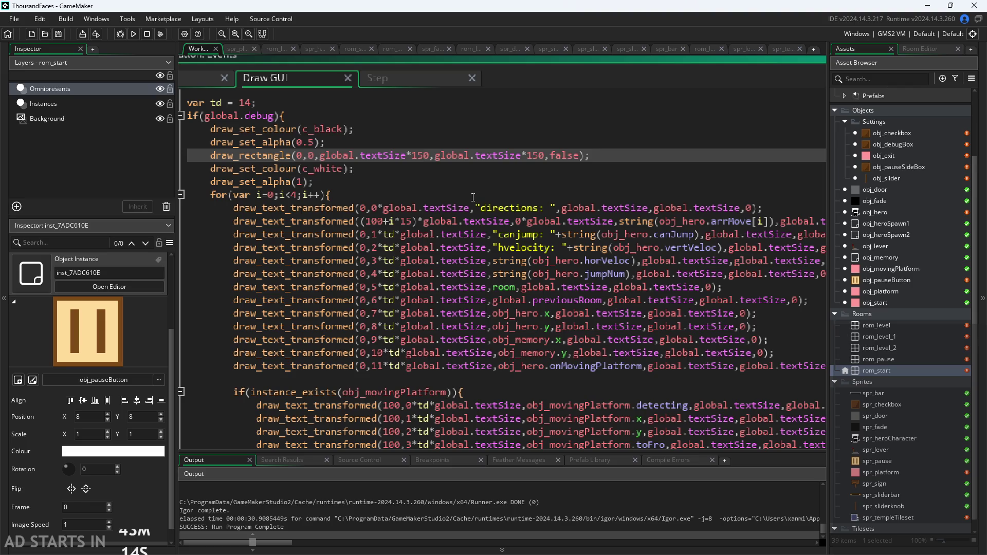
key(BackSpace)
text(7)
key(Right)
key(ctrl+s)
click(133, 35)
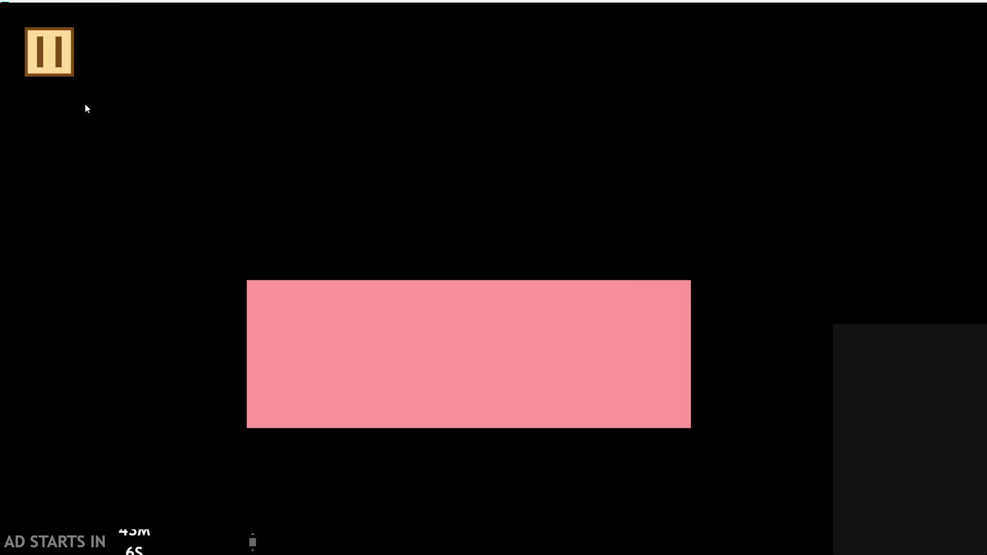
Turn on Debug Stats and the right-side pause button in the in-game settings
click(59, 55)
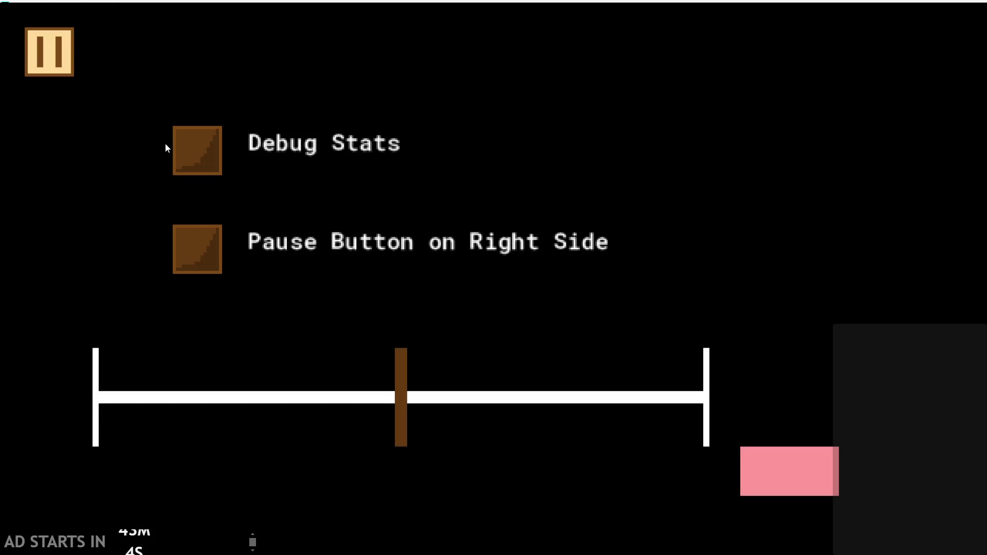
click(193, 154)
click(200, 248)
click(906, 65)
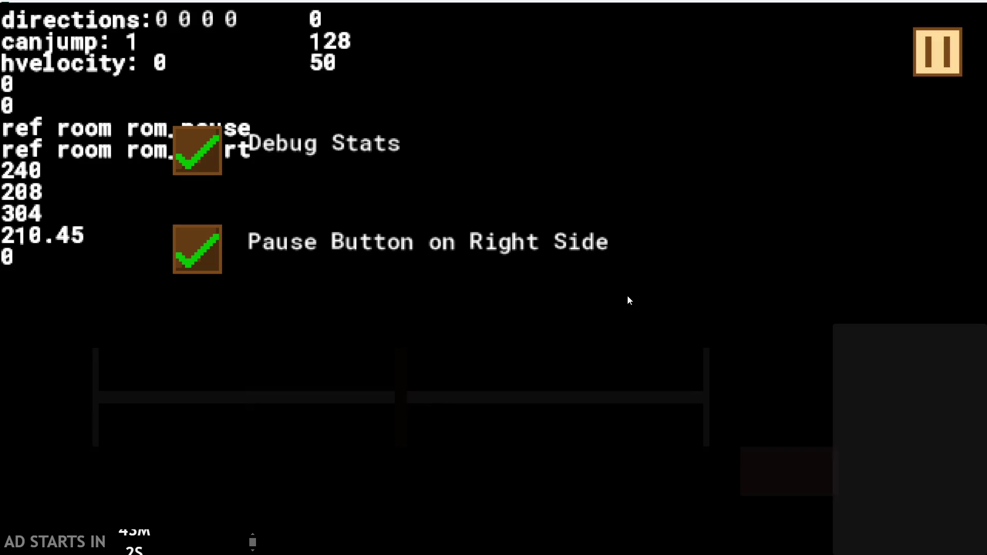
Play the level, jumping rightward several times, then pause and exit the game
click(541, 384)
key(Up)
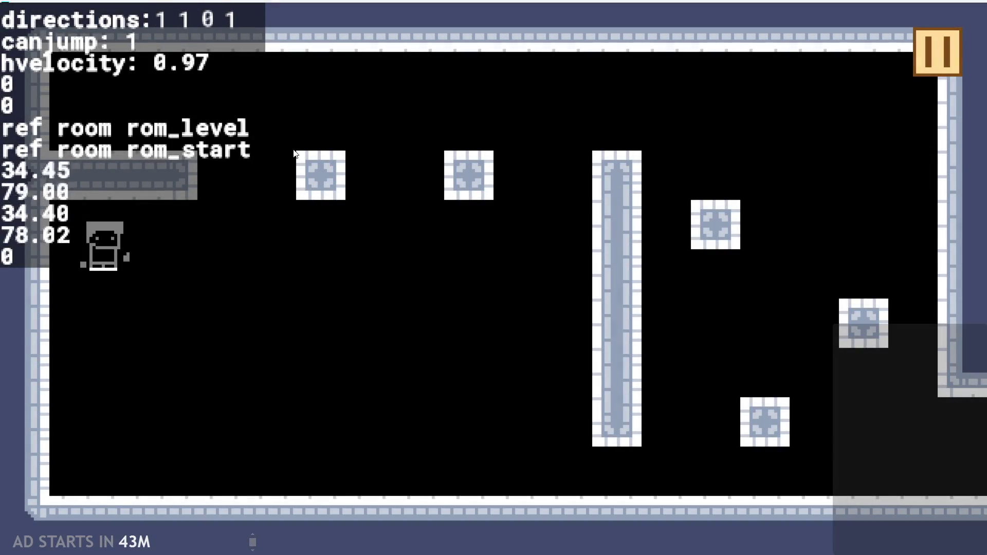
key(Up)
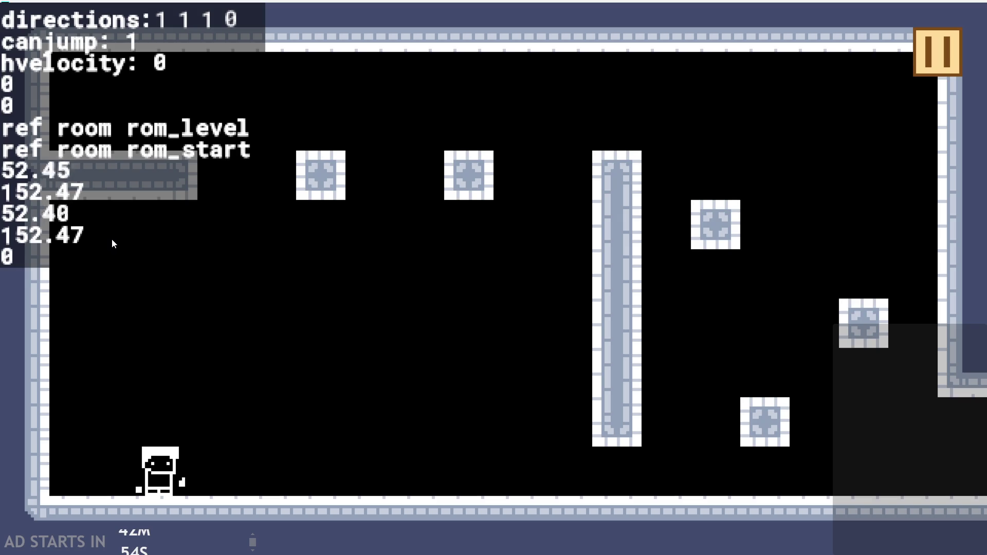
key(Up)
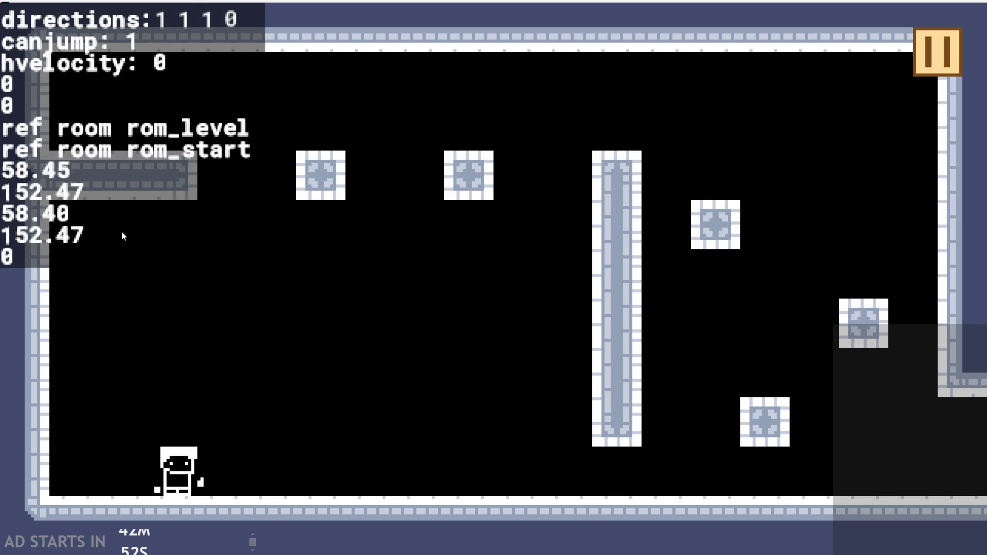
key(Up)
key(Up)
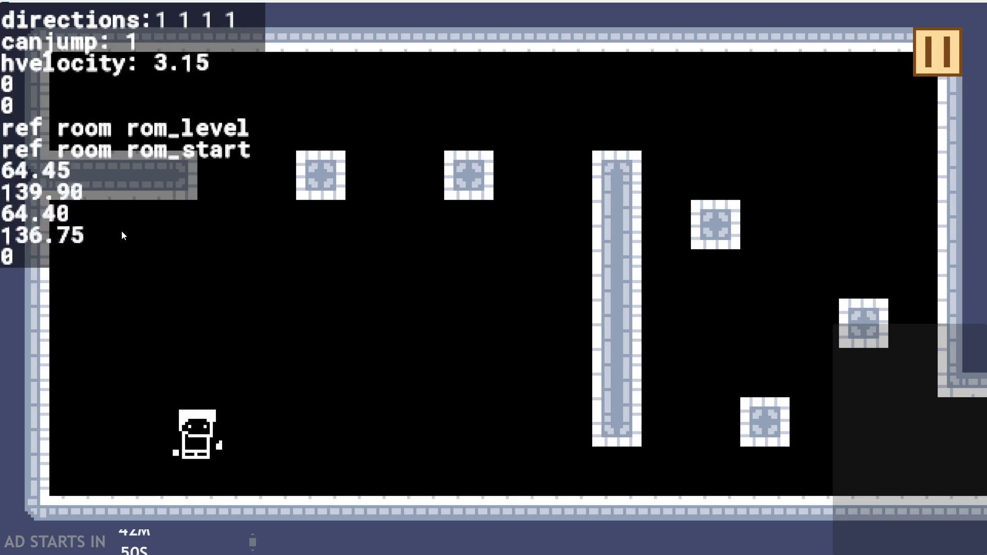
key(Up)
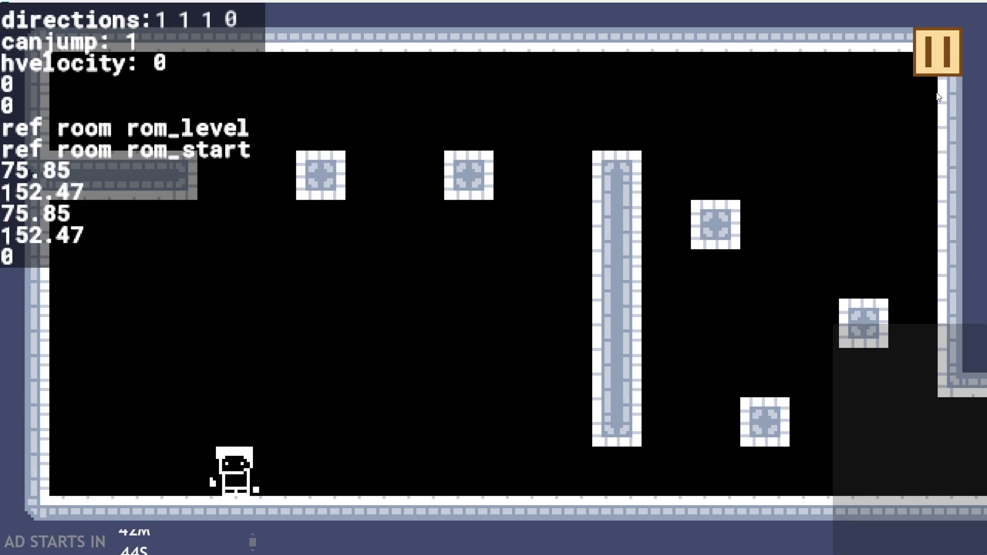
click(921, 53)
click(770, 470)
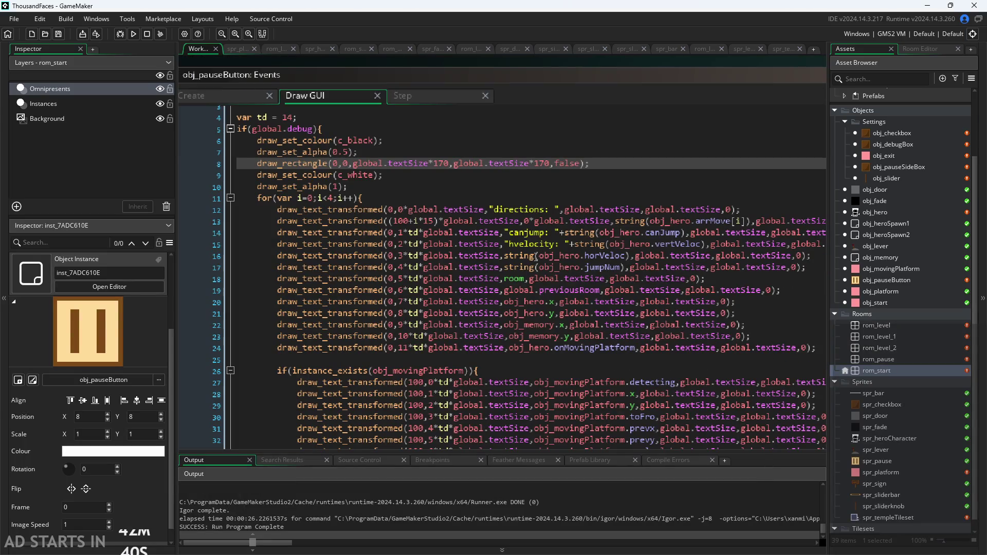
Edit the third debug label from "hvelocity: " to "vertvelocity: "
ctrl+scroll(565, 252, up, 1)
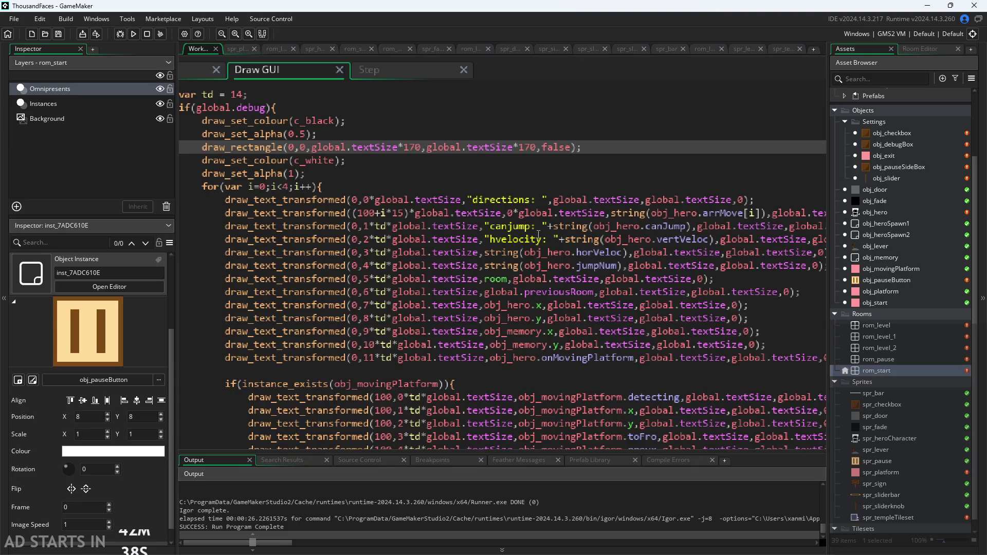
click(510, 240)
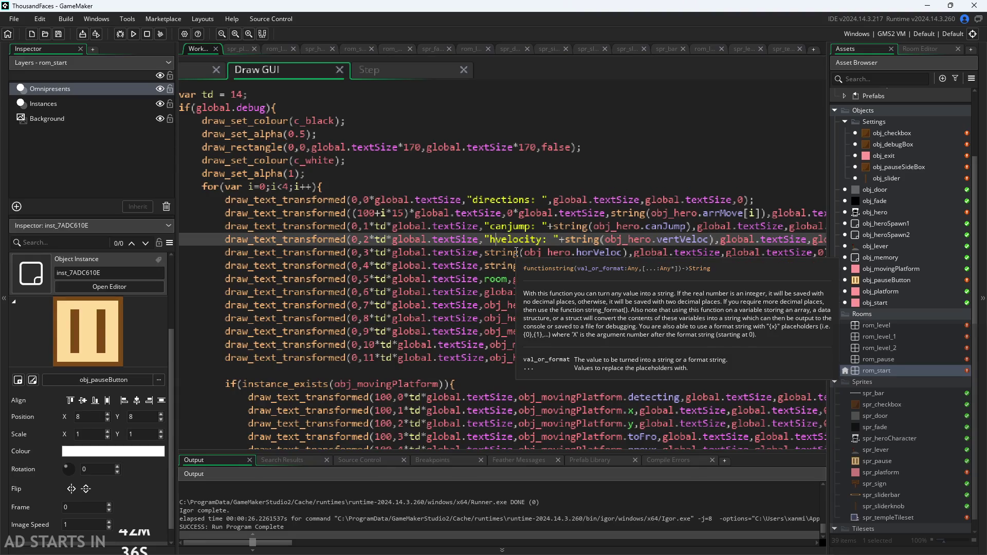
key(BackSpace)
text(vert)
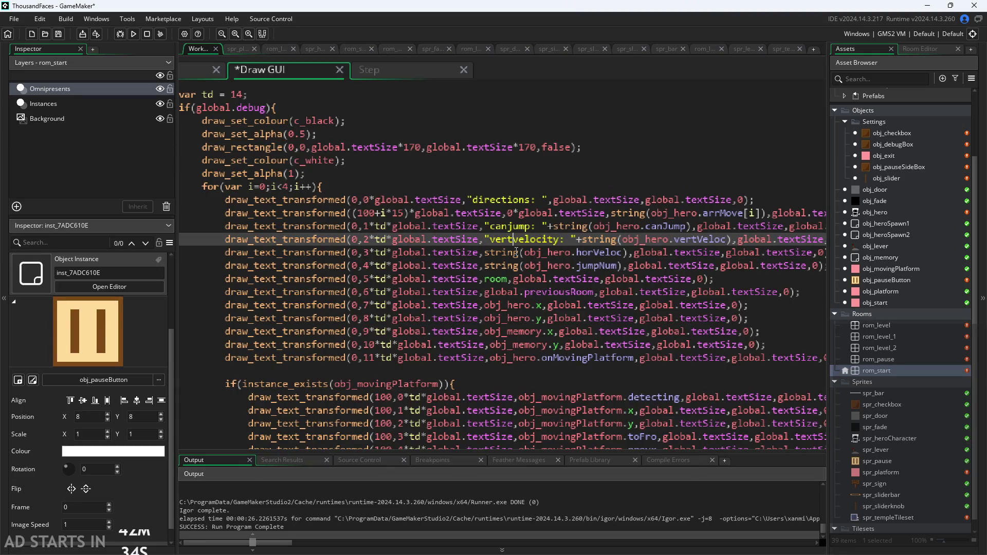